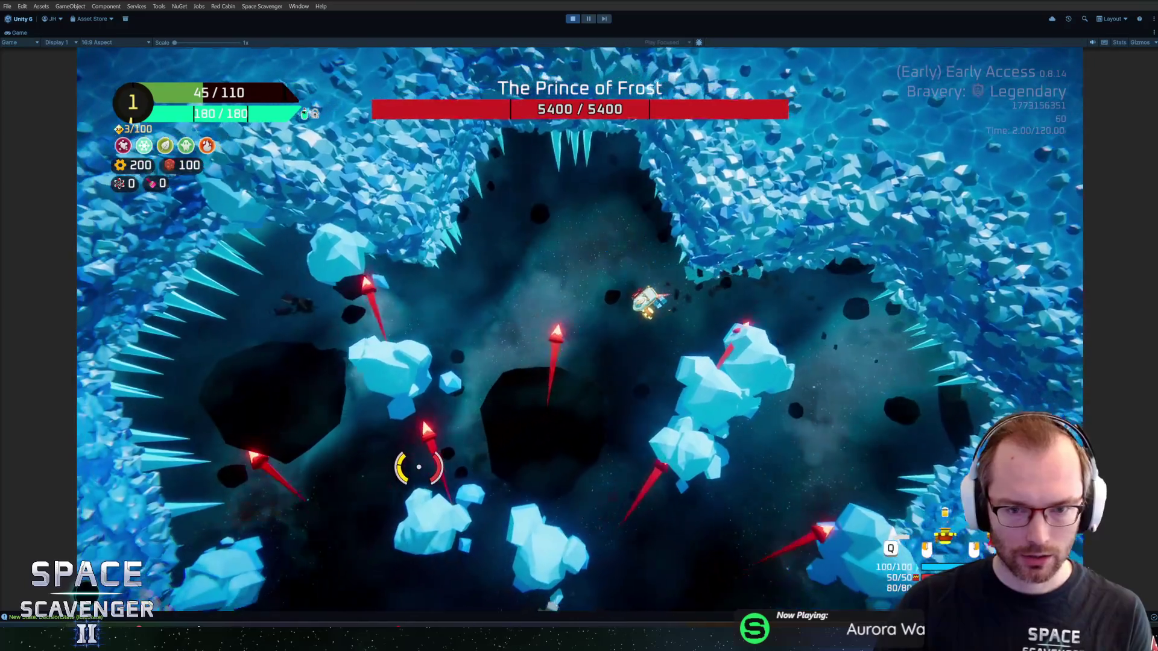
Stop Play mode, open the GlacierIceBlock prefab for editing, and switch to Rider.
key("ctrl+p")
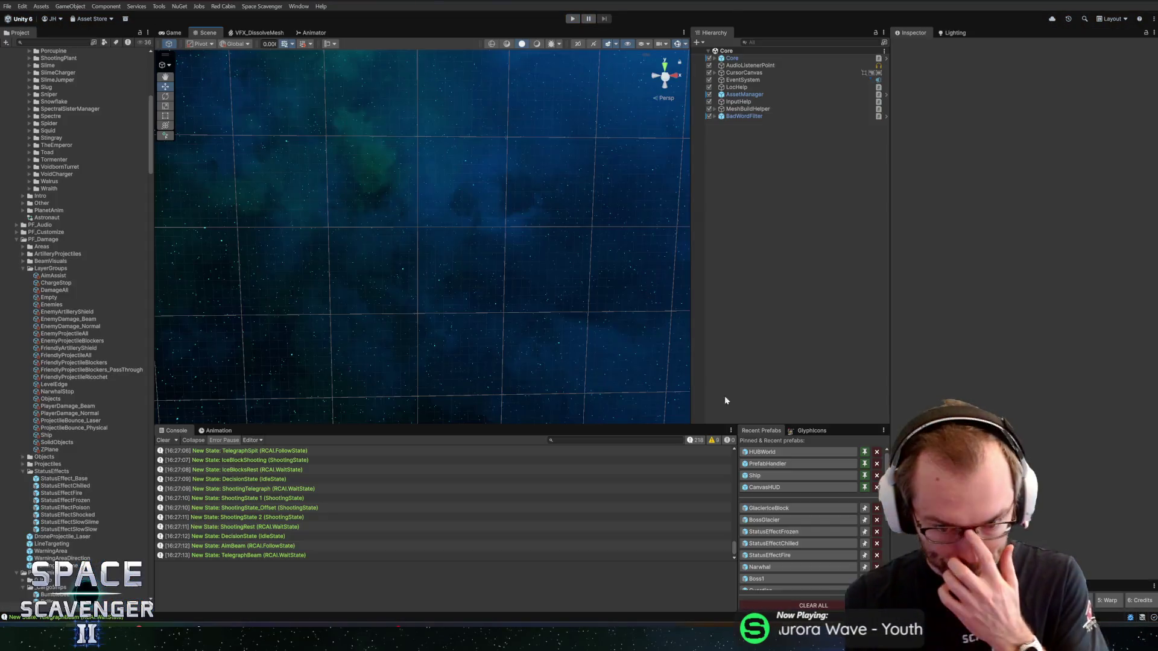
left_click(780, 509)
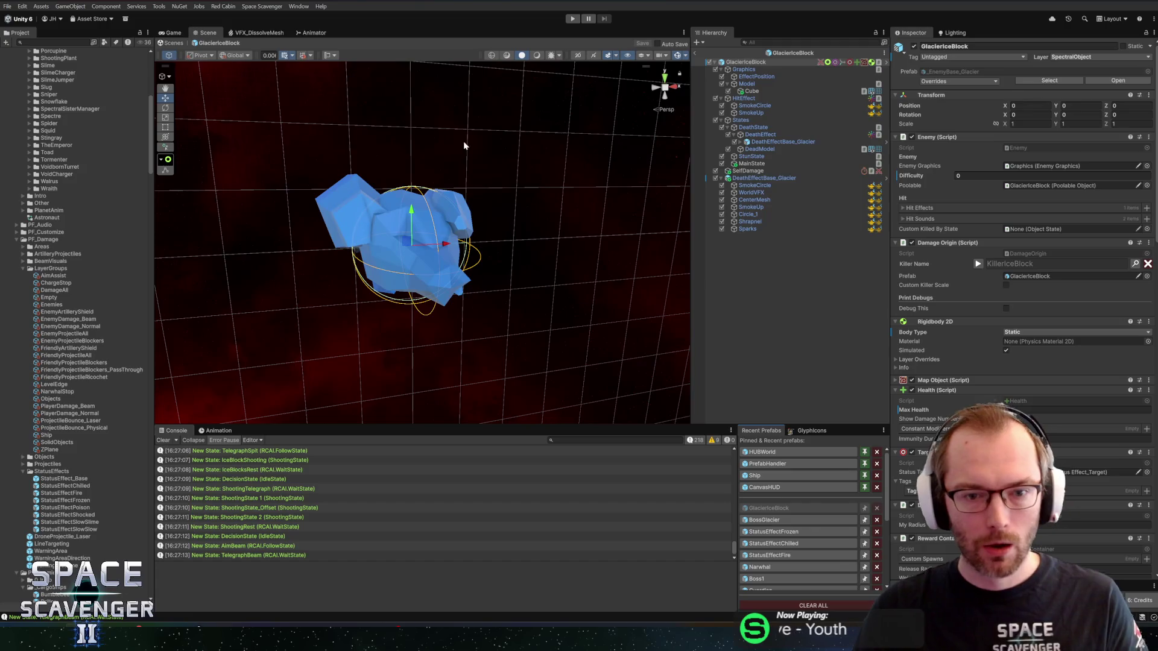
key("alt+Tab")
key("alt+Tab")
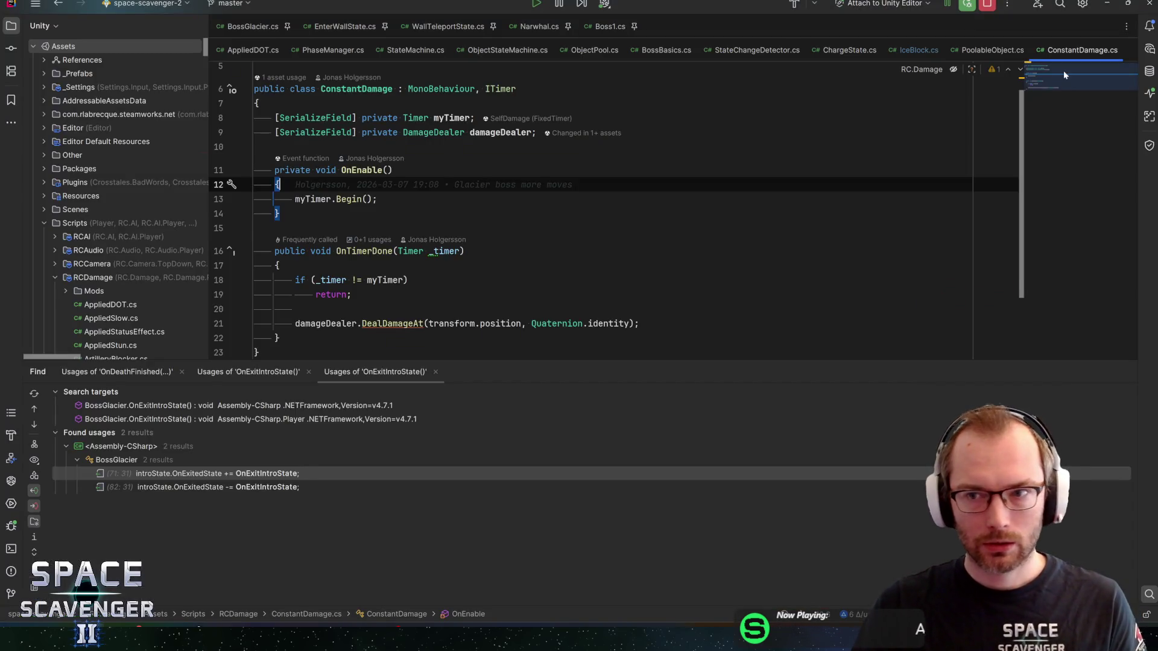
Look through the BossGlacier.cs, IceBlock.cs and ConstantDamage.cs scripts.
scroll(603, 211, "up", 1)
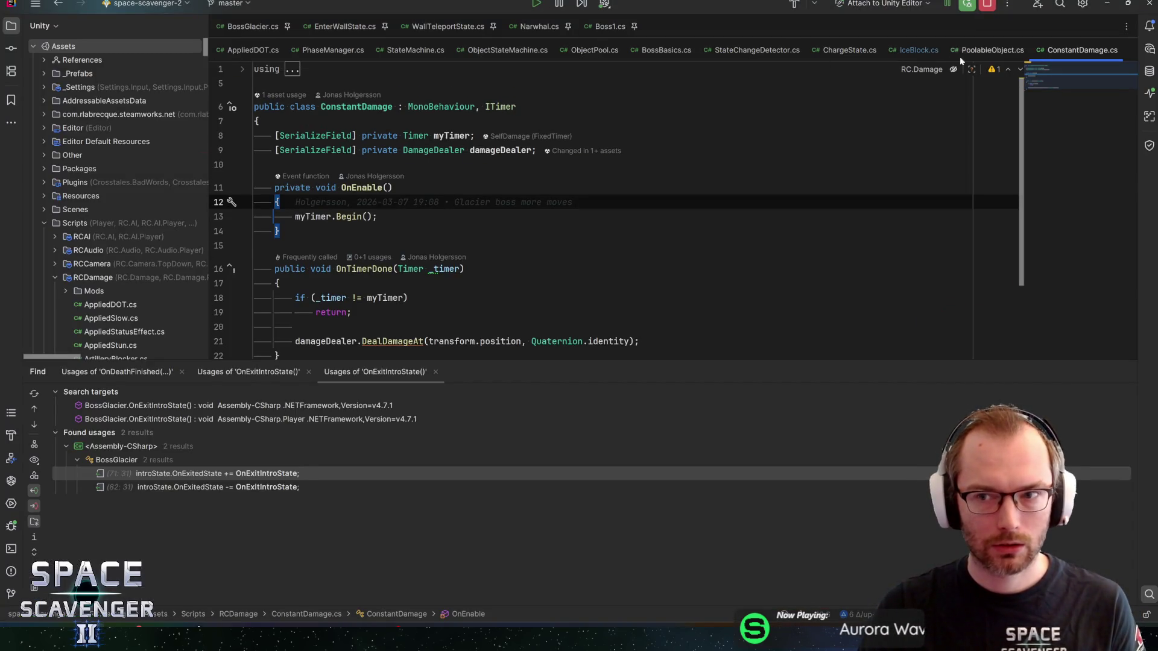
left_click(259, 26)
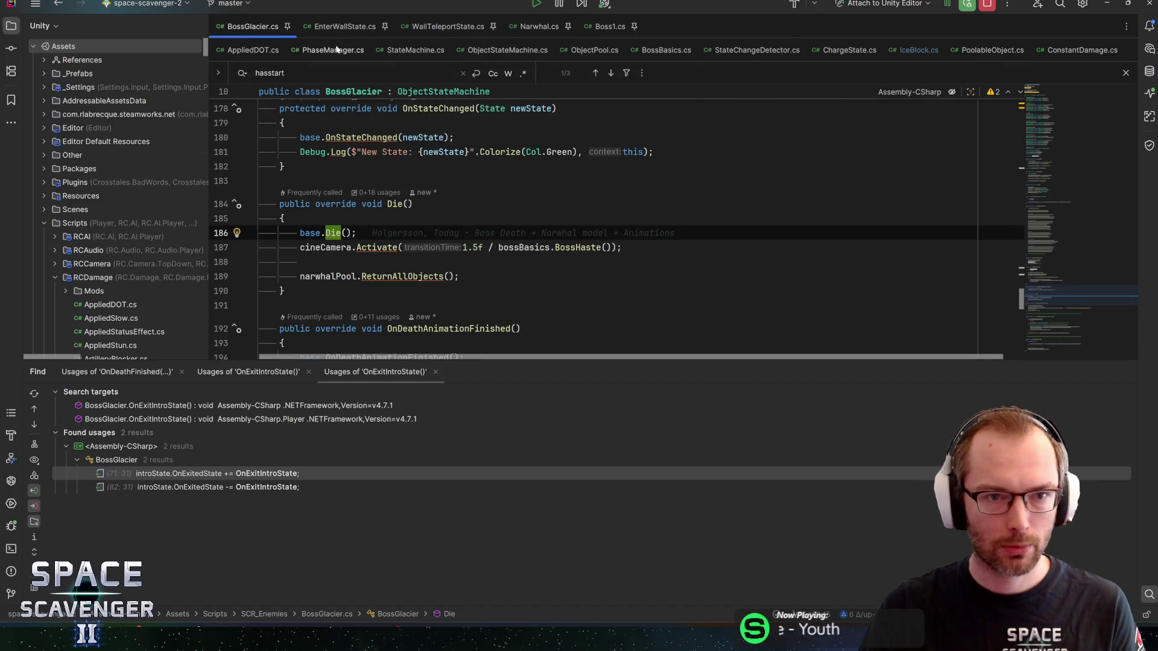
left_click(911, 52)
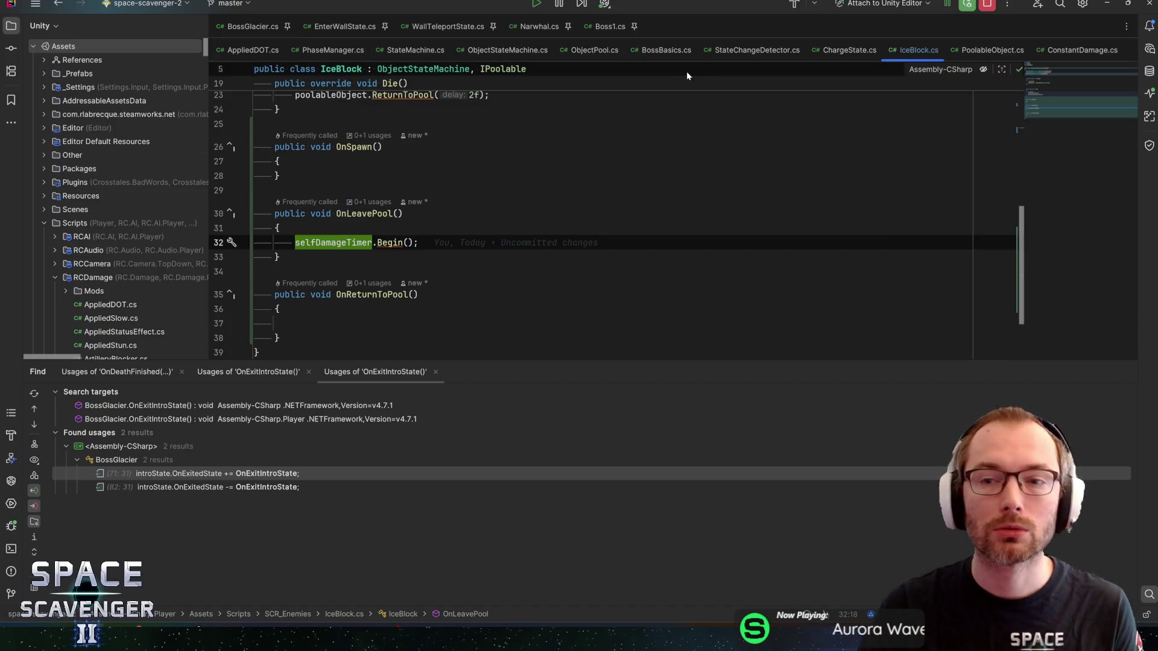
left_click(1076, 49)
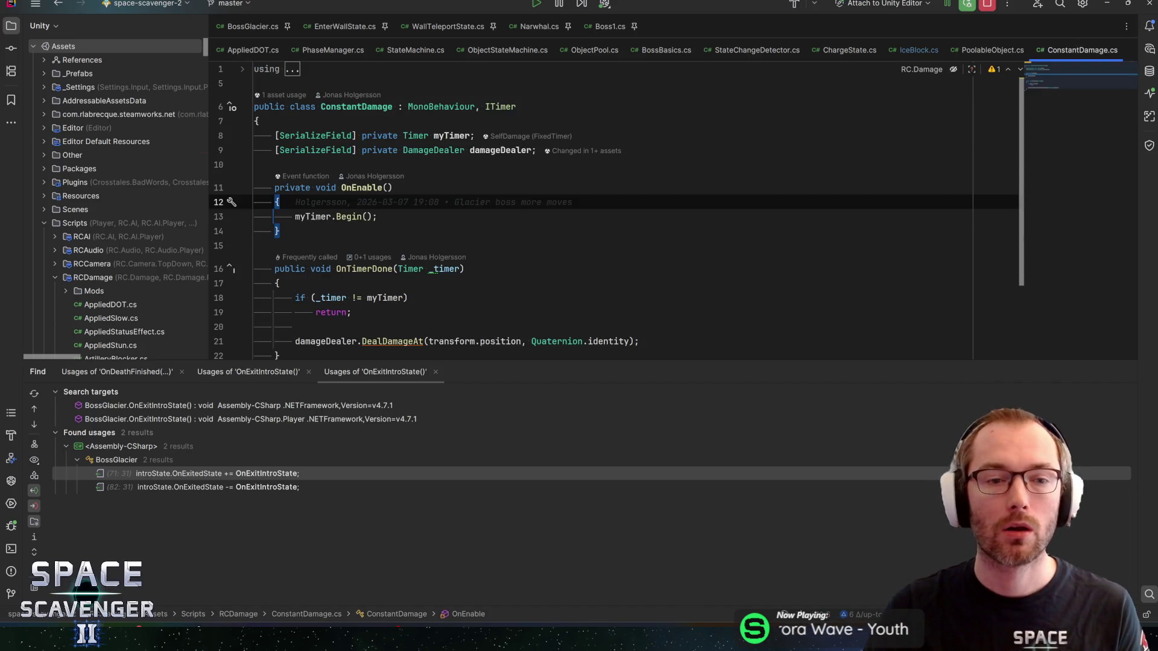
Inspect ConstantDamage's OnEnable timer start call, class declaration and OnTimerDone method.
left_click(360, 216)
mouse_move(368, 188)
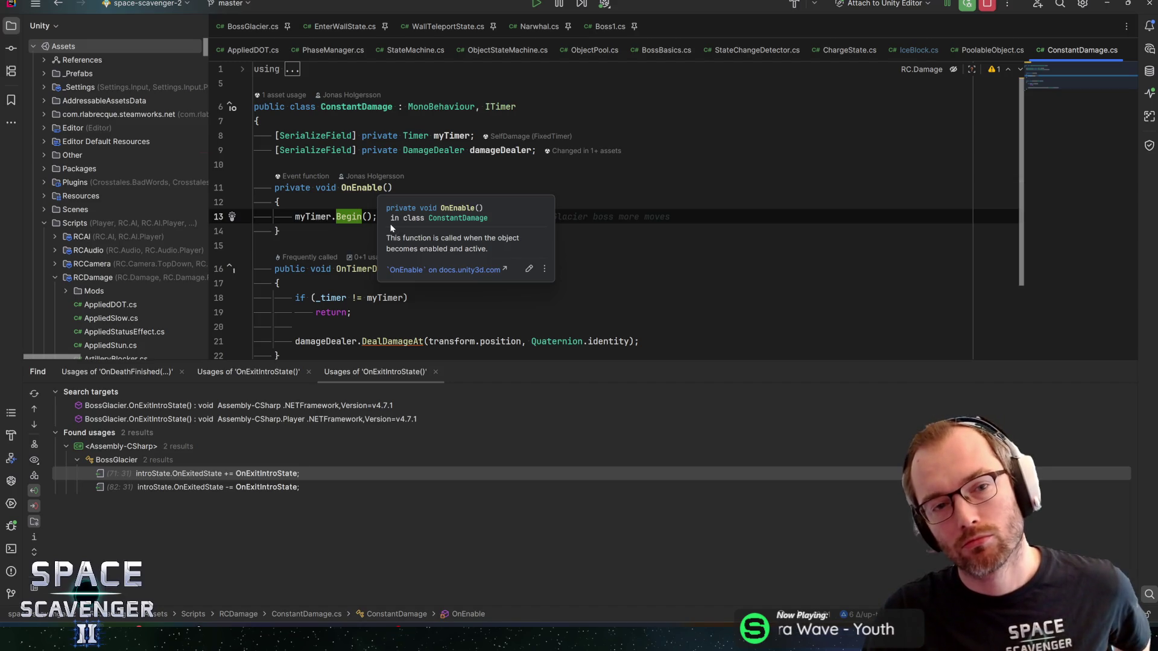
left_click(356, 107)
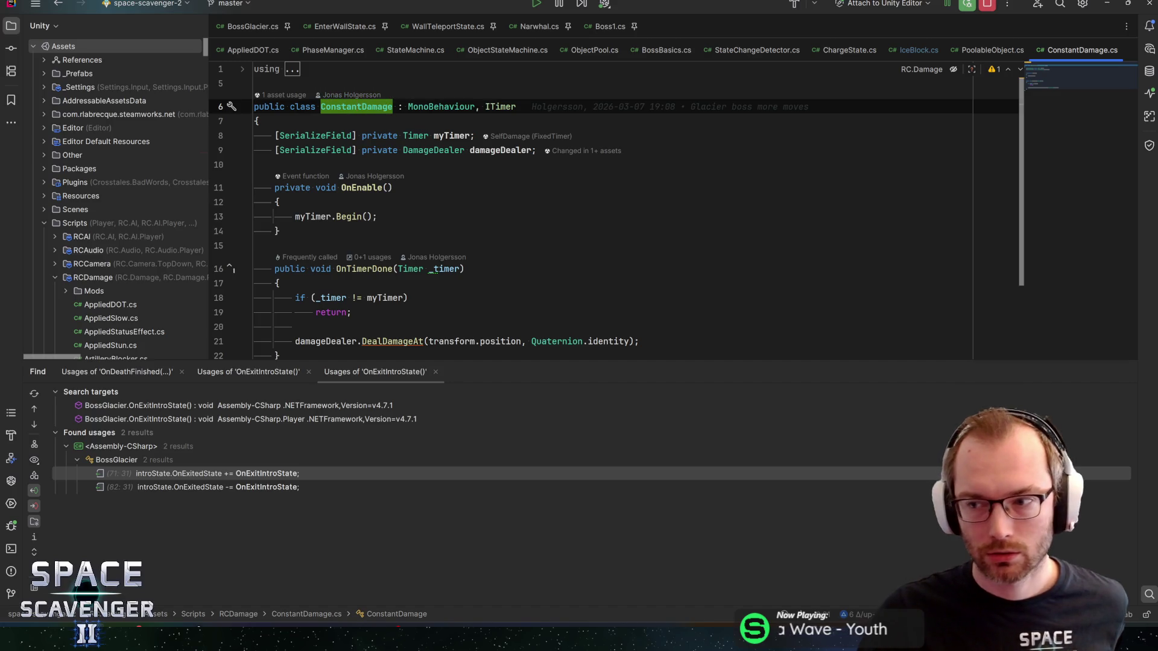
scroll(603, 211, "down", 3)
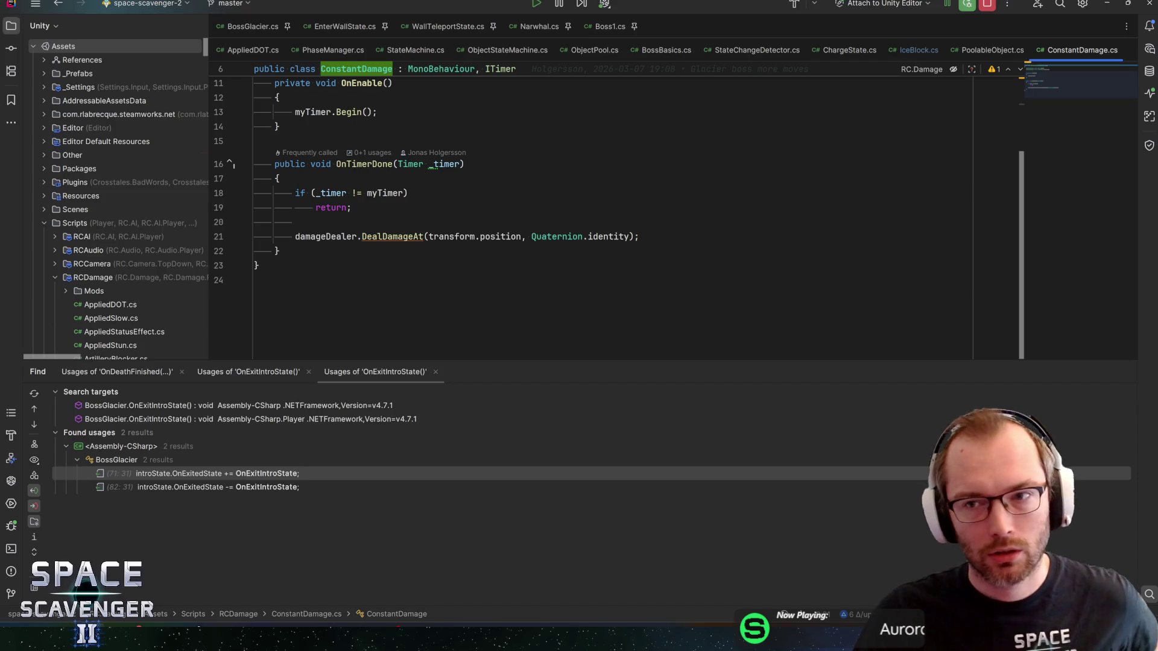
left_click(664, 178)
key("alt+Tab")
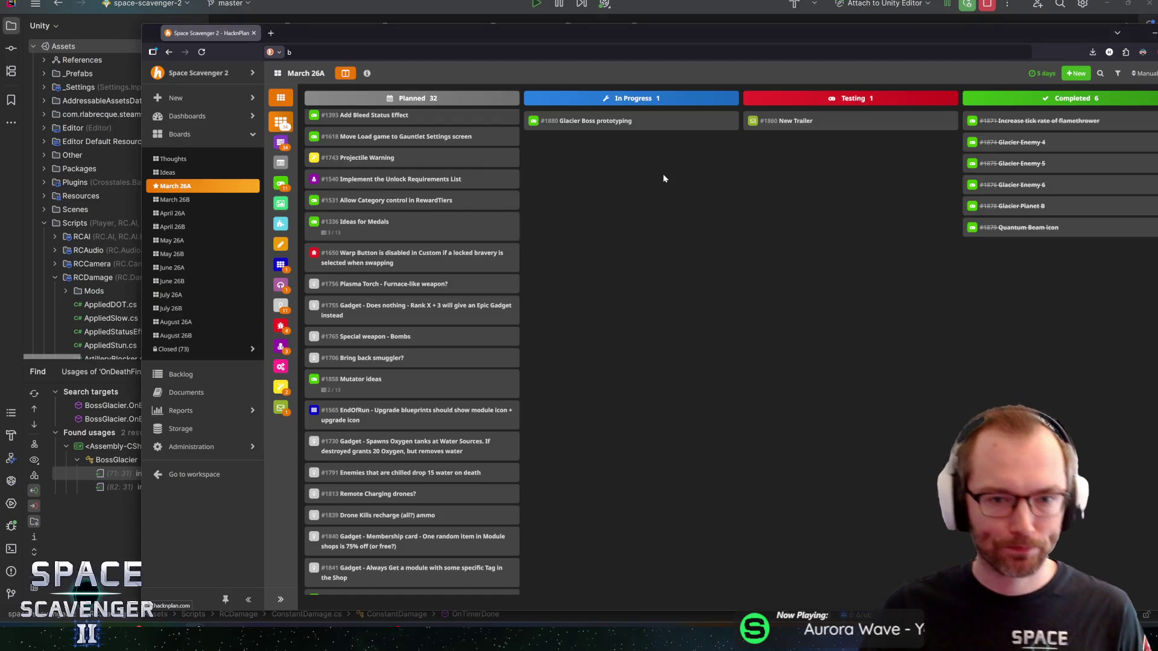
key("alt+Tab")
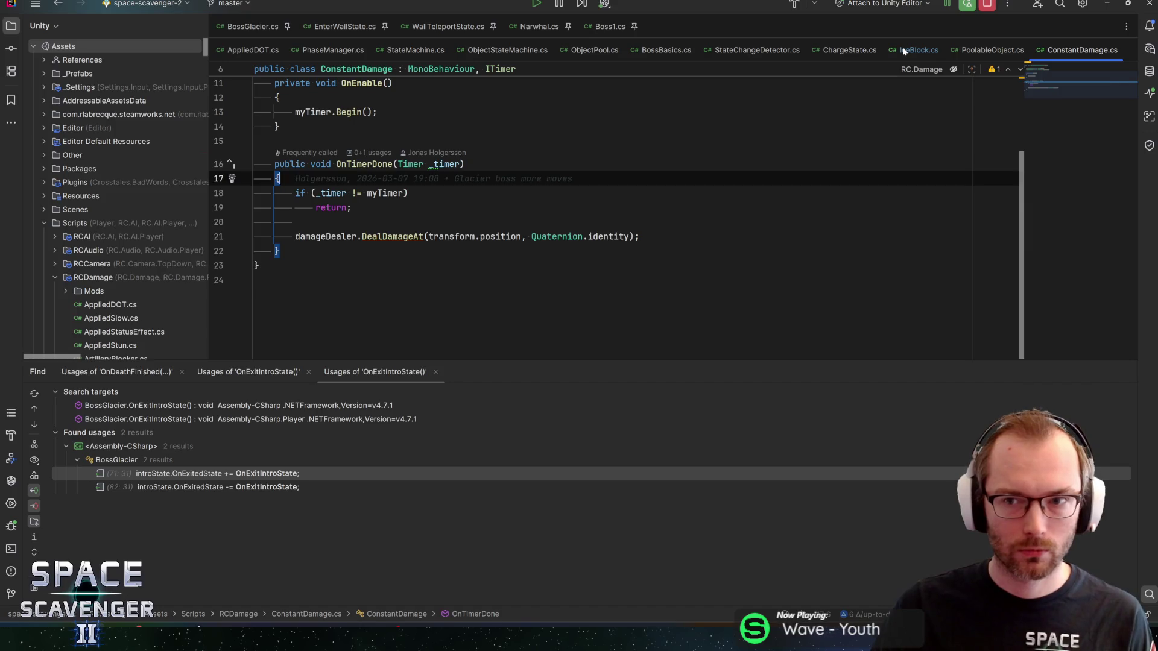
Return to IceBlock.cs and select the OnSpawn through OnReturnToPool pooling methods.
left_click(913, 50)
scroll(543, 211, "up", 2)
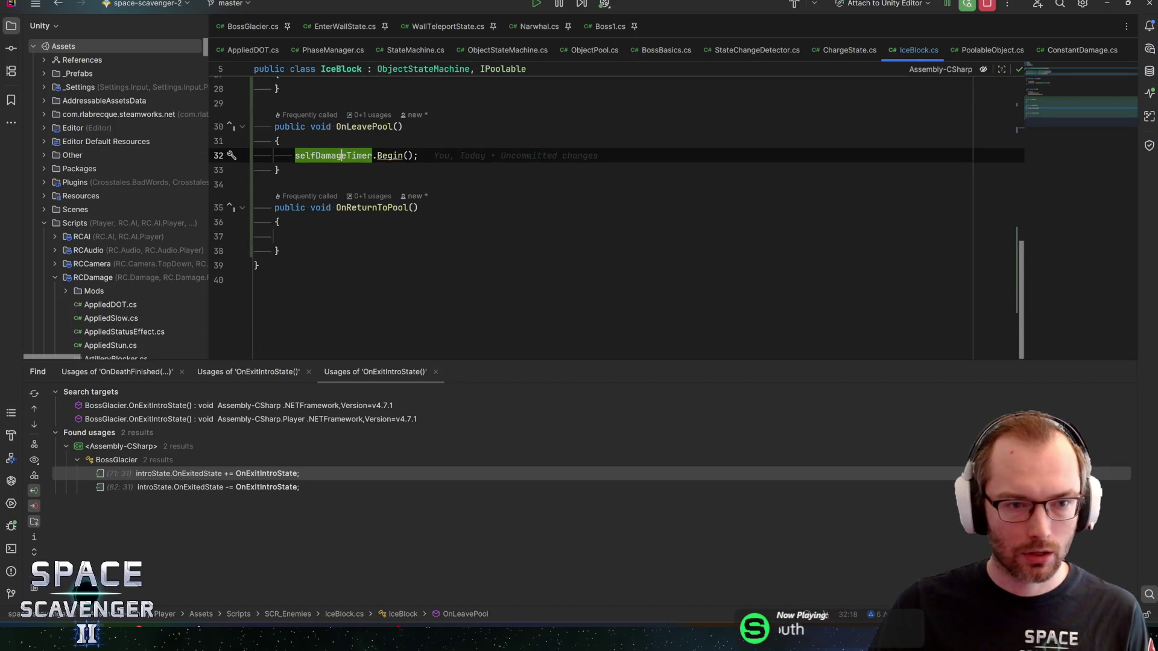
left_click(278, 295)
left_click(225, 188, "shift")
Delete the pooling methods and the IPoolable interface from IceBlock, then save.
key("Delete")
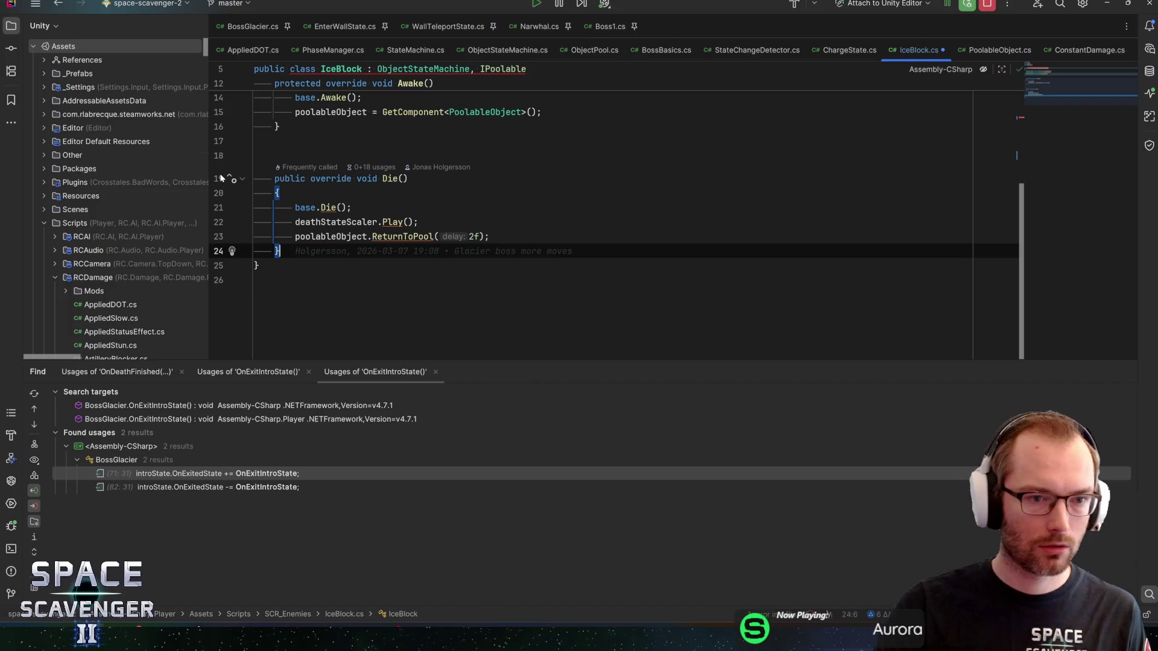
scroll(1040, 61, "up", 3)
left_click(526, 136)
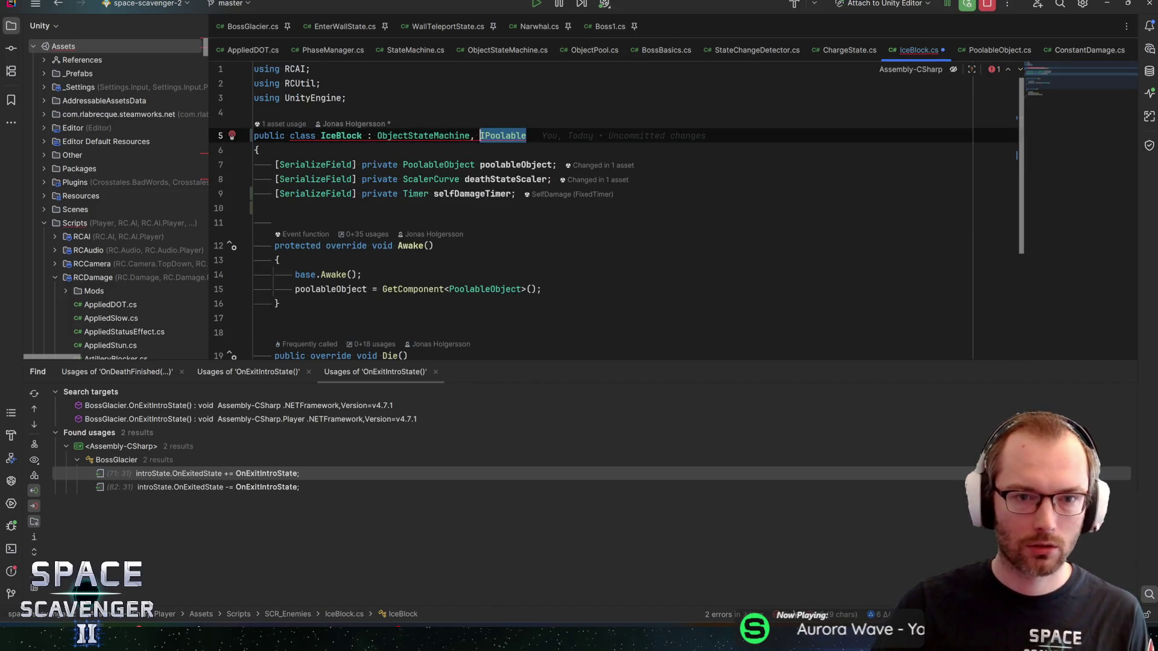
key("ctrl+BackSpace")
key("ctrl+BackSpace")
key("ctrl+s")
Delete the selfDamageTimer field line from IceBlock.cs and save it.
scroll(603, 211, "down", 4)
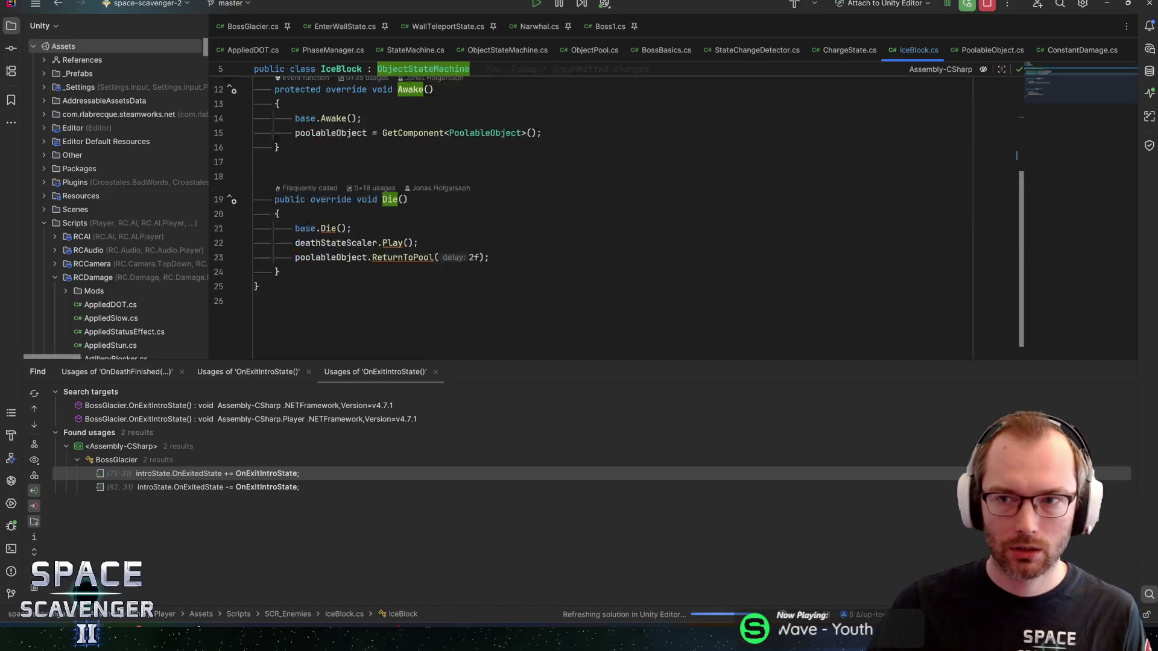
scroll(618, 199, "up", 4)
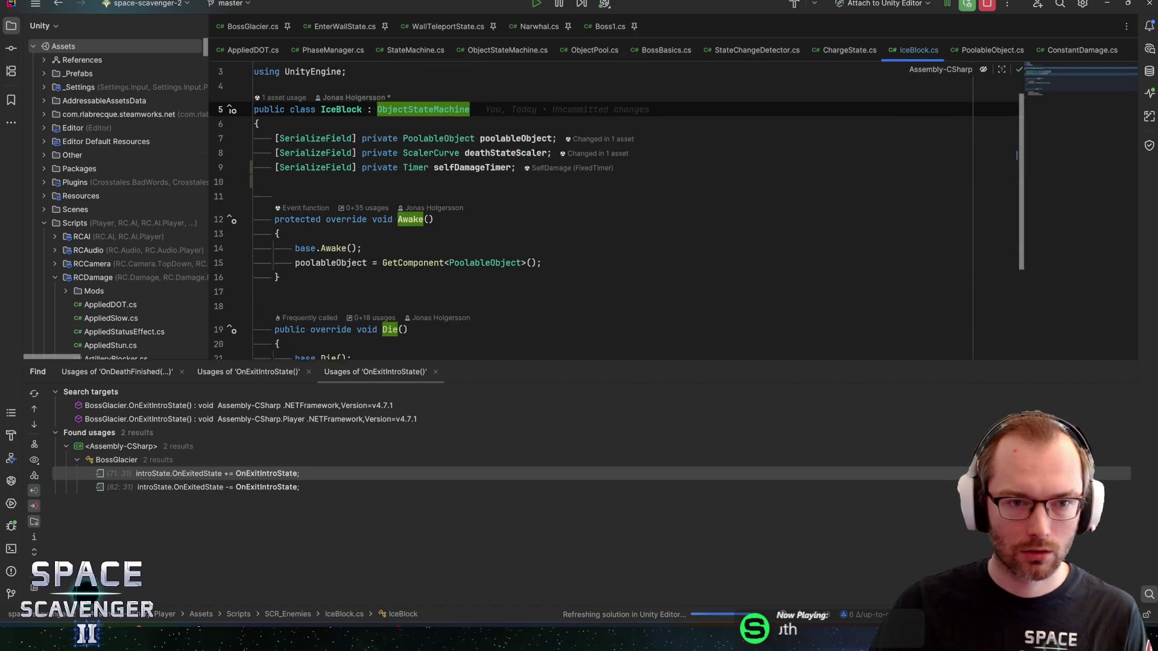
left_click(480, 190)
scroll(618, 200, "down", 3)
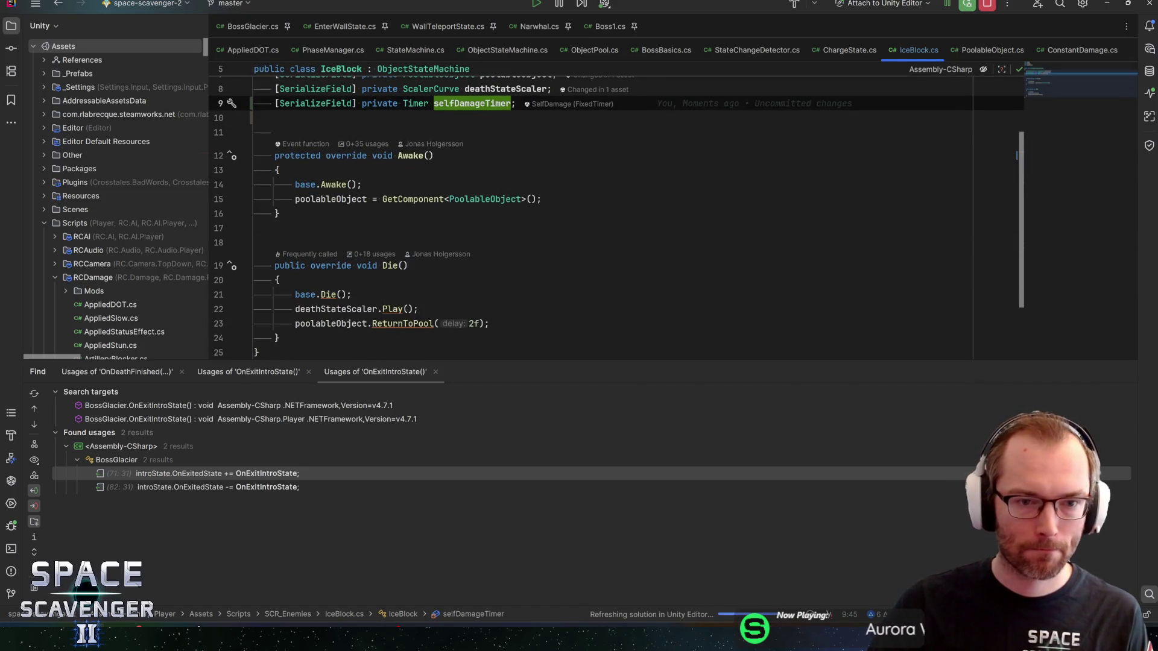
key("ctrl+y")
key("ctrl+s")
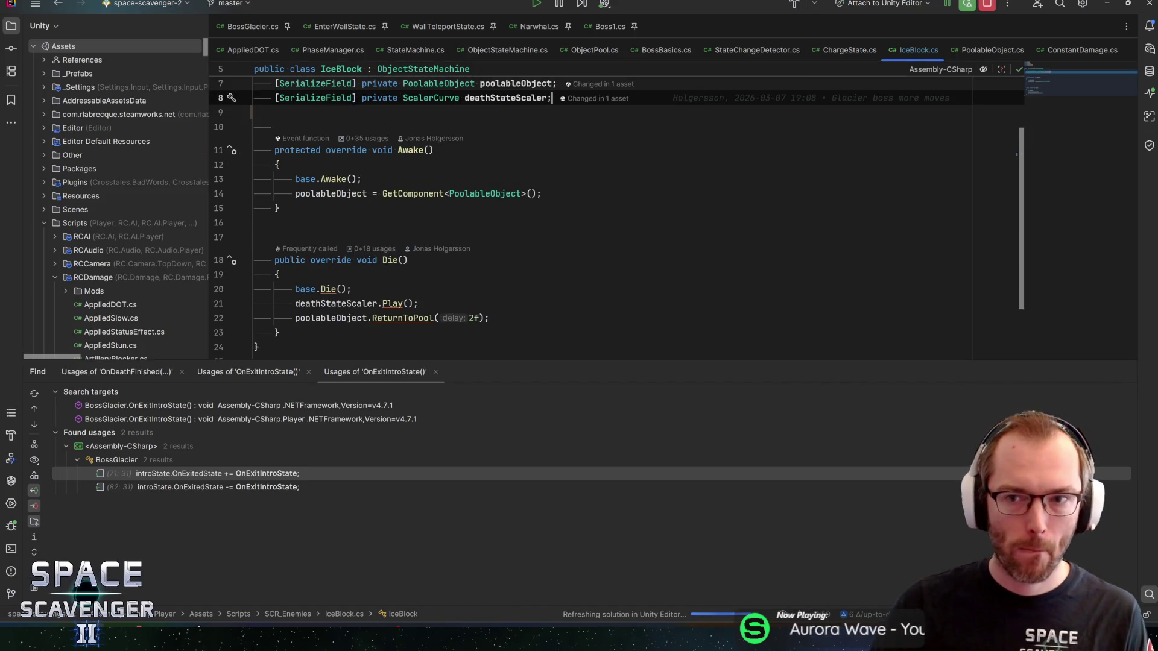
left_click(279, 208)
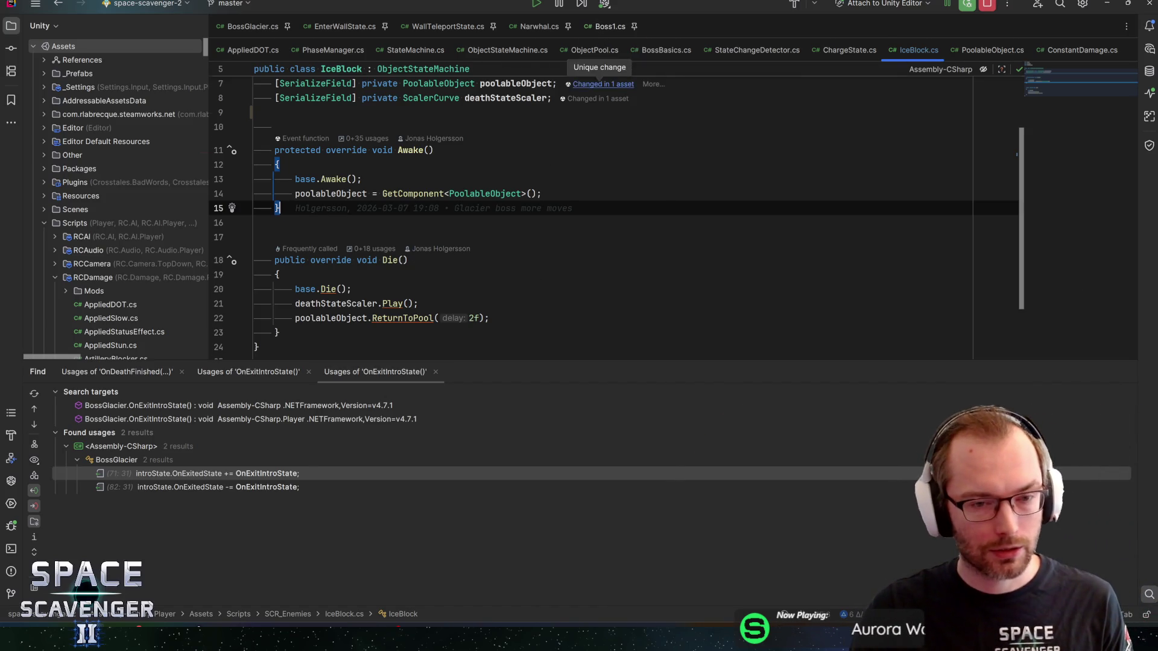
Review Boss1.cs's light beam scaling loop, then return to Unity.
left_click(608, 27)
left_click(541, 268)
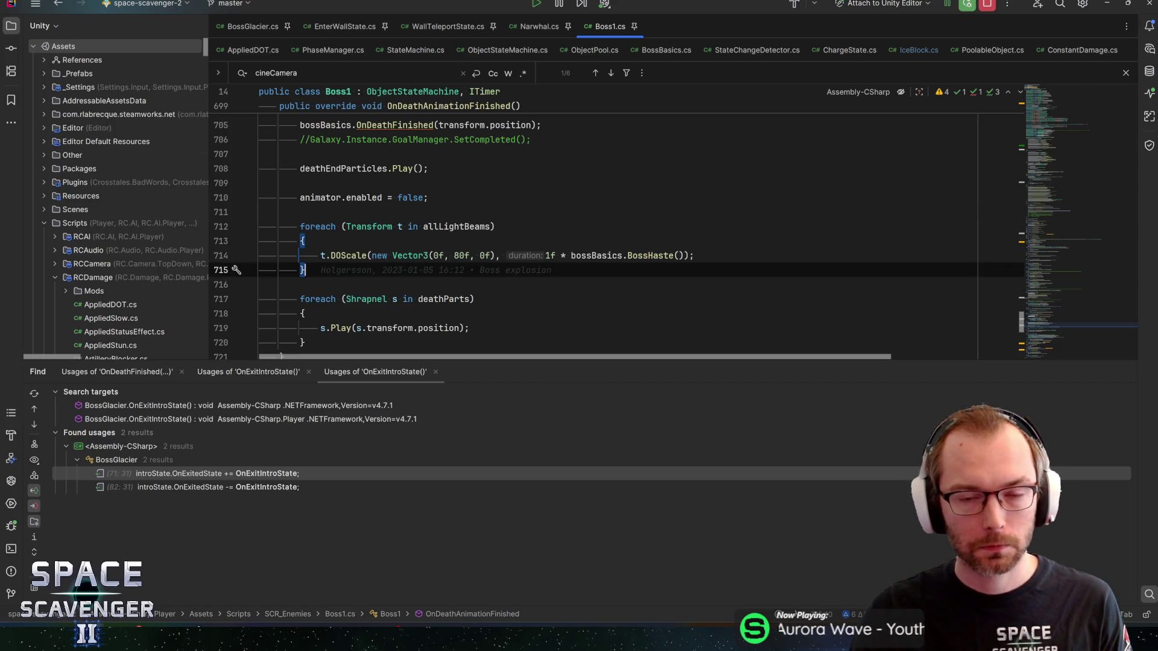
key("alt+Tab")
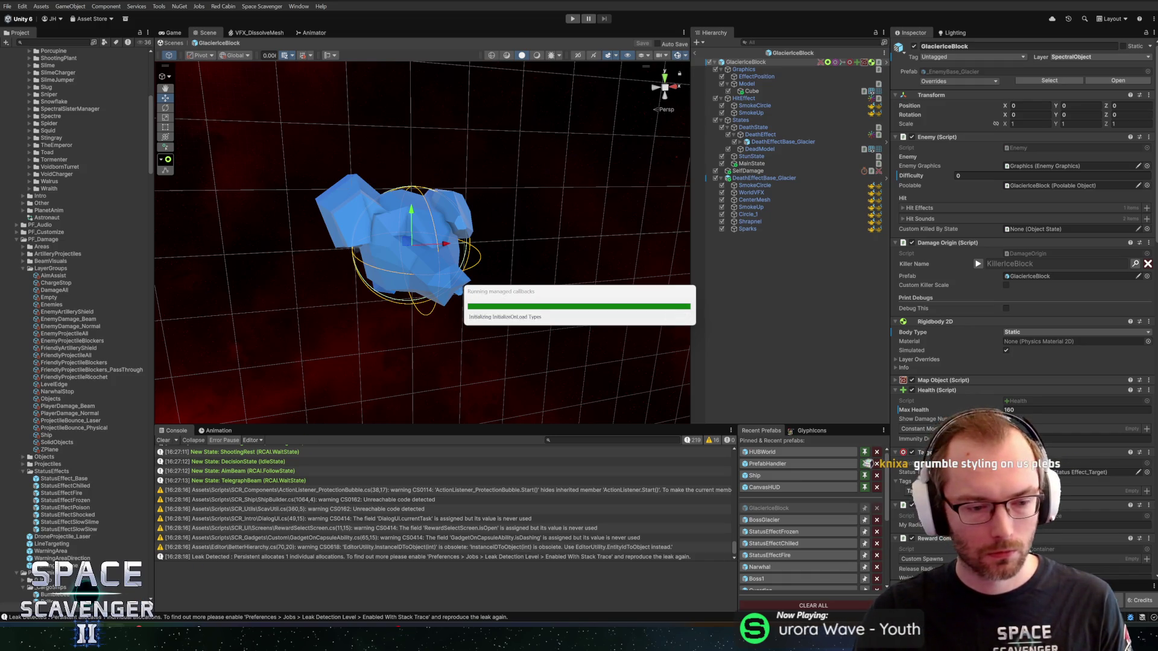
Commit the six files with summary 'Fixes iceblock spawning with artillery instead of projectile' and push to origin.
key("alt+Tab")
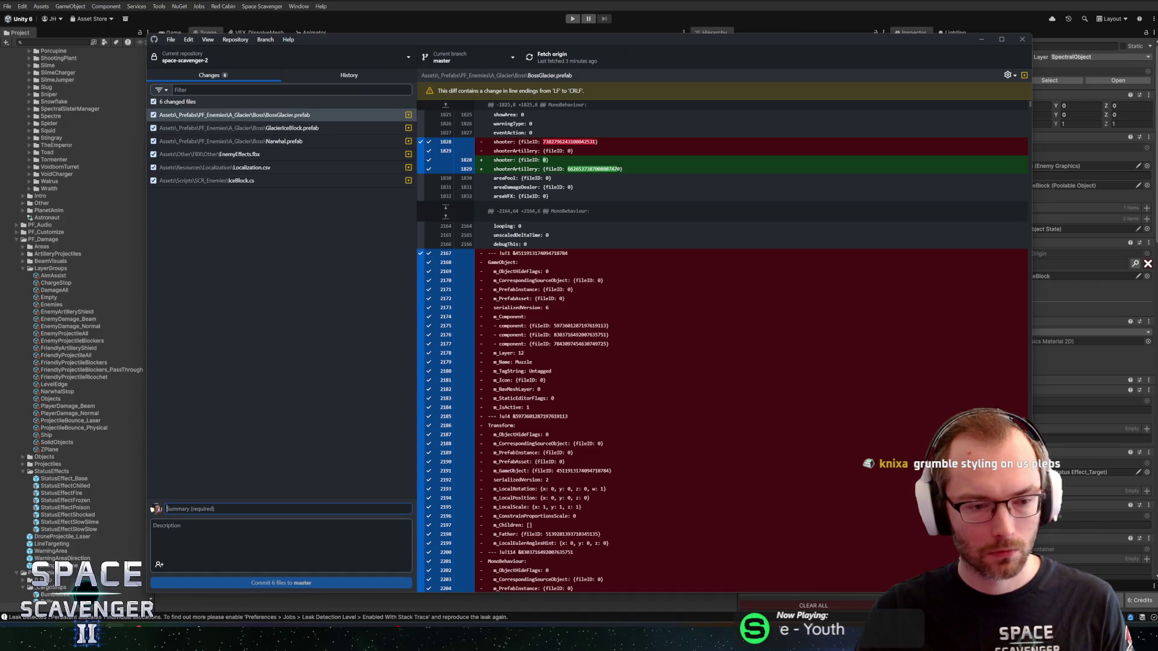
type("Fixed")
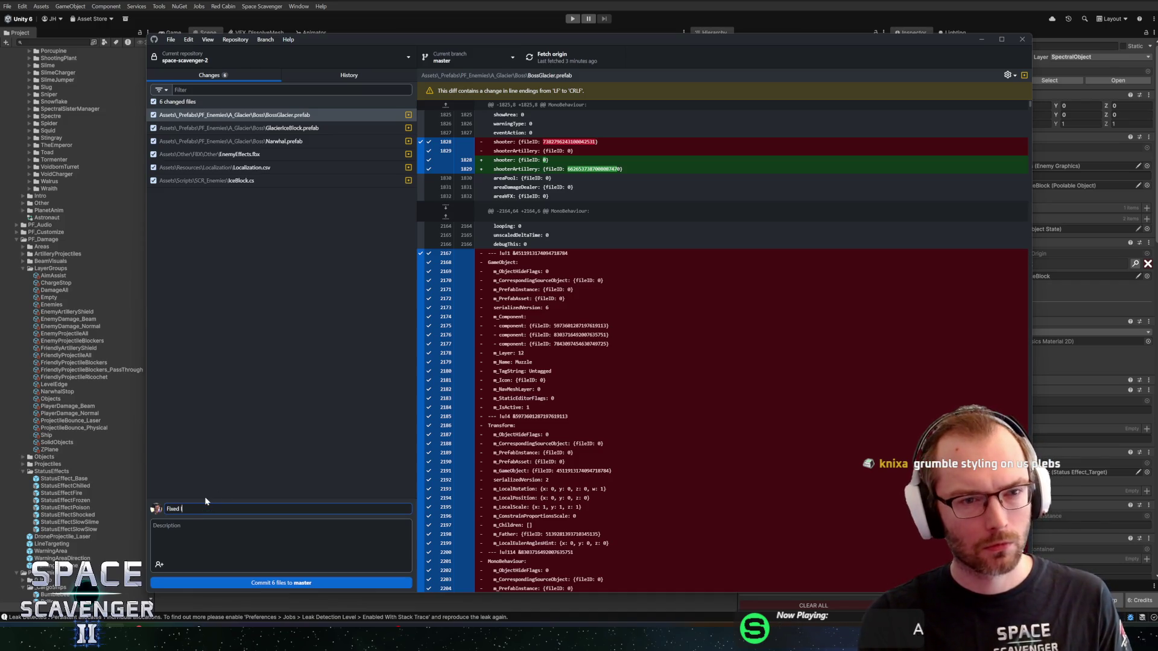
type(" +")
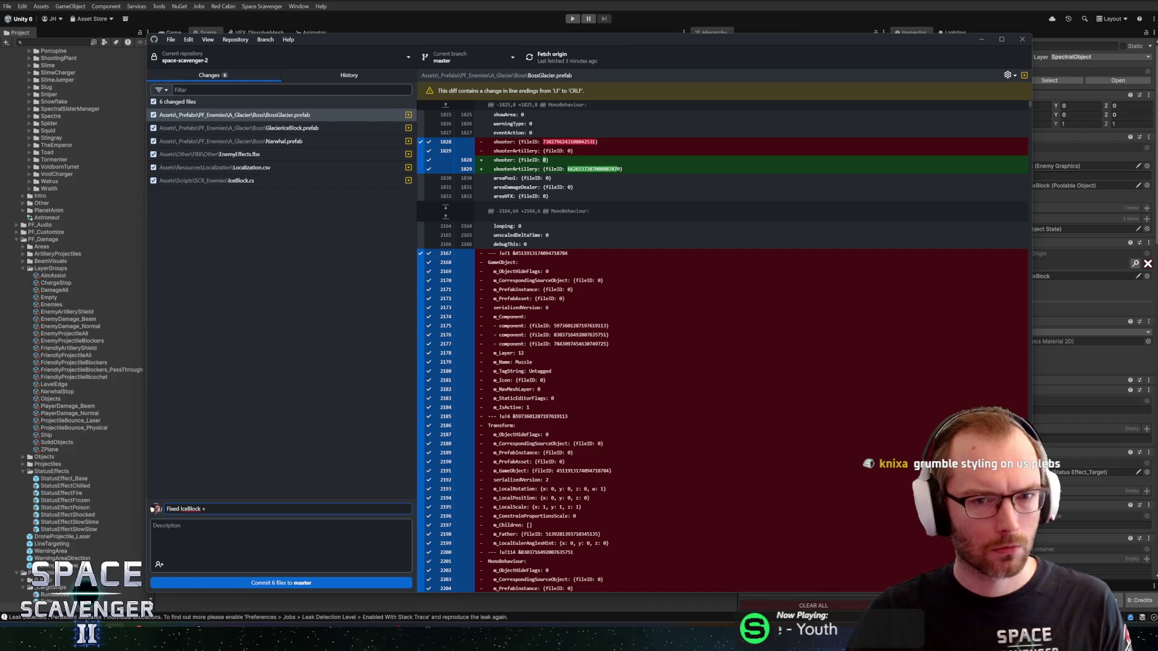
scroll(723, 346, "down", 20)
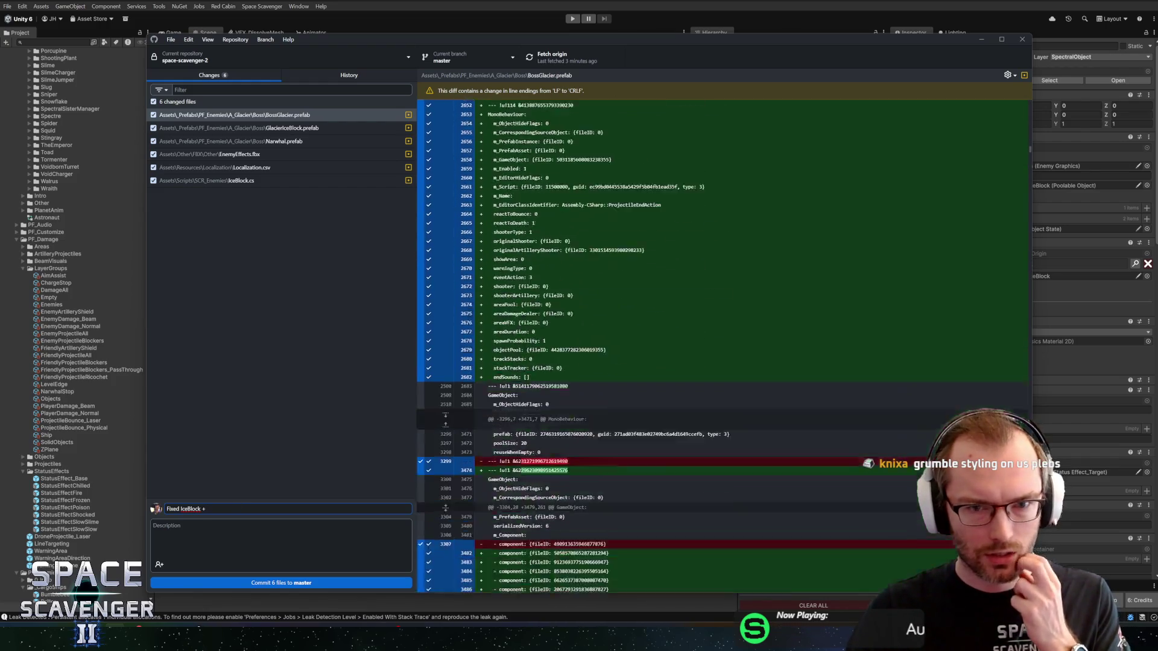
scroll(723, 347, "down", 6)
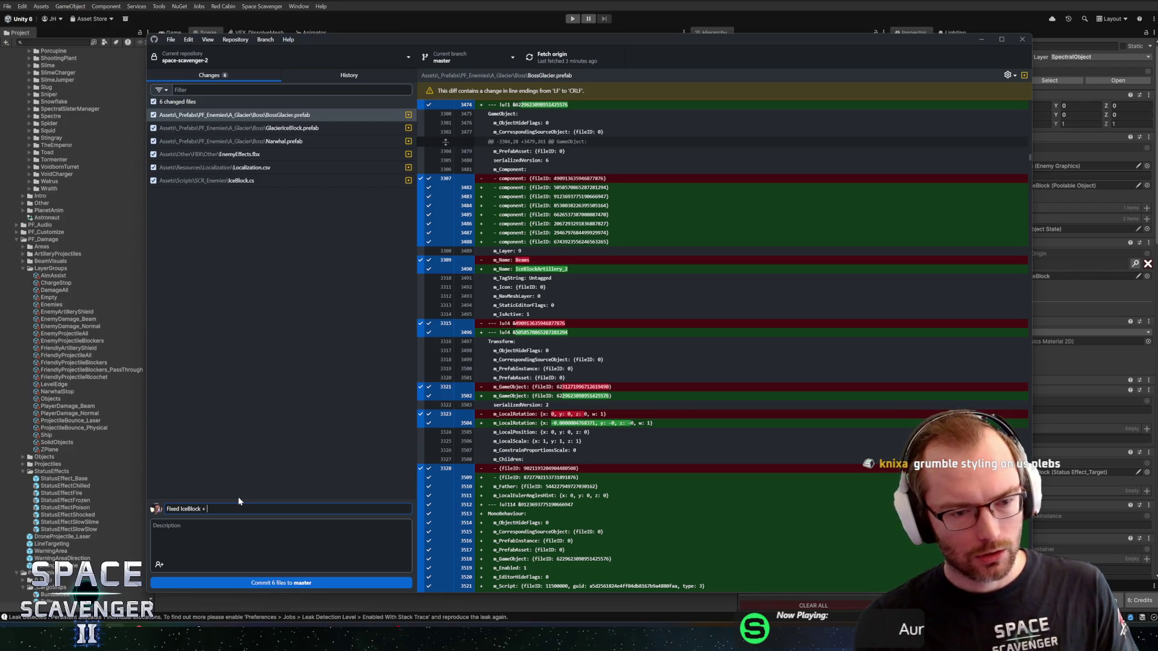
type("Boss iceblock saw")
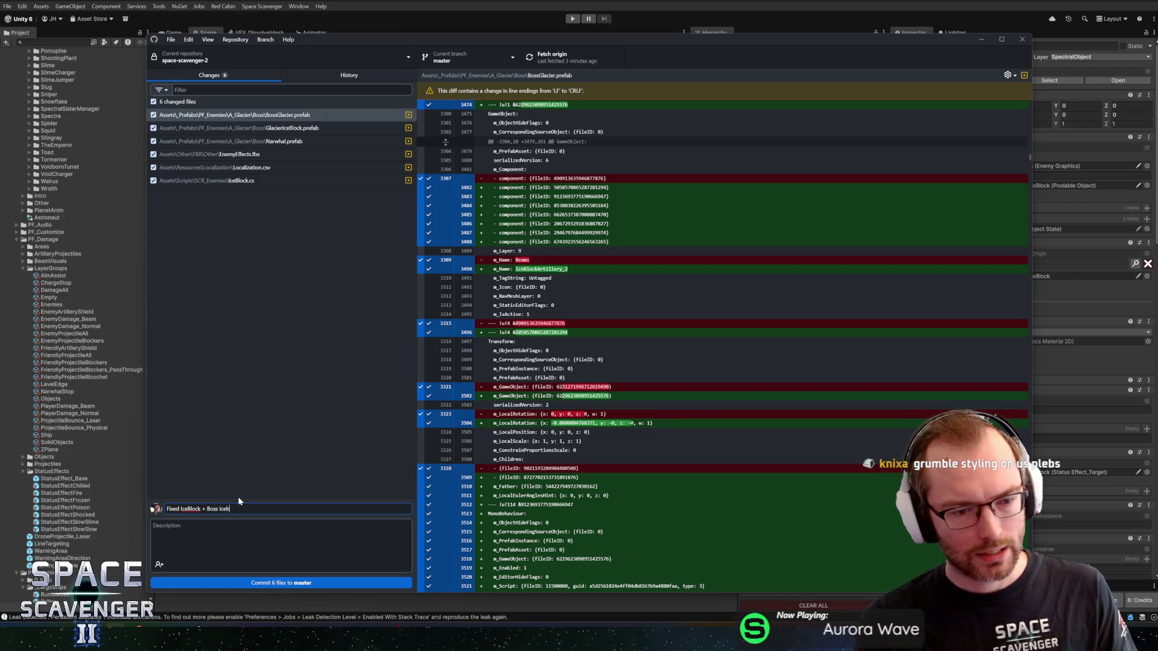
key("BackSpace")
key("BackSpace")
type("pawning ")
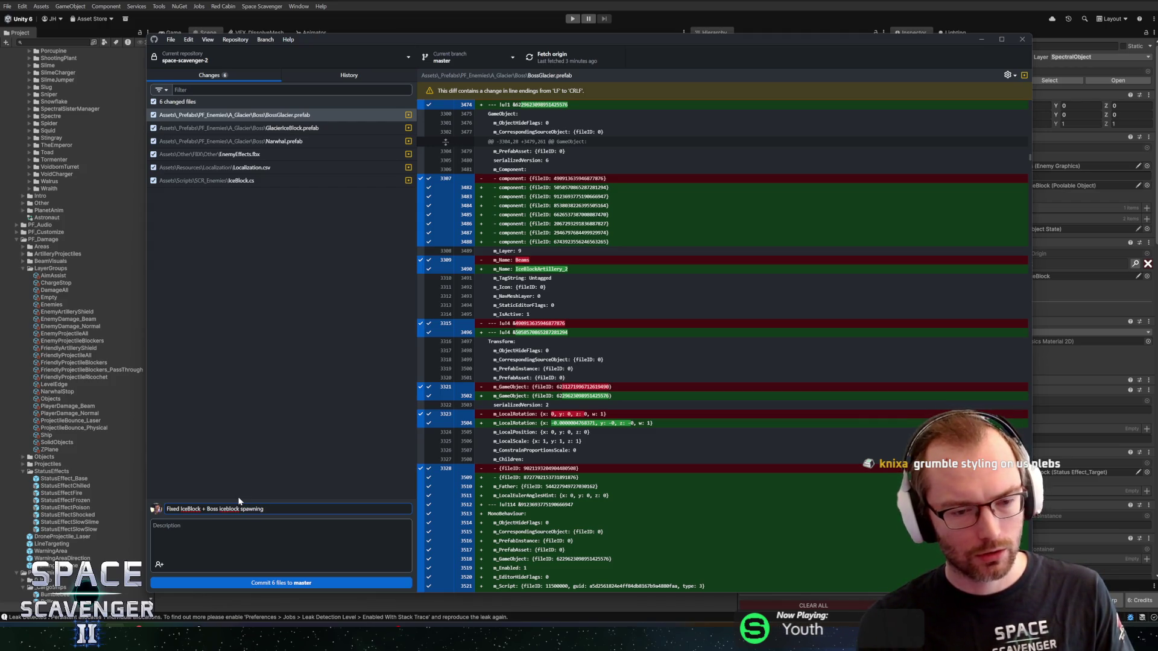
type("with artiller")
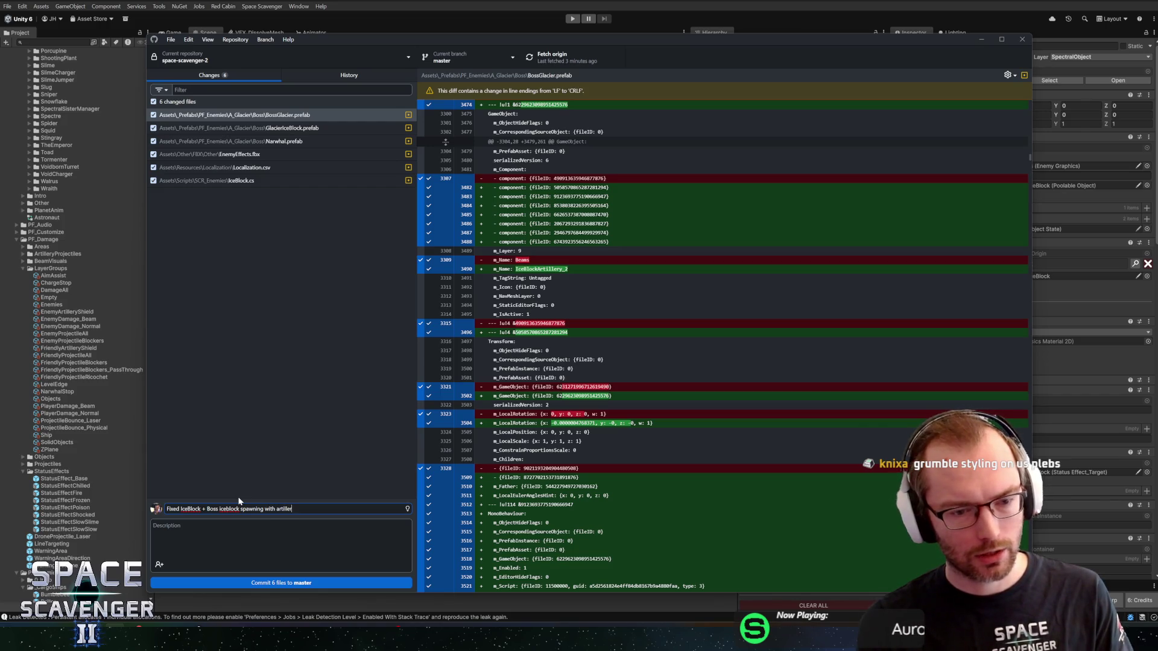
type("y instead of ")
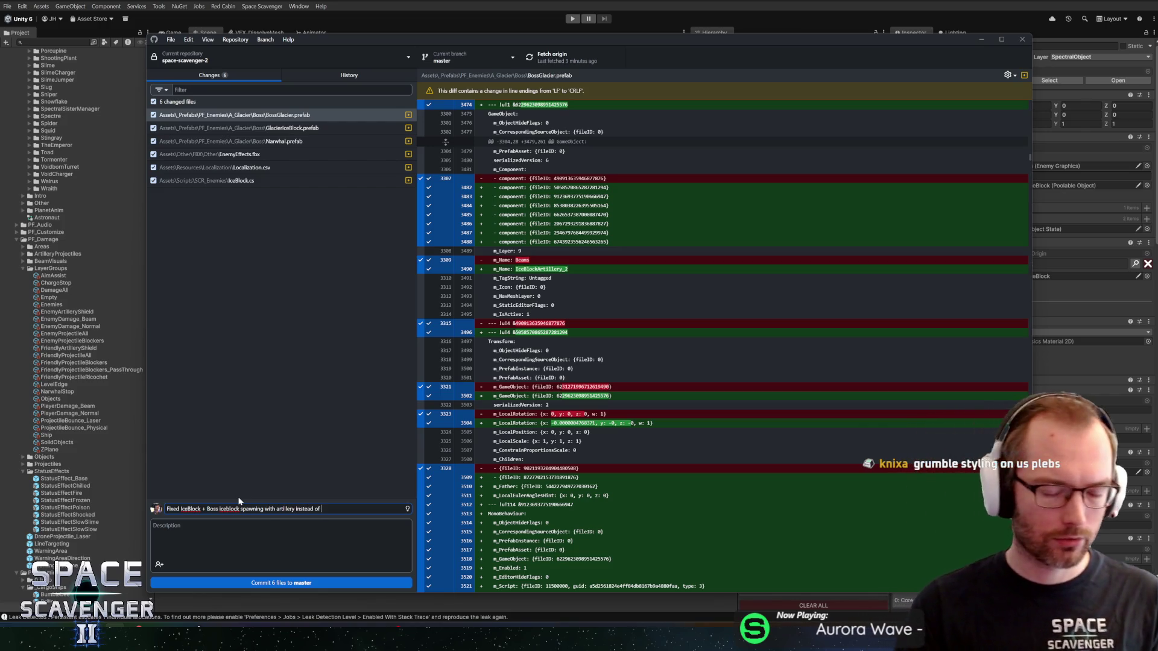
type("projectile")
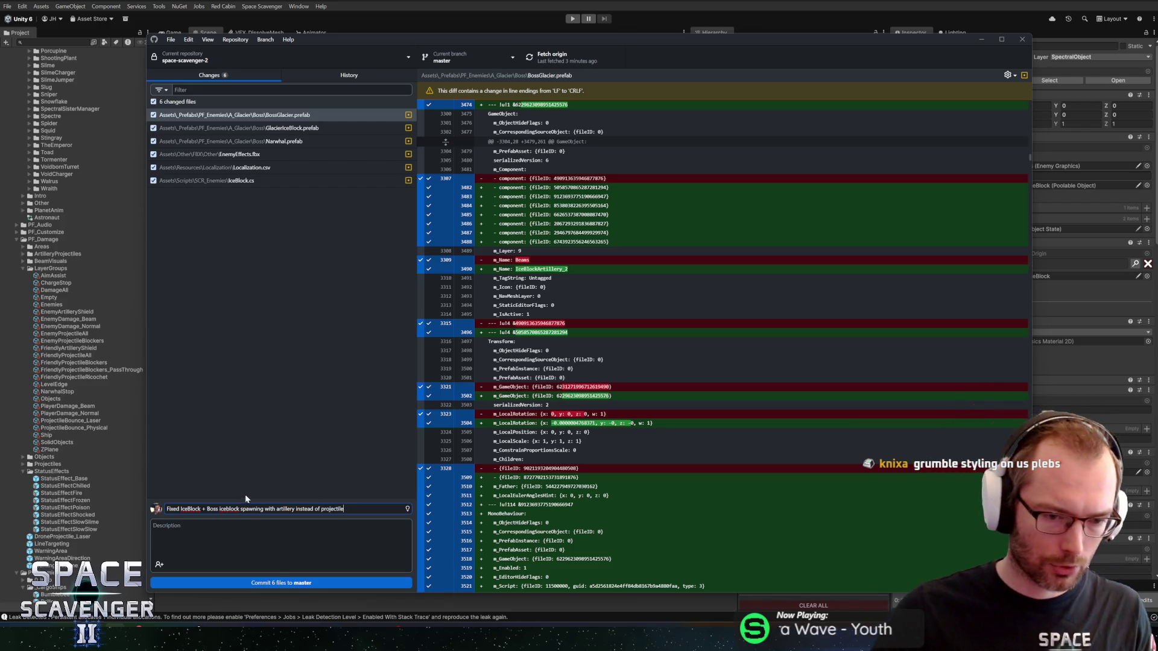
left_click(281, 580)
left_click(561, 54)
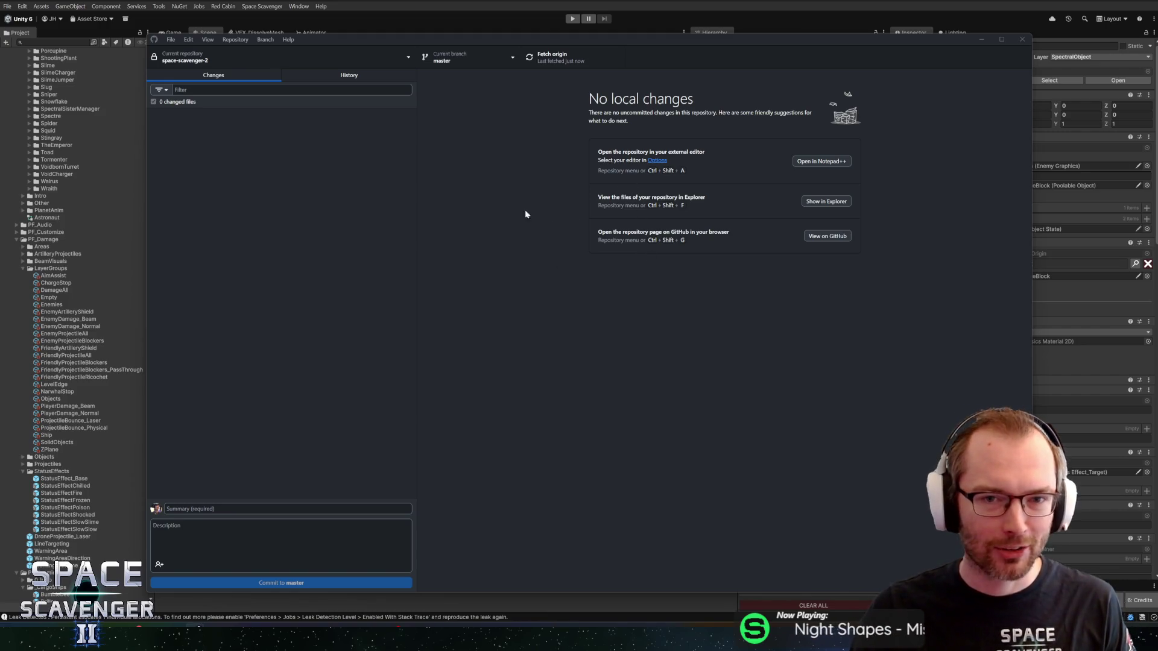
Move GitHub Desktop aside and orbit Unity's Scene view around the ice block.
left_click_drag(424, 38, 388, 47)
left_click(466, 33)
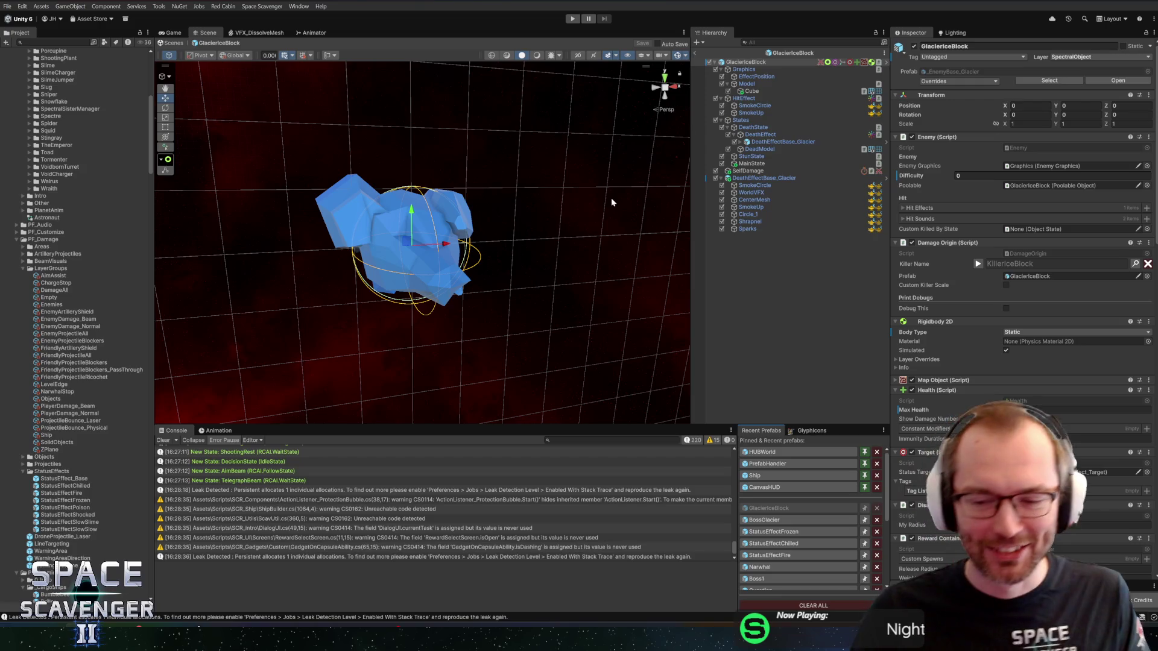
scroll(504, 196, "down", 3)
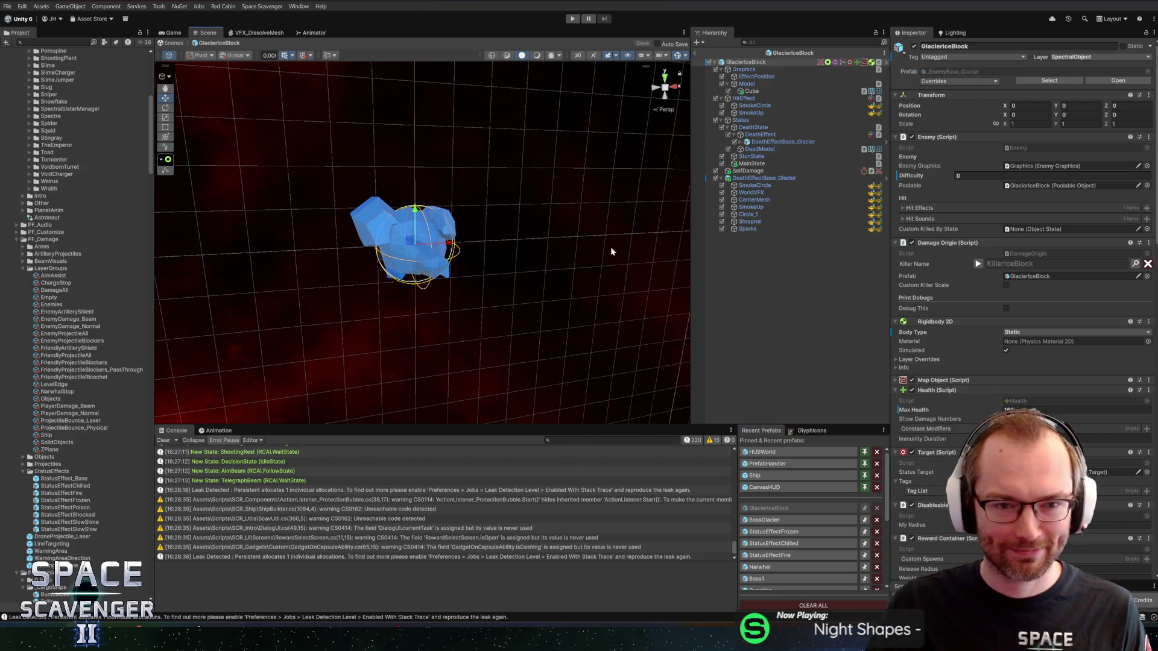
mouse_move(613, 251)
left_mouse_down()
mouse_move(492, 183)
mouse_move(530, 181)
left_mouse_up()
scroll(541, 194, "up", 4)
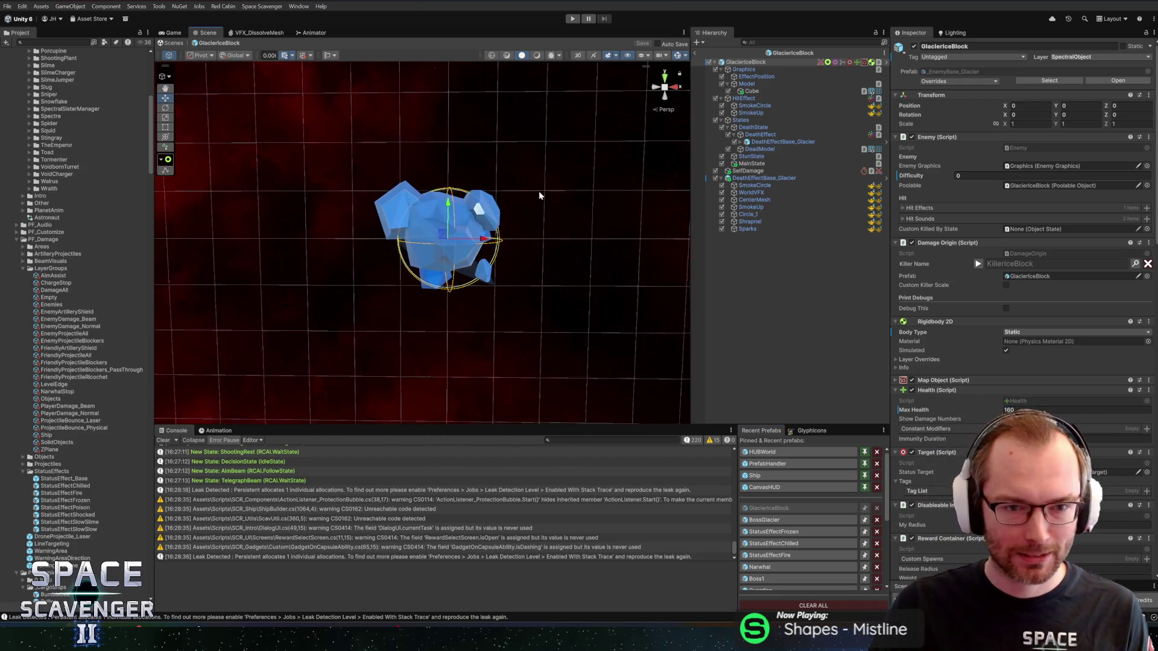
Cycle between GitHub Desktop and Unity, ending back in the Unity editor.
key("alt+Tab")
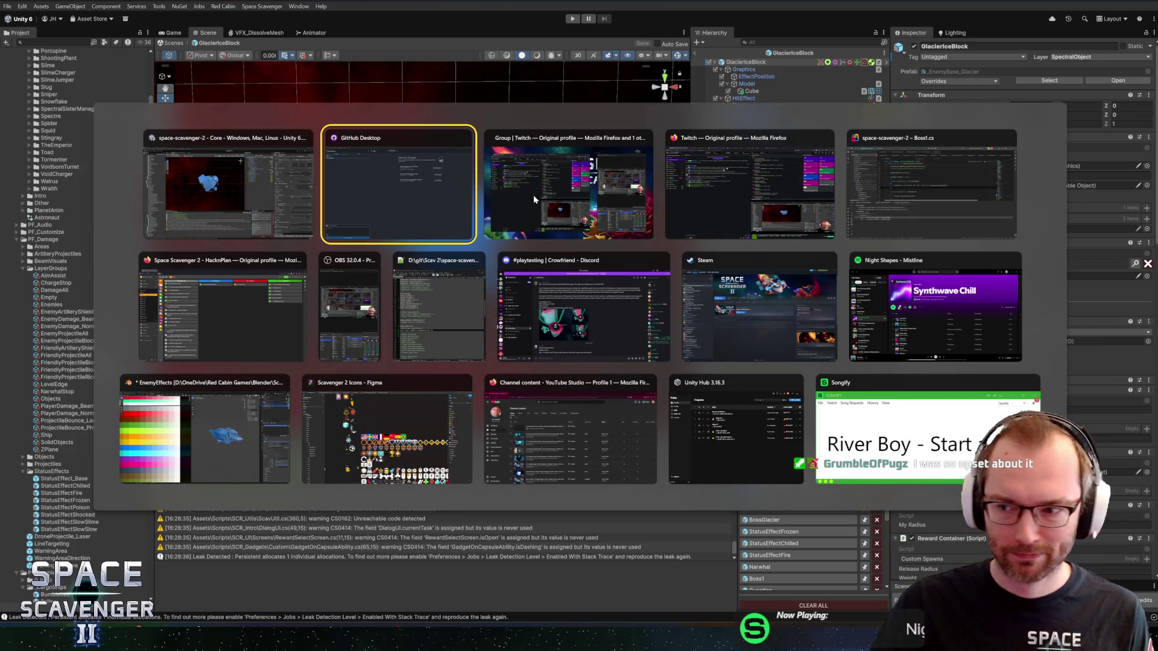
key("Escape")
key("alt+Tab")
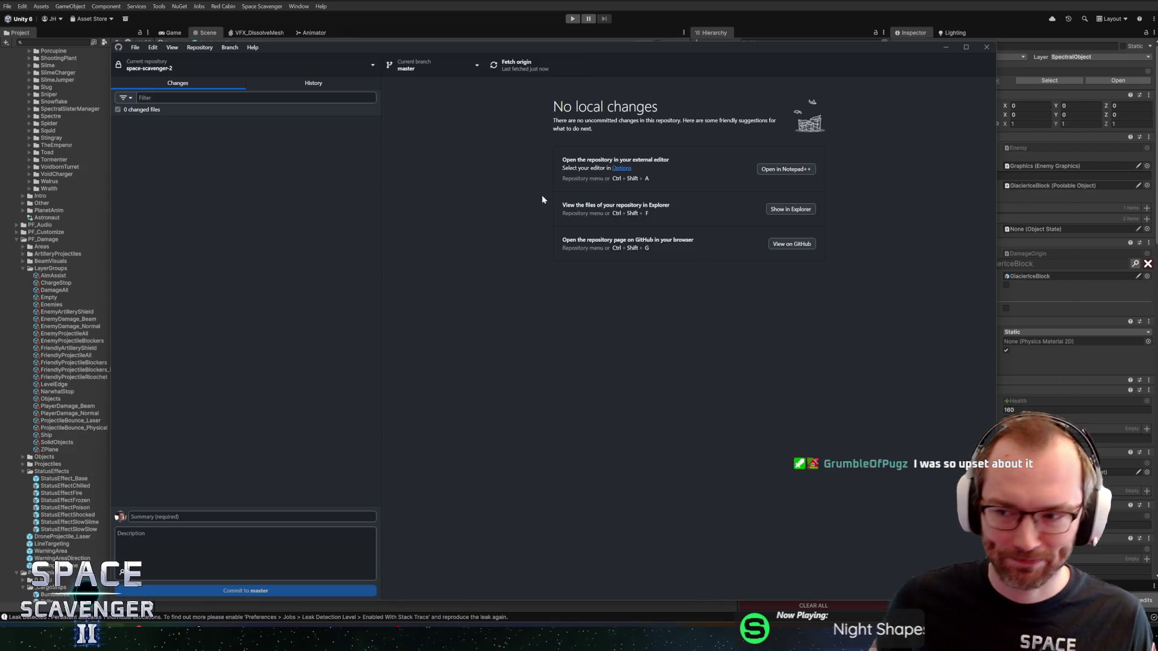
key("alt+Tab")
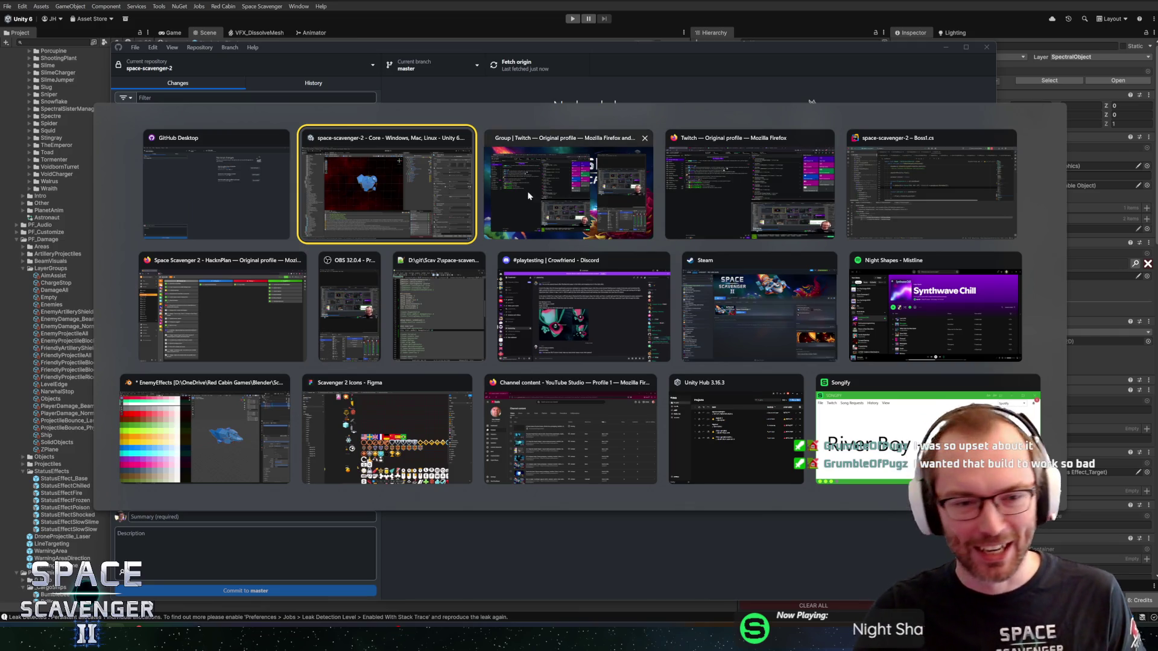
key("Return")
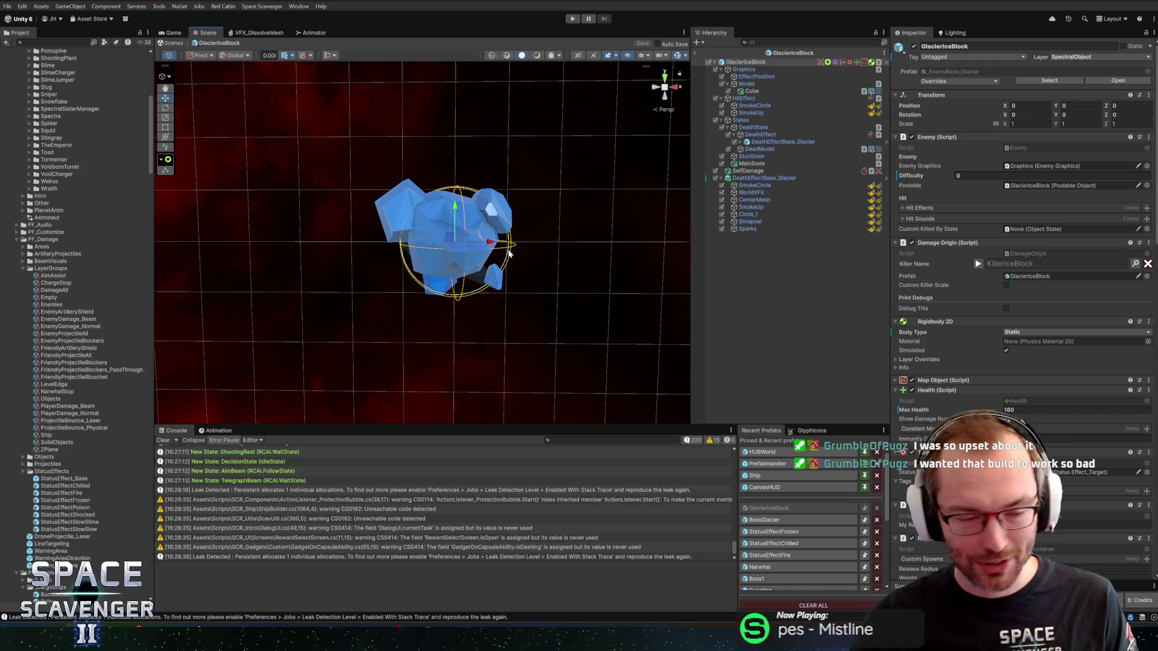
Collapse the PF_Animation, _Prefabs, Glacier sound and Other folders in the Project panel.
scroll(102, 265, "up", 10)
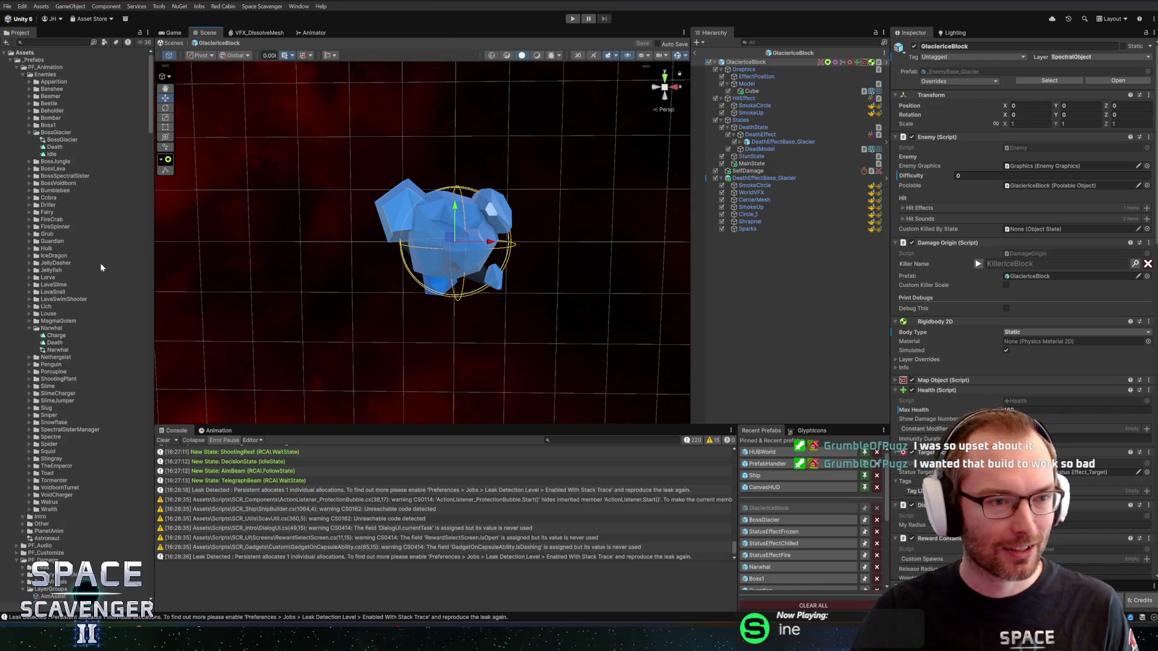
left_click(17, 67)
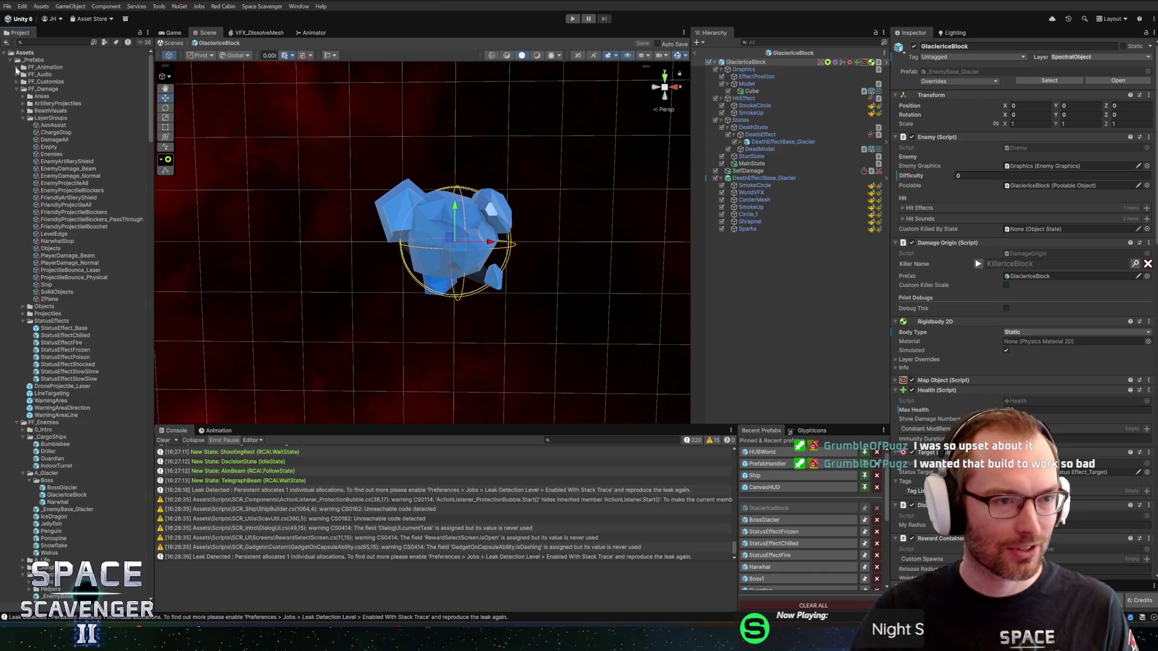
left_click(11, 60)
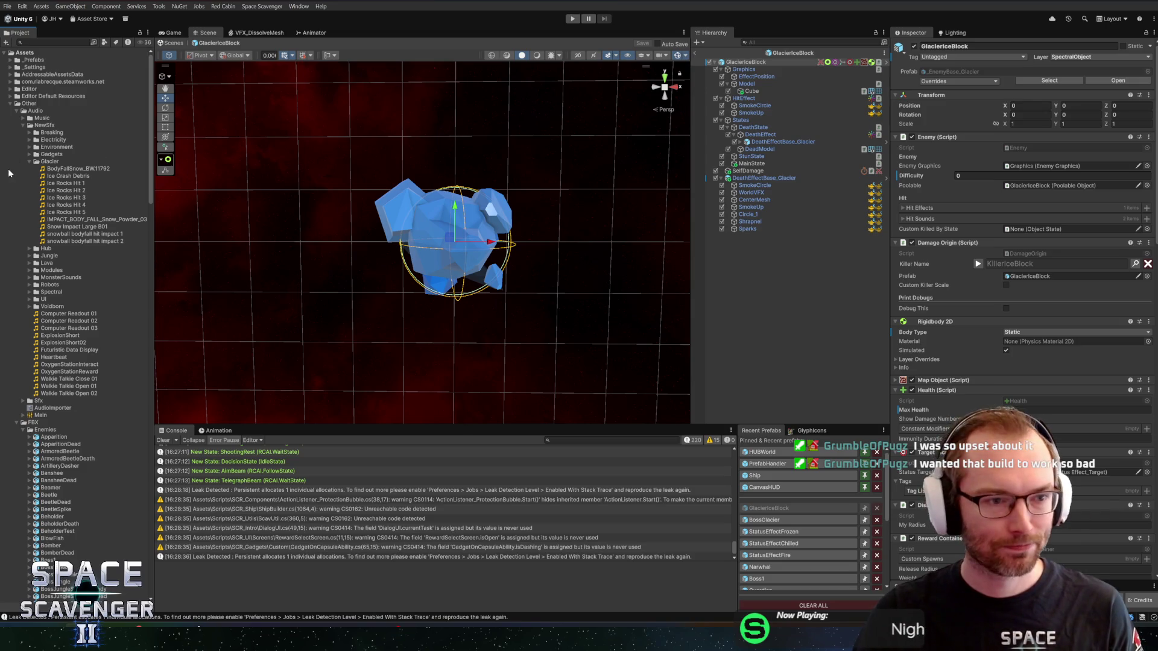
left_click(29, 161)
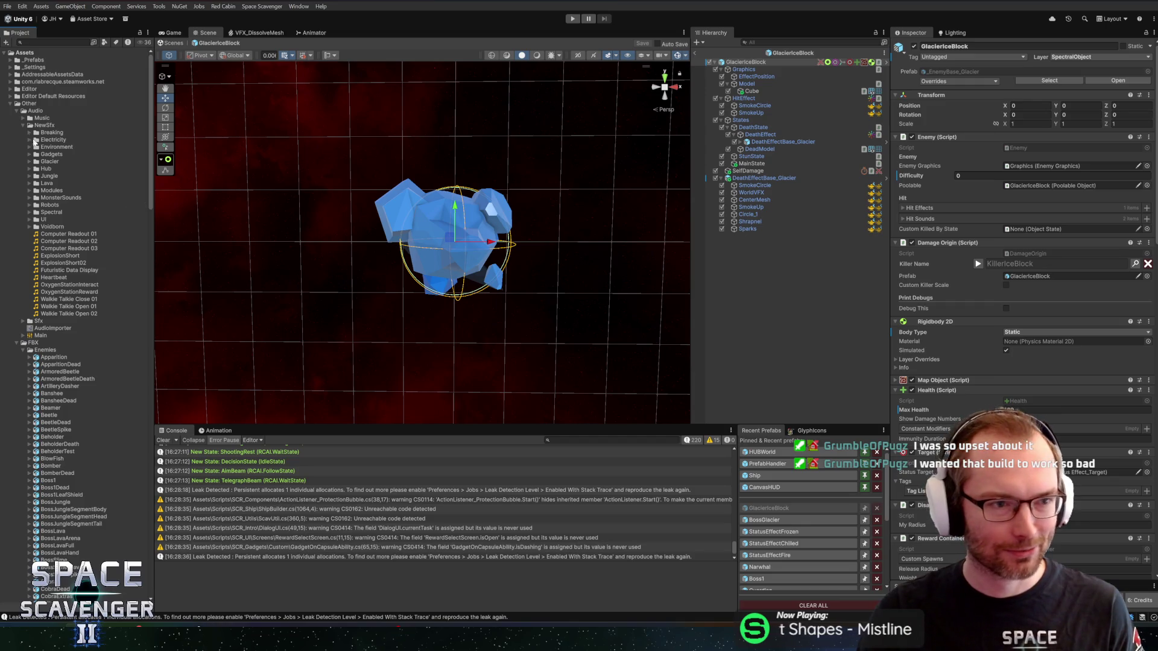
left_click(10, 104)
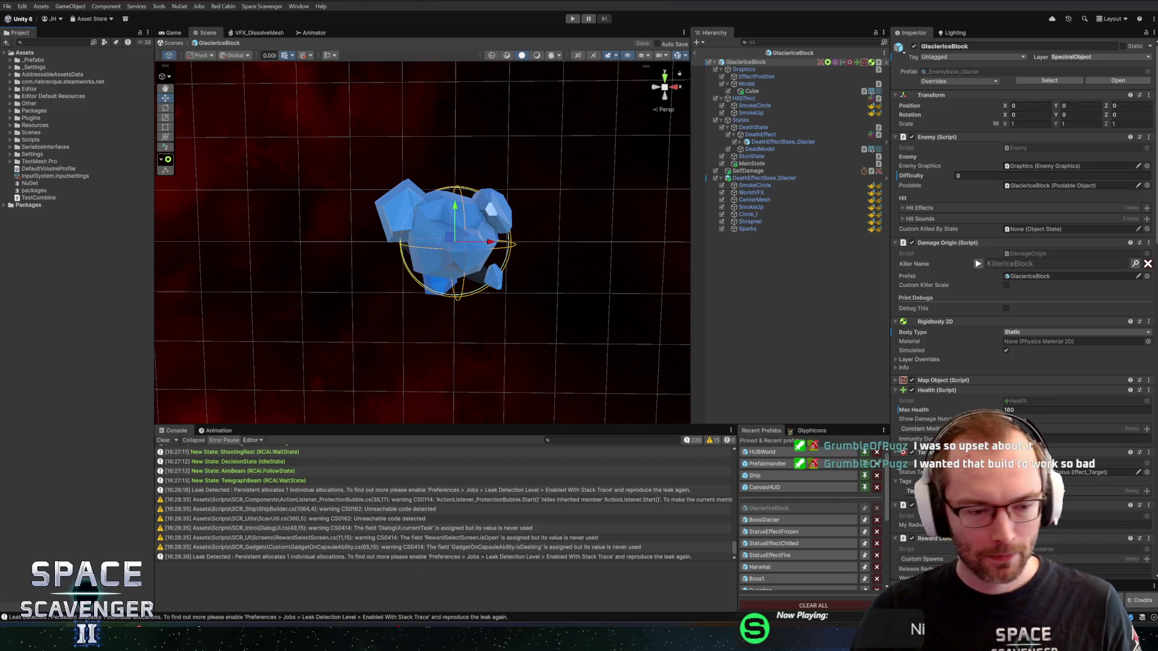
Open the BossGlacier prefab from Recent Prefabs.
left_click(114, 627)
key("alt+Tab")
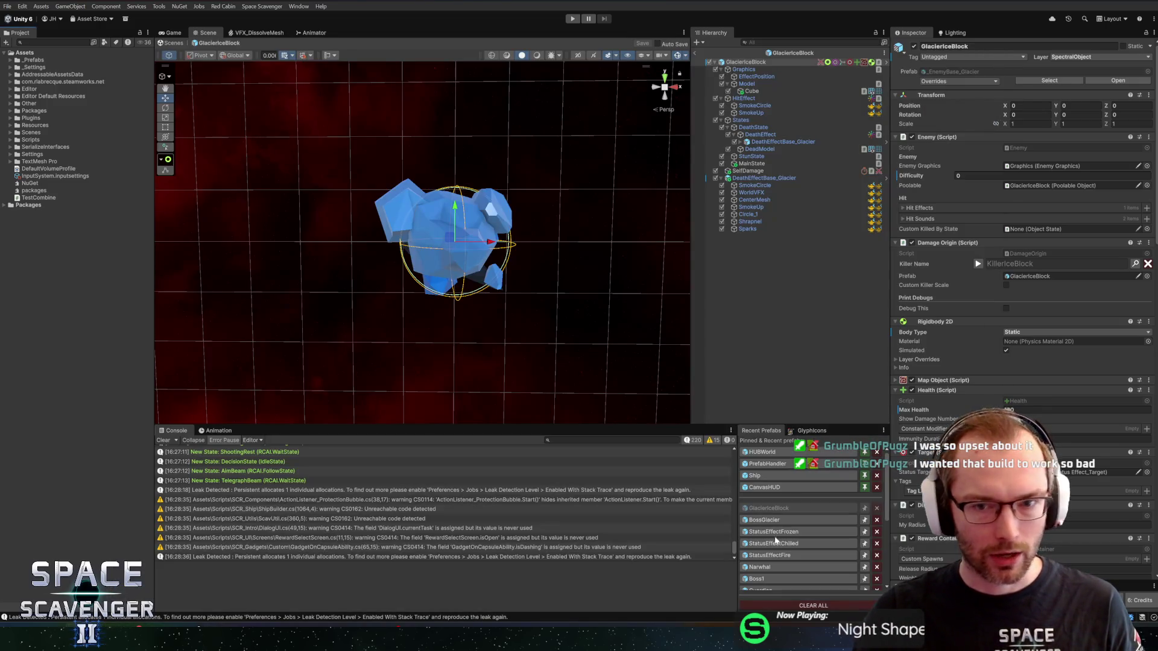
left_click(765, 522)
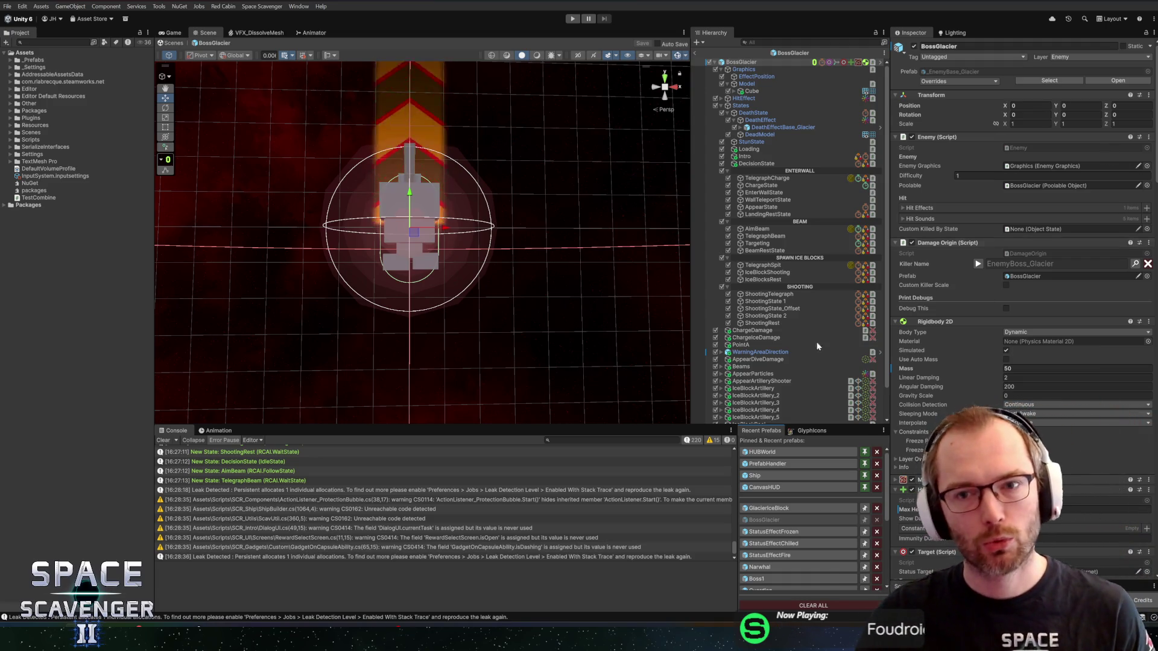
mouse_move(514, 229)
left_mouse_down()
mouse_move(531, 206)
mouse_move(520, 225)
left_mouse_up()
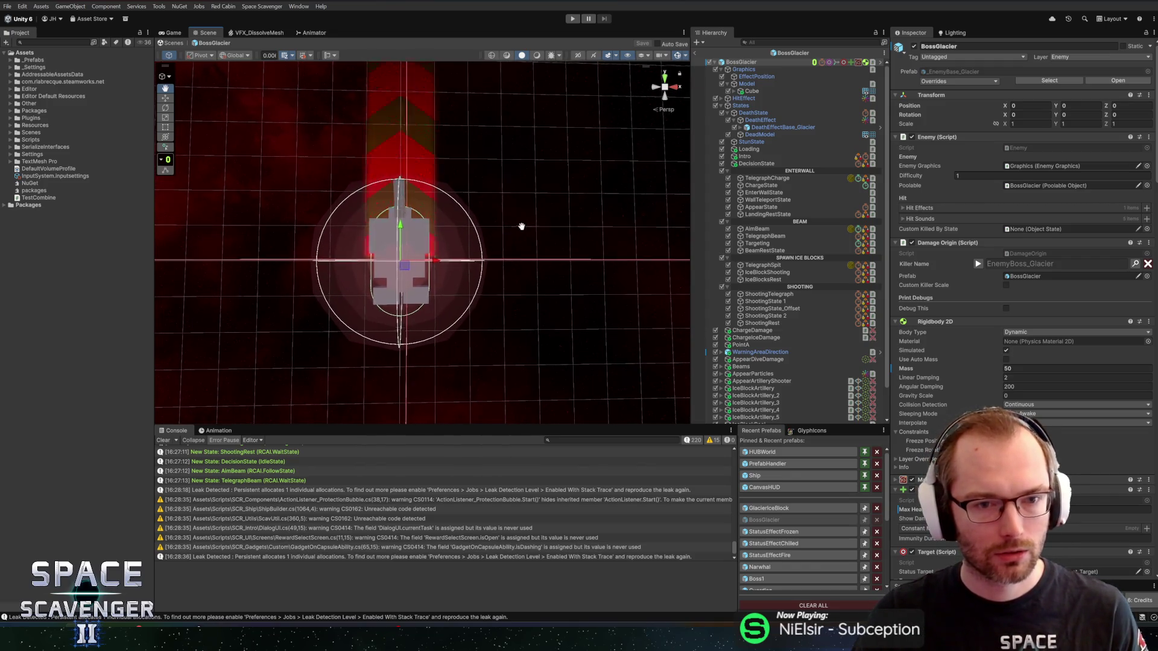
left_click_drag(522, 227, 530, 230)
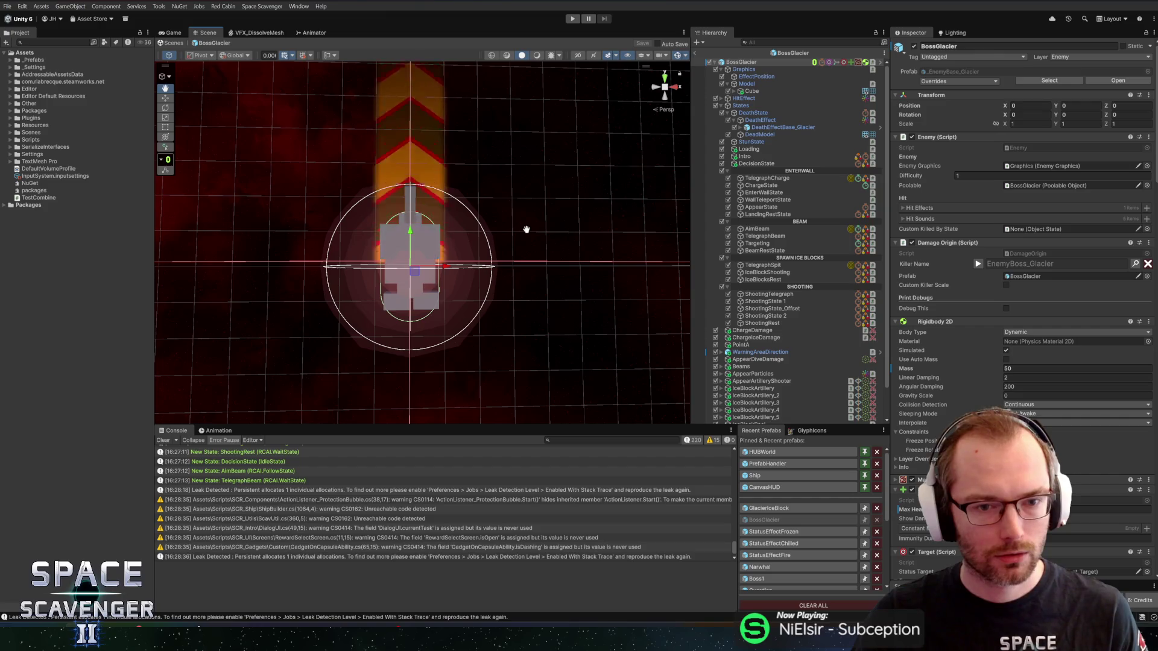
left_click_drag(526, 233, 525, 223)
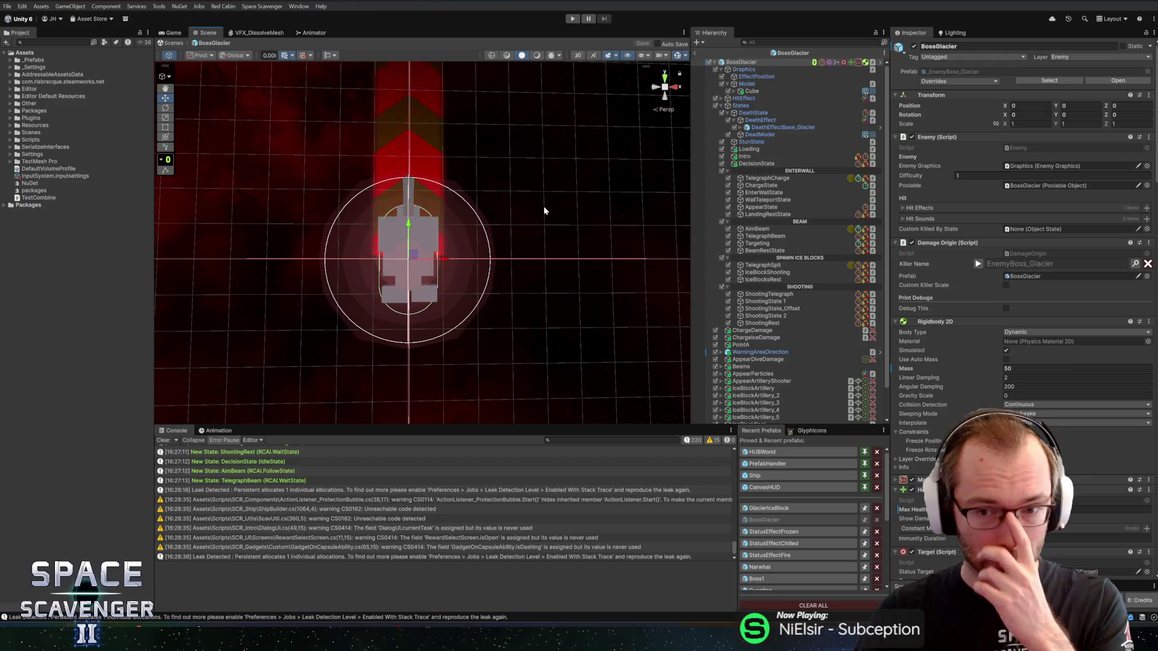
mouse_move(452, 212)
left_mouse_down()
mouse_move(455, 238)
mouse_move(499, 199)
mouse_move(499, 230)
left_mouse_up()
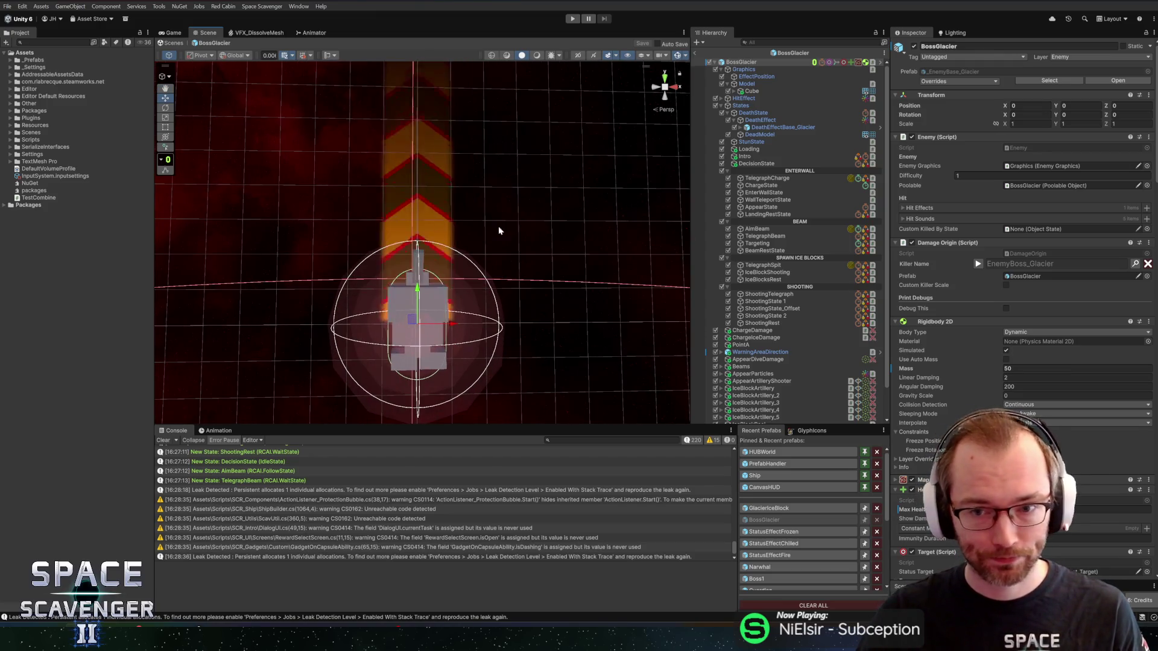
mouse_move(555, 207)
left_mouse_down()
mouse_move(573, 215)
mouse_move(603, 199)
left_mouse_up()
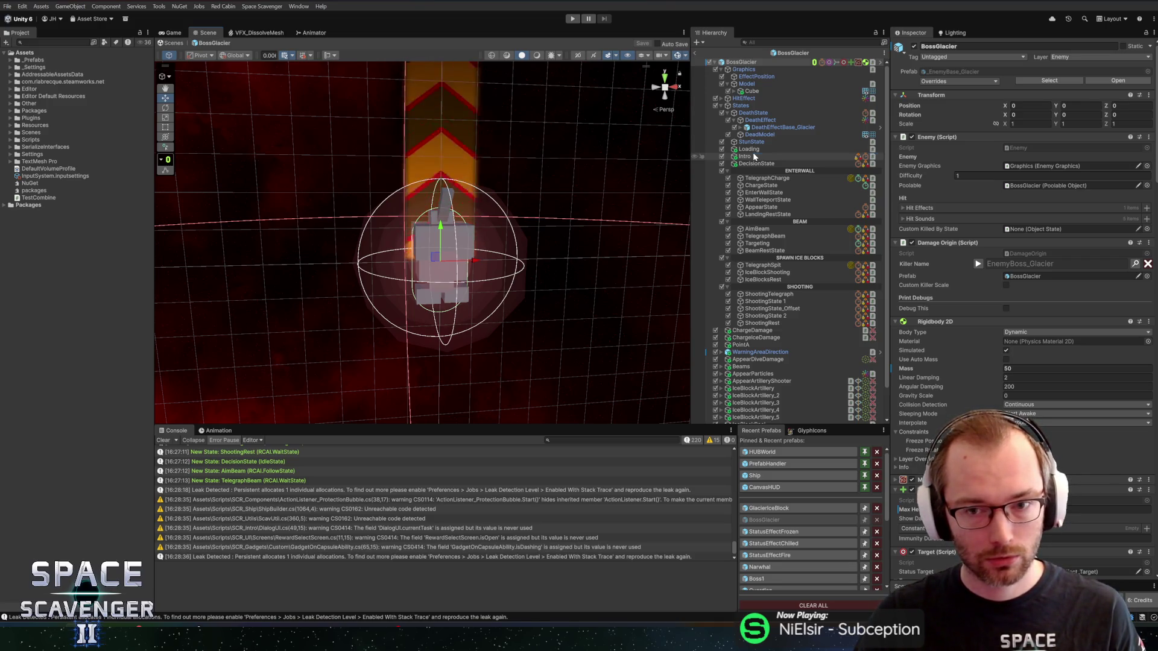
Duplicate BossGlacier's Intro state object and rename the copy PhaseChange1.
left_click(754, 157)
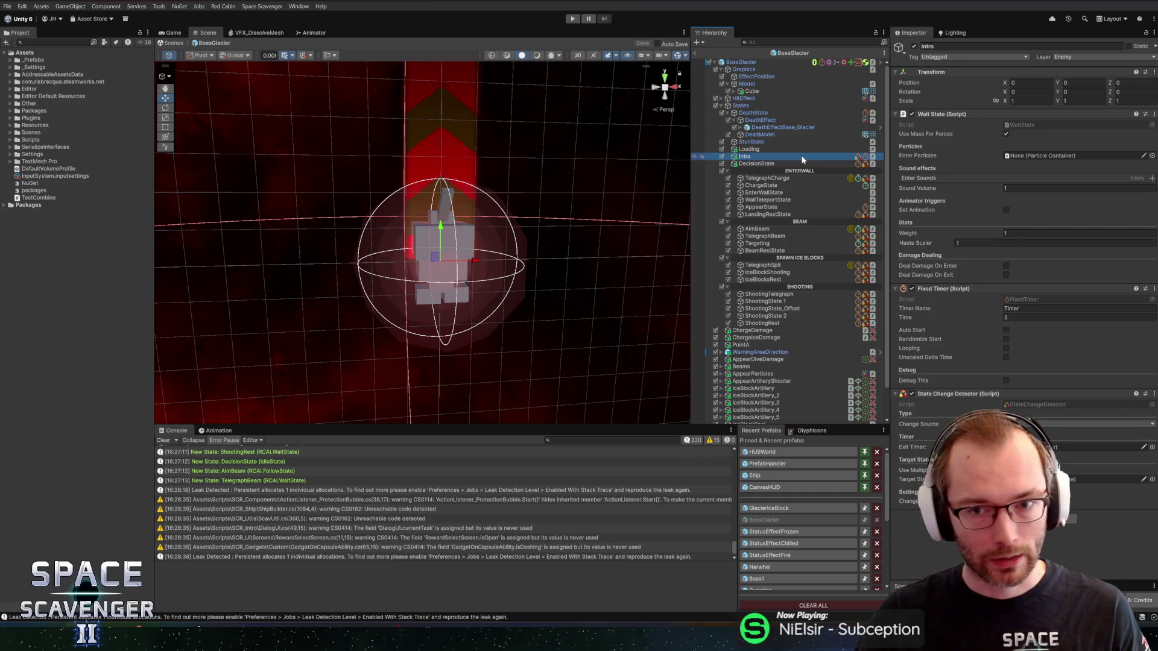
key("ctrl+d")
key("F2")
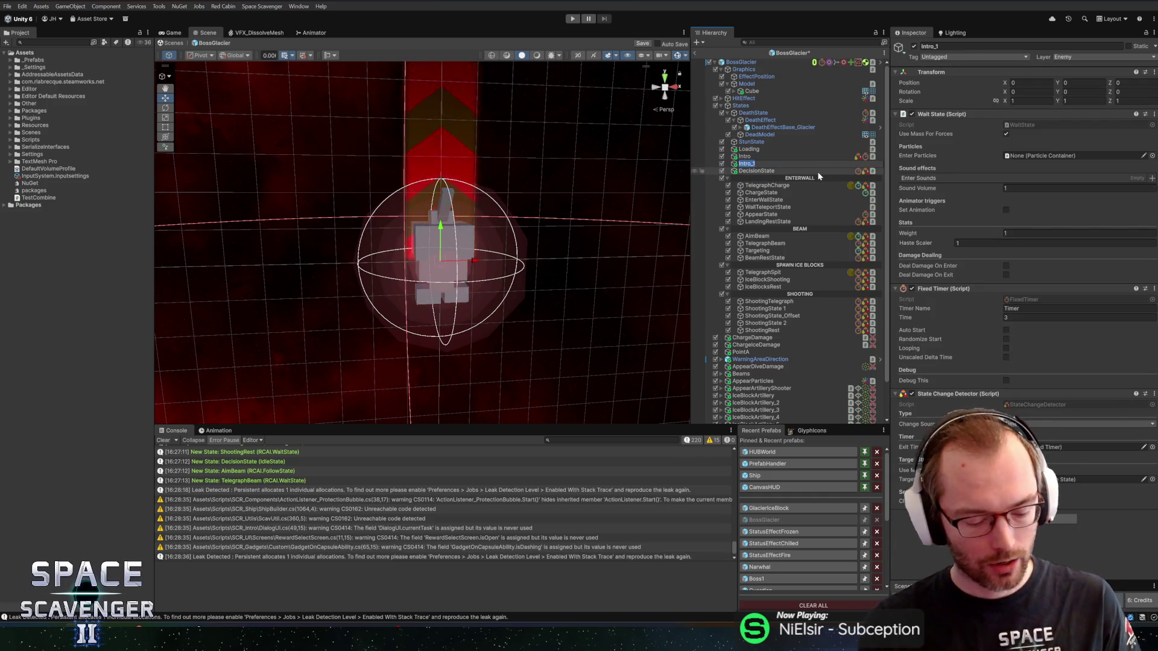
type("Phas")
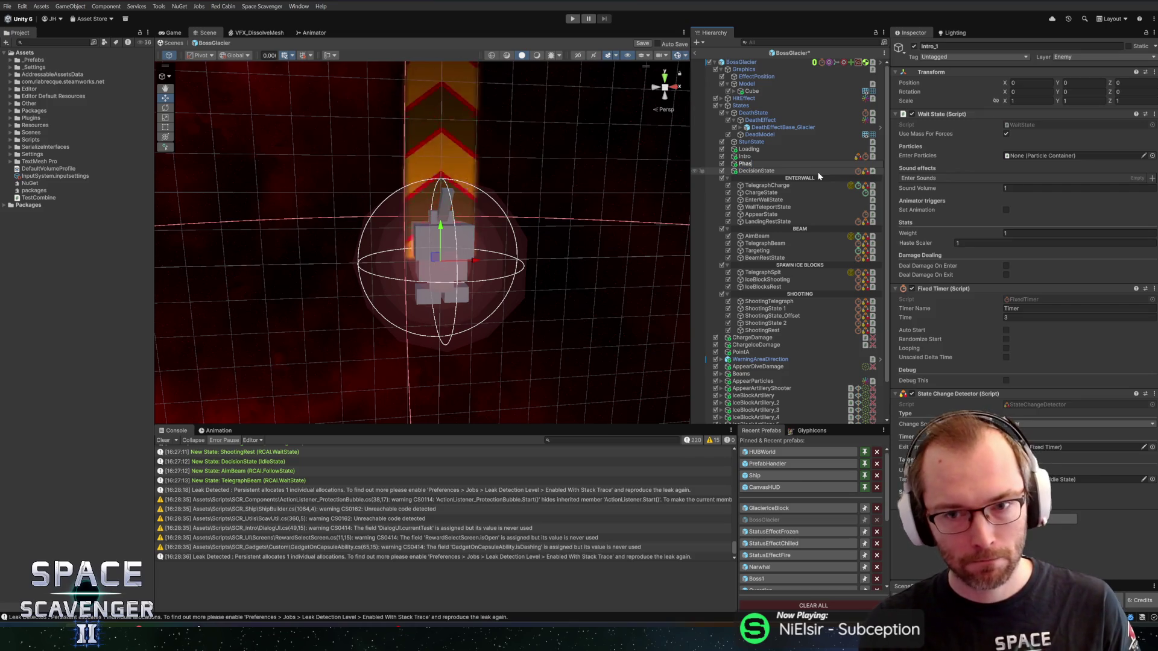
type("eChange")
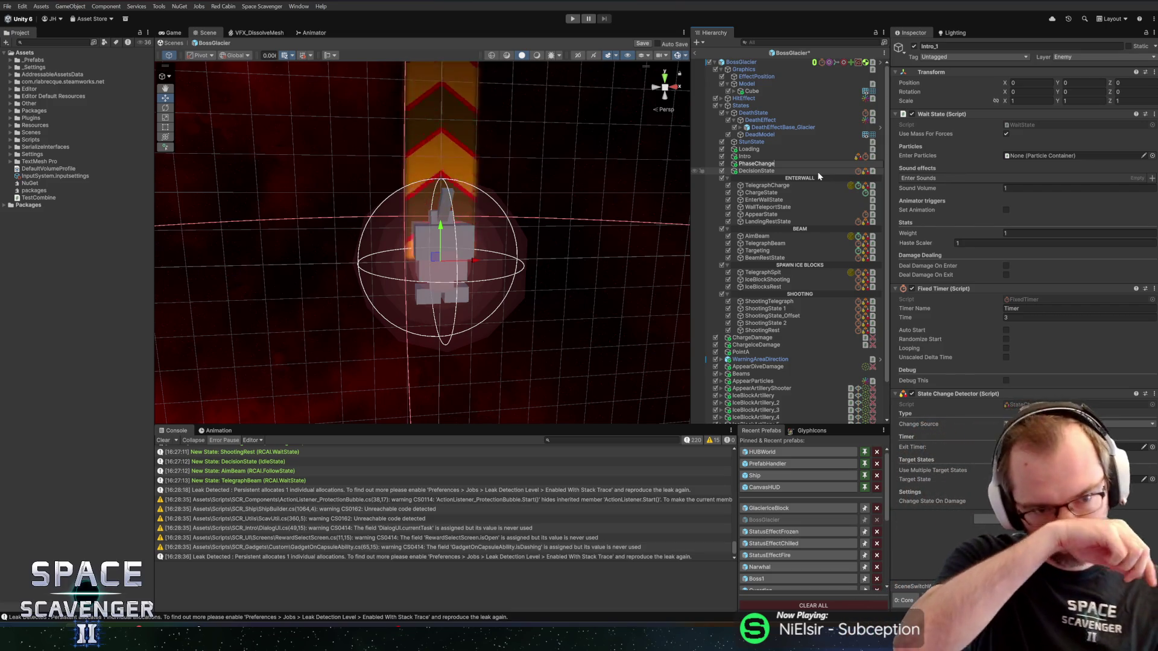
type("1")
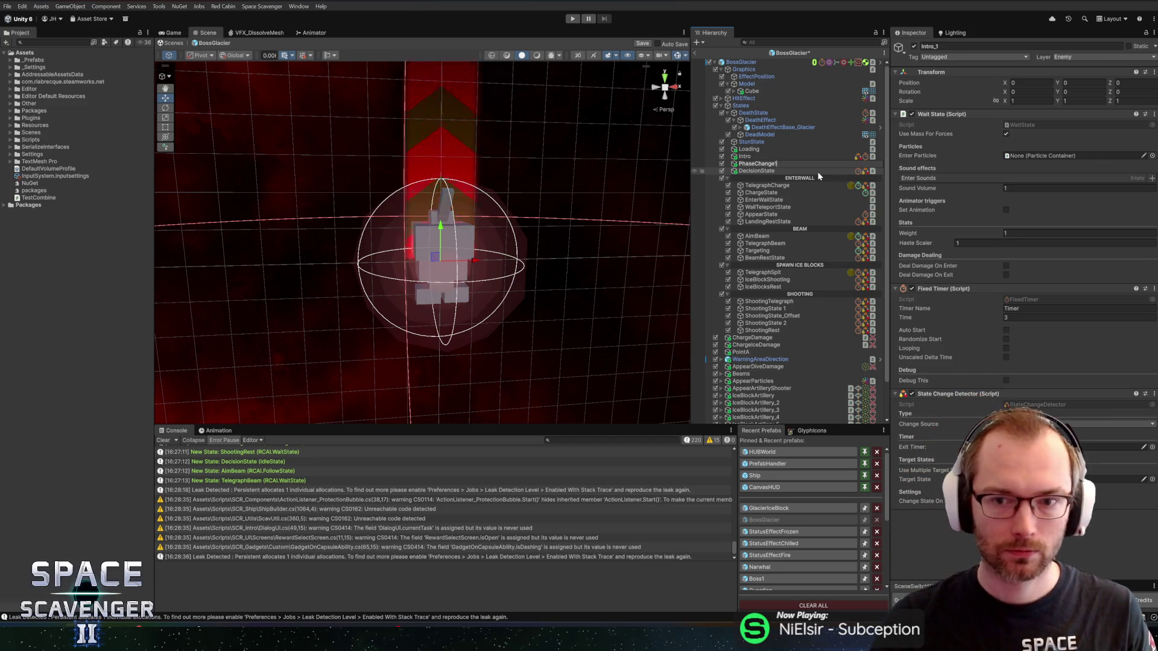
key("Return")
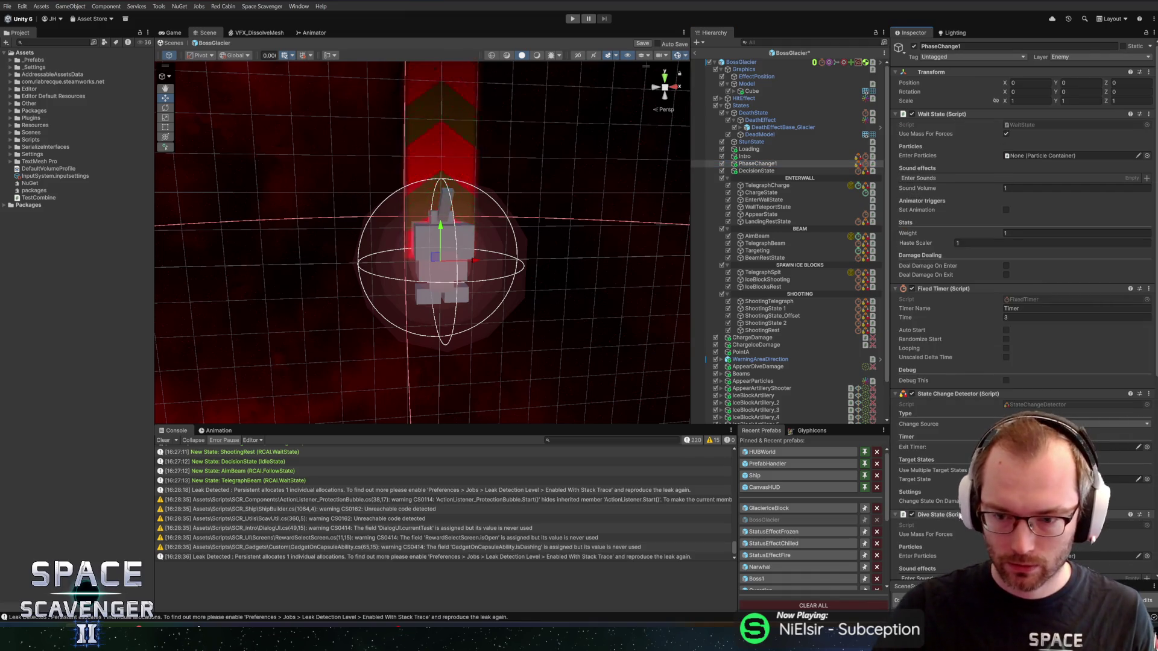
left_click_drag(957, 112, 959, 113)
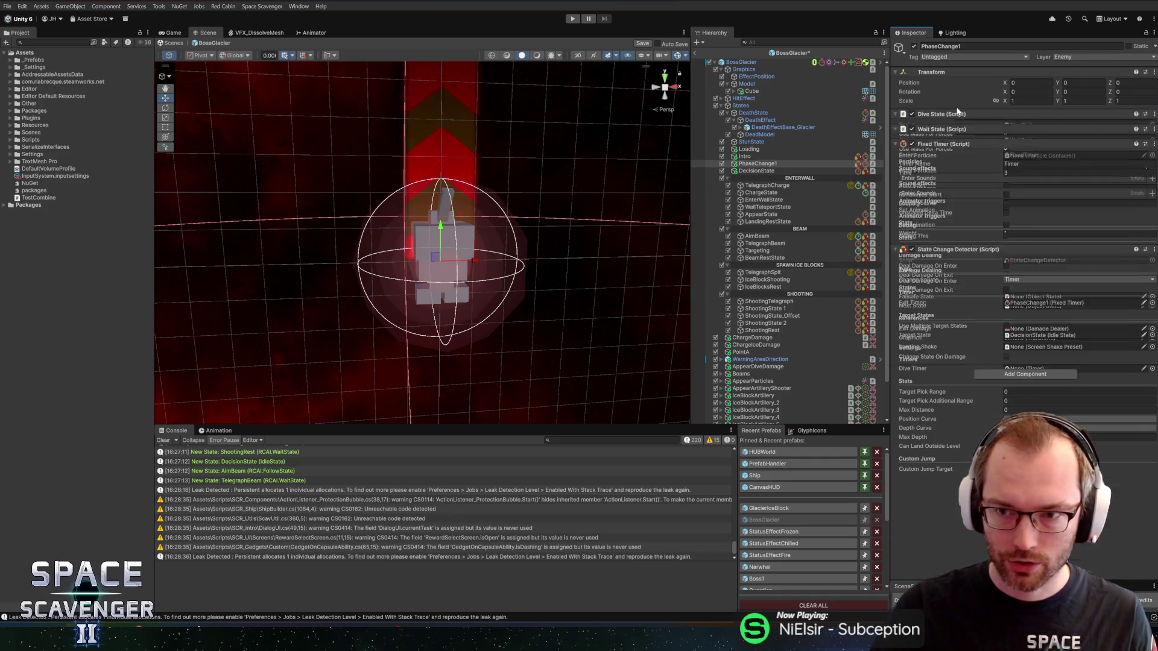
Remove PhaseChange1's Wait State component, then switch to Blender to view the ice blocks.
right_click(936, 486)
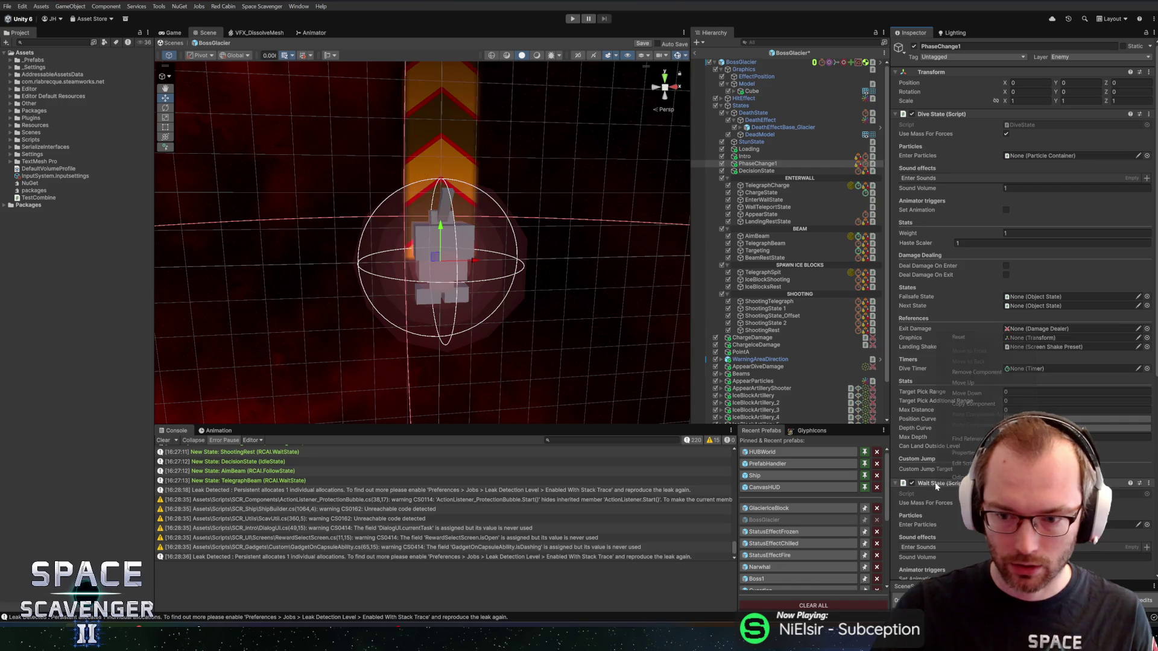
left_click(976, 372)
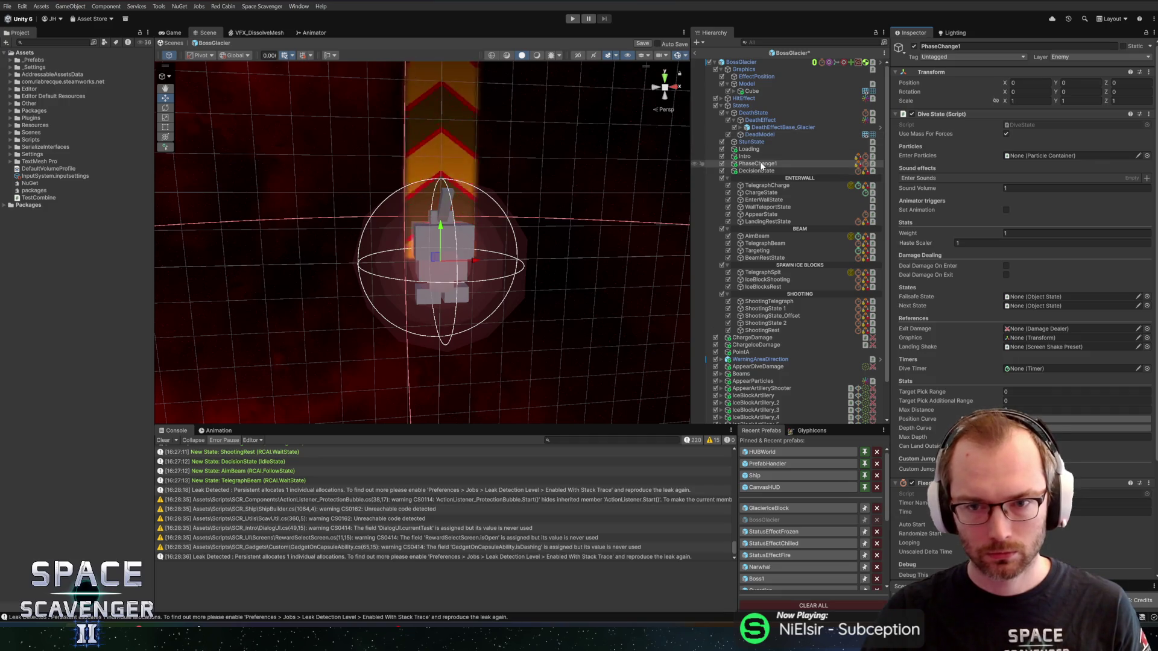
left_click(761, 165)
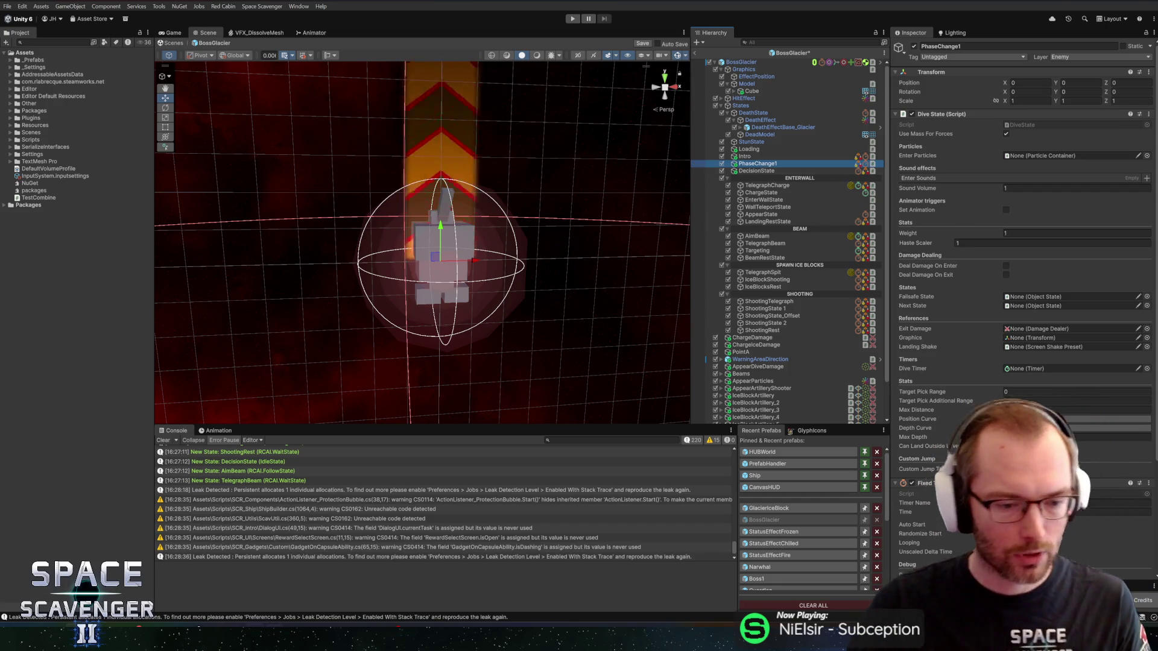
key("alt+Tab")
mouse_move(724, 325)
left_mouse_down()
mouse_move(754, 341)
mouse_move(658, 348)
mouse_move(733, 357)
mouse_move(784, 334)
left_mouse_up()
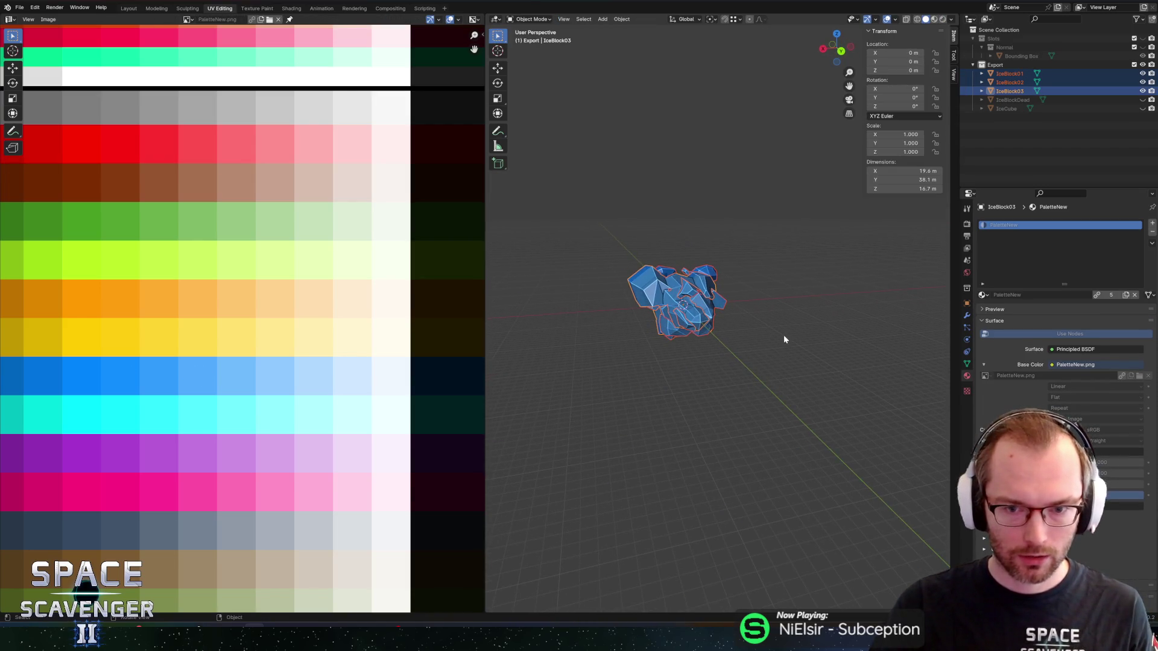
Deselect the ice blocks and add a cylinder mesh to the scene.
left_click(790, 320)
key("shift+a")
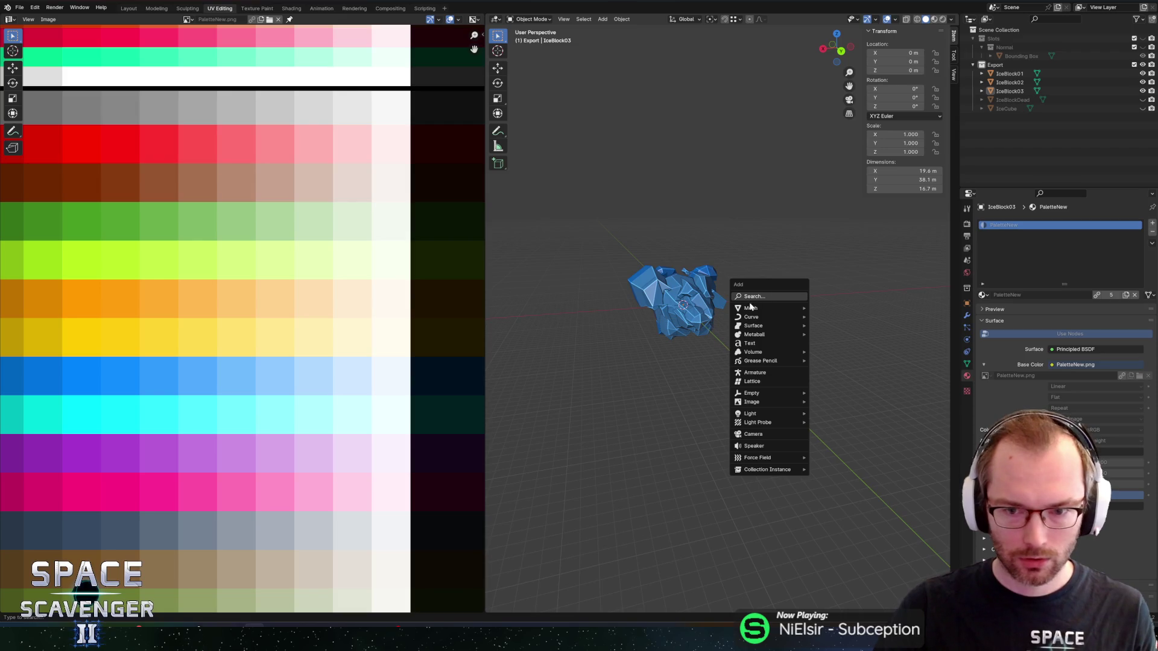
mouse_move(750, 309)
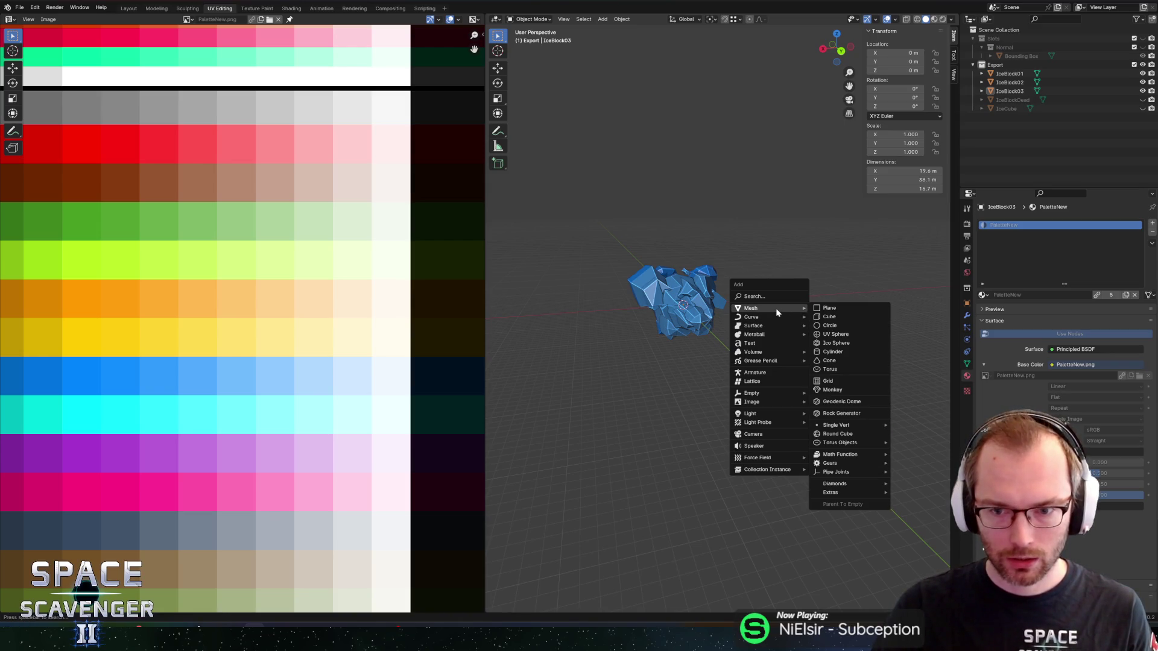
left_click(831, 352)
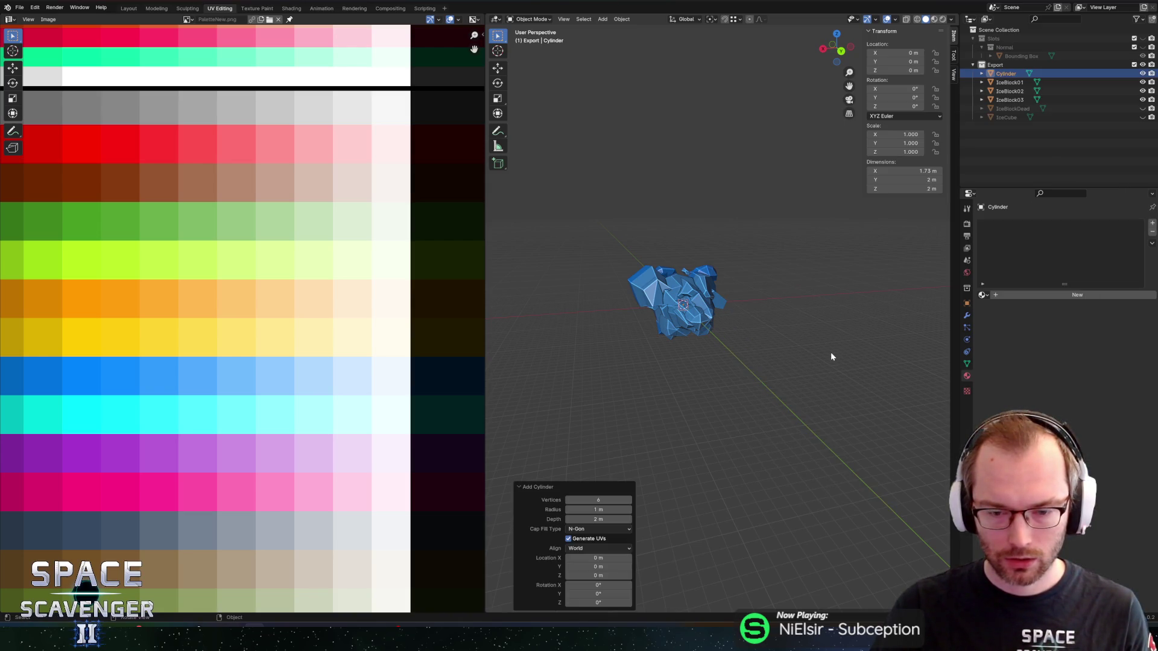
Give the cylinder 16 vertices and 90° X rotation, then enter Edit Mode.
left_click(624, 500)
type("6")
key("Return")
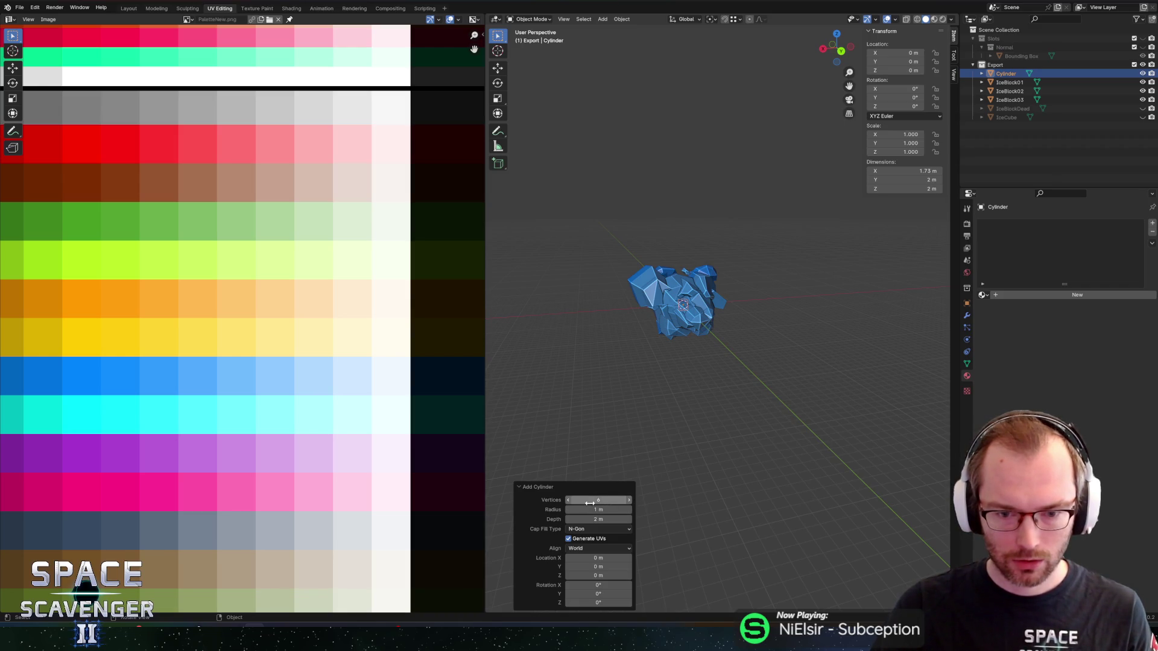
left_click_drag(628, 506, 641, 461)
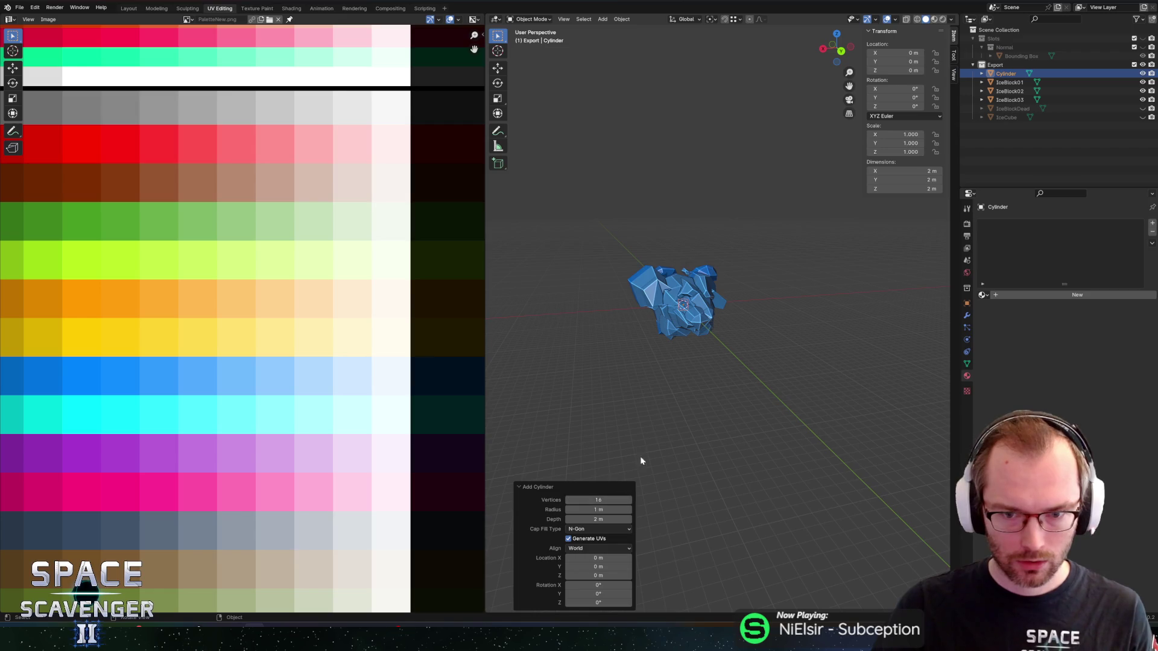
left_click(598, 585)
type("90")
key("Return")
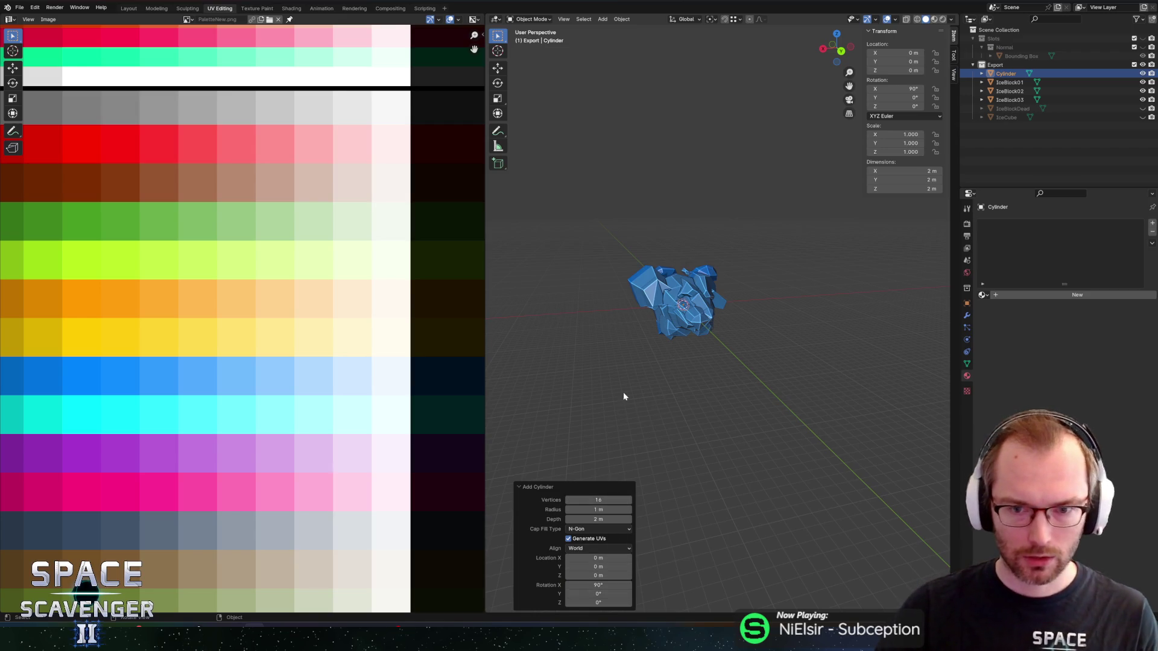
key("Tab")
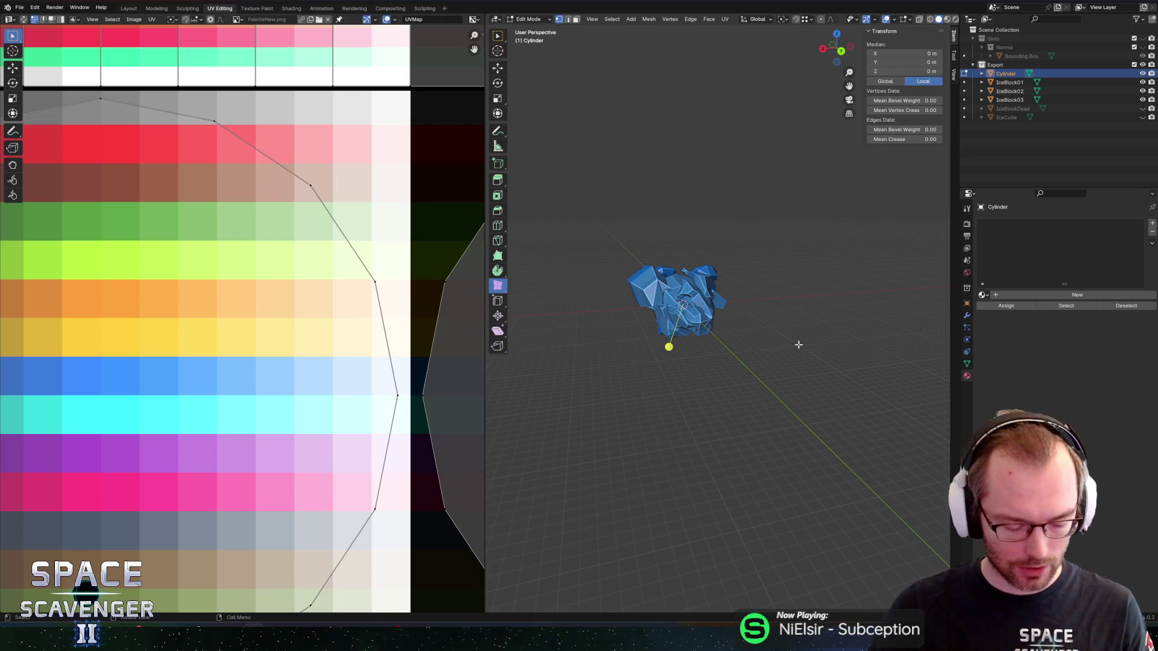
Scale the cylinder, excluding Y, into a wide 32.5 m flat disc.
key("s")
key("shift+y")
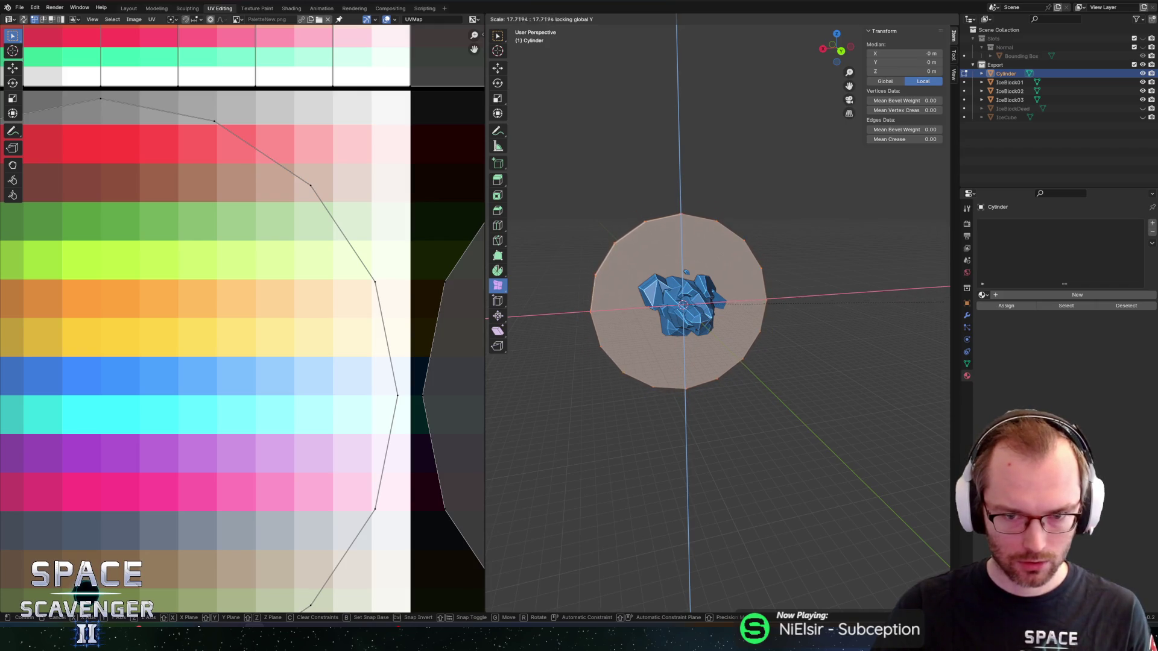
left_click(780, 298)
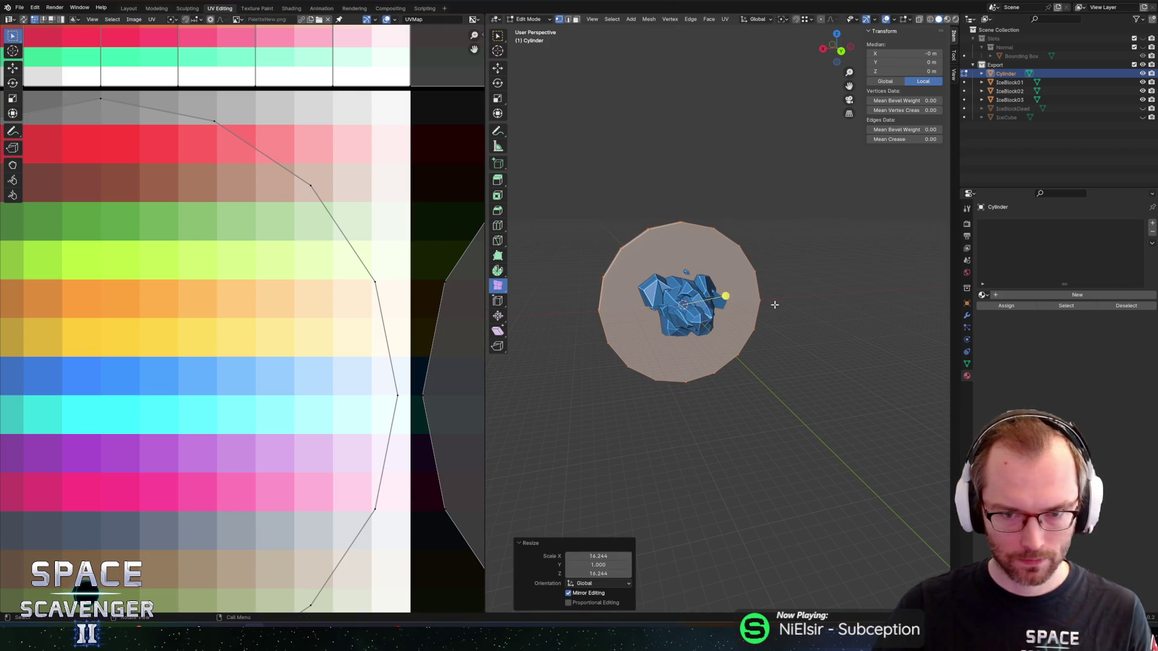
key("Tab")
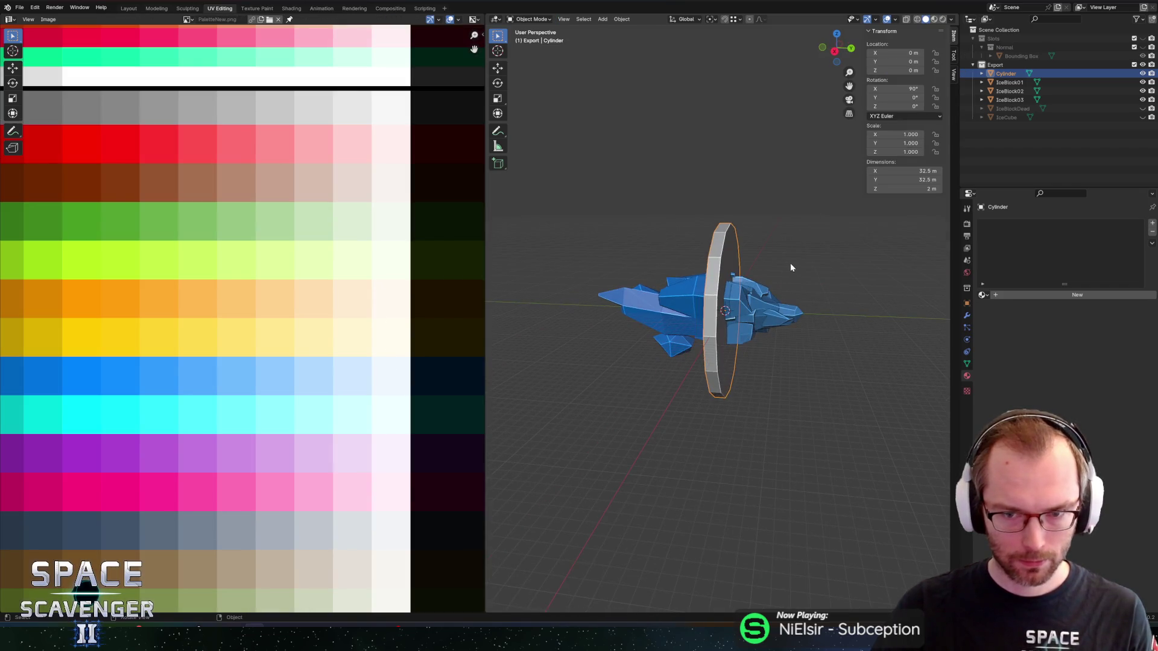
left_click_drag(790, 263, 746, 265)
key("Tab")
mouse_move(745, 221)
left_mouse_down()
mouse_move(715, 214)
mouse_move(780, 227)
left_mouse_up()
Select the disc's rim edge loop and fill it with a cap face.
left_click(737, 222)
left_click(745, 226)
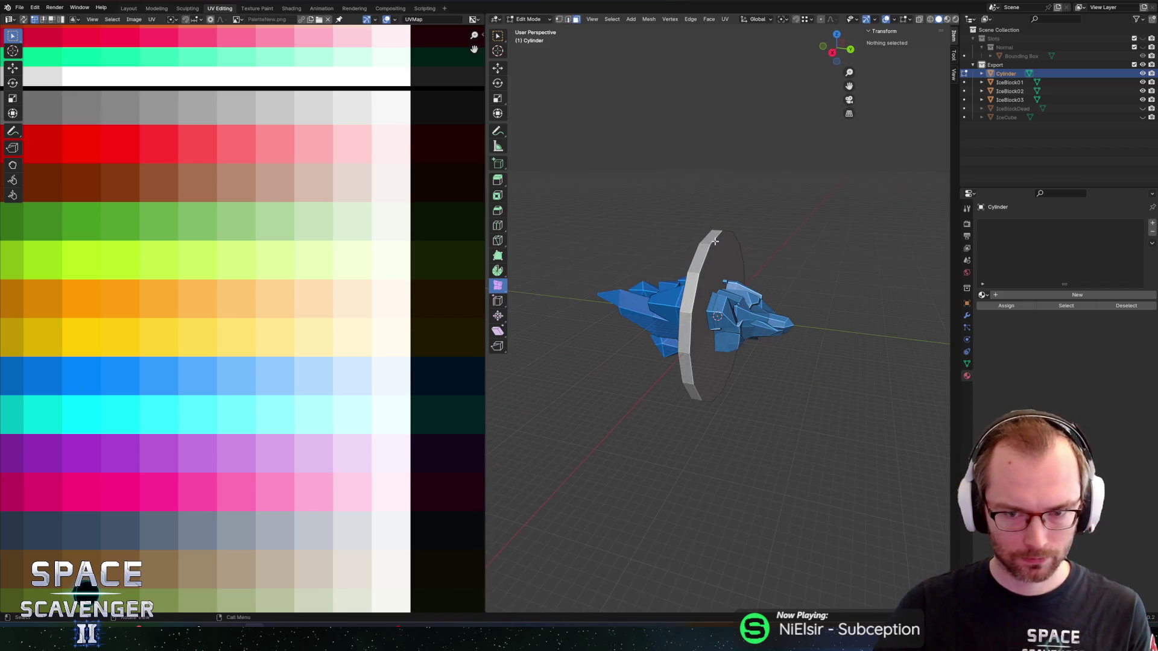
left_click(706, 243, "alt")
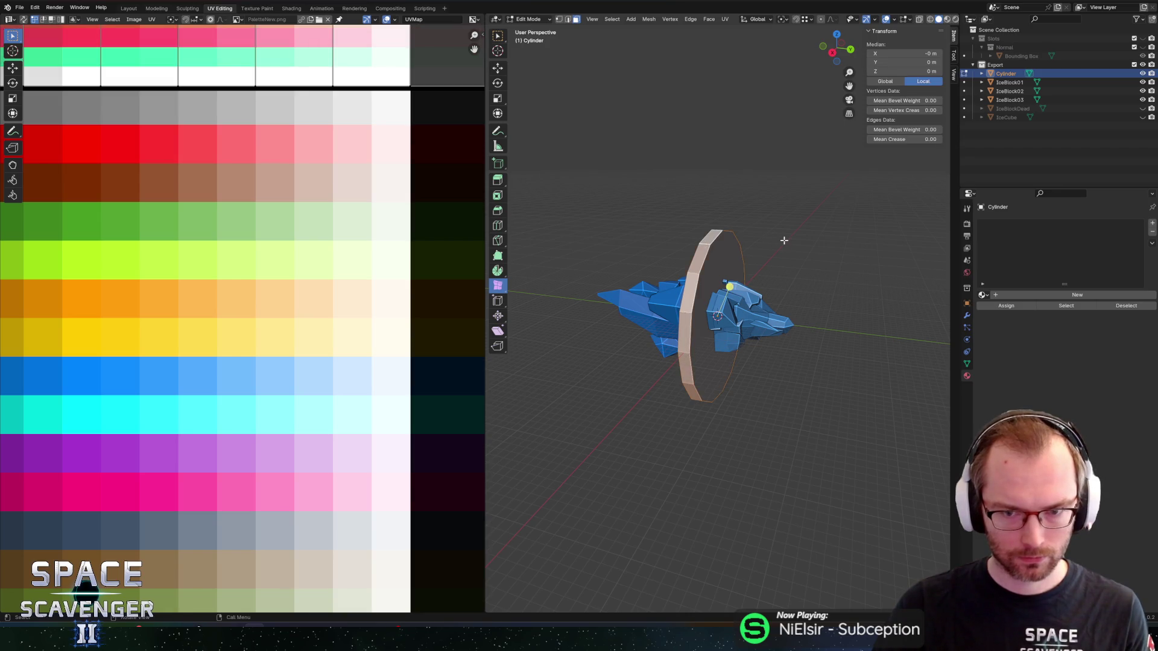
key("f")
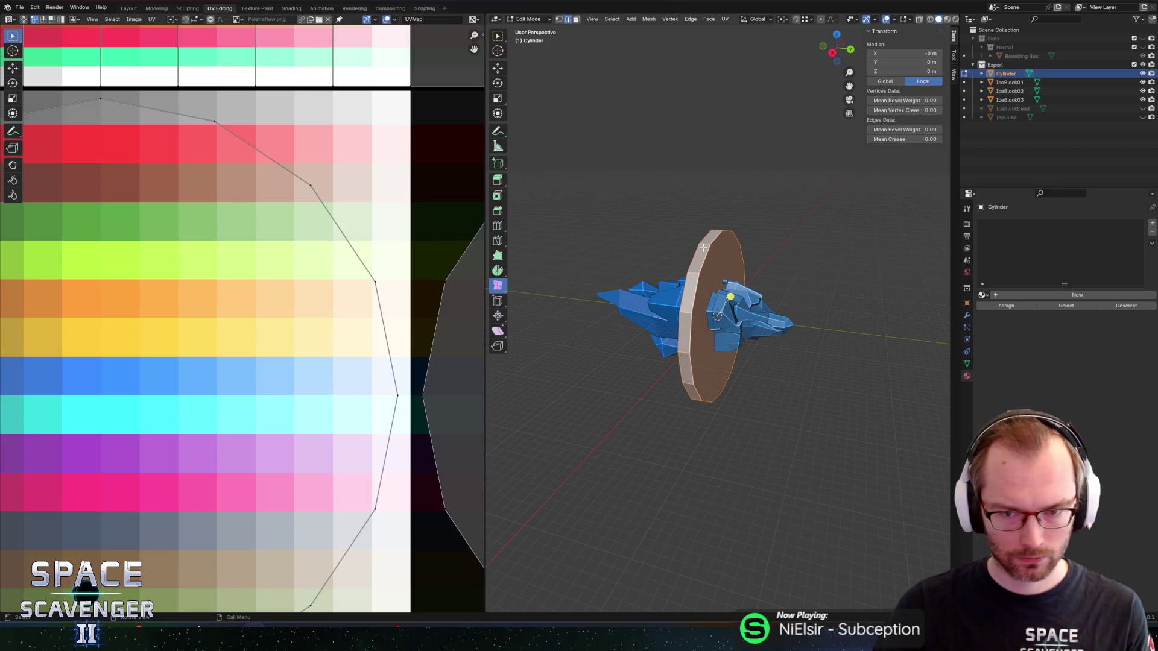
key("3")
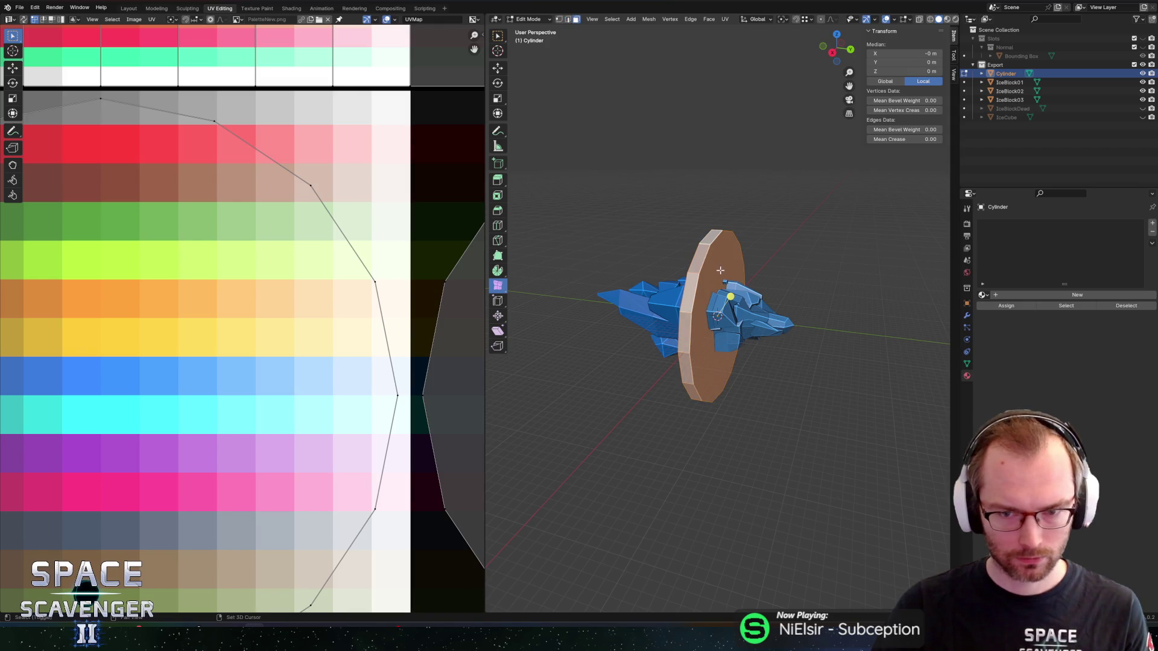
left_click(720, 270, "shift")
mouse_move(721, 267)
left_mouse_down()
mouse_move(819, 266)
mouse_move(506, 267)
left_mouse_up()
key("ctrl+z")
left_click(700, 250, "shift")
left_click(770, 249, "shift")
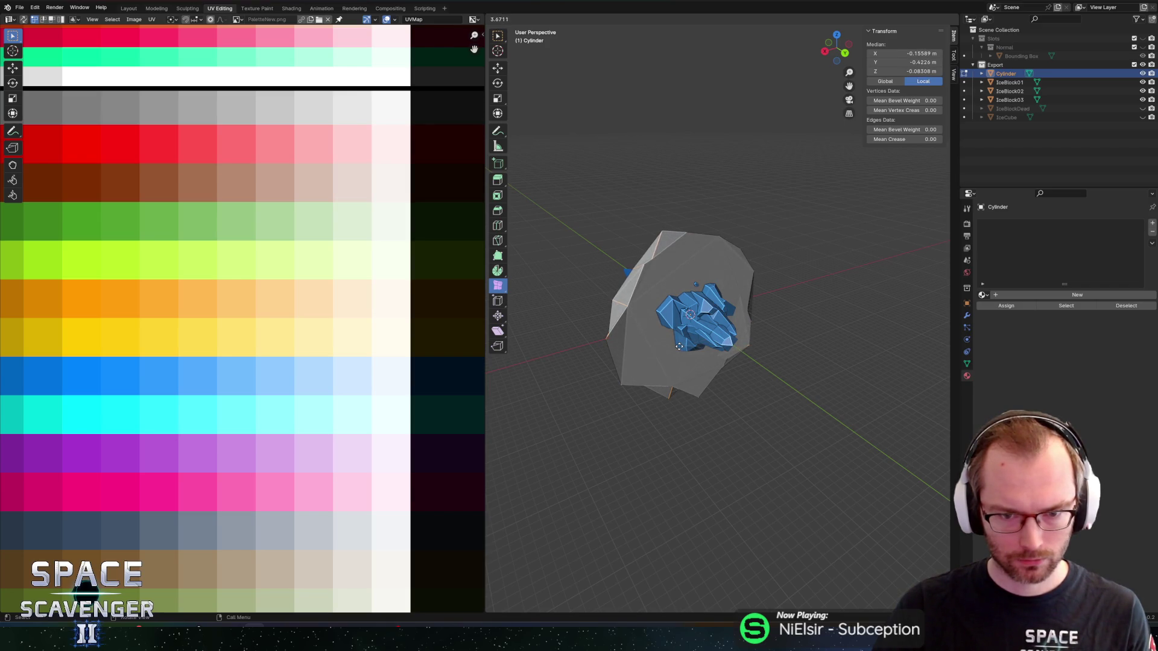
Undo the random vertex offset on the cap and begin picking rim edges on the disc.
left_click(679, 346)
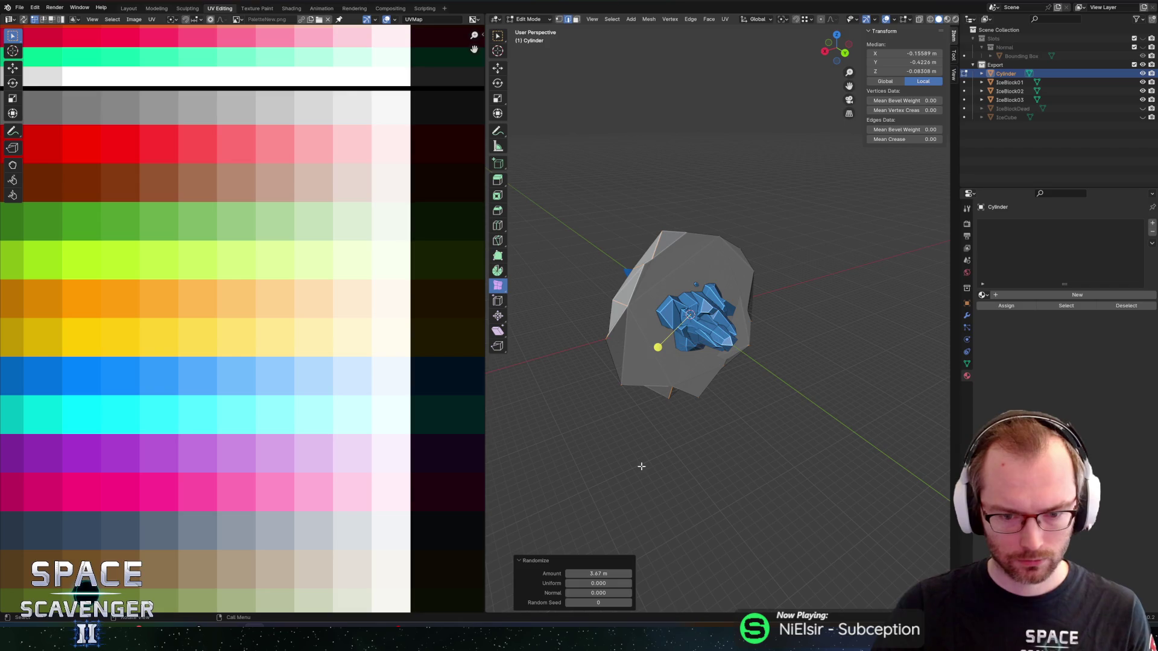
key("ctrl+z")
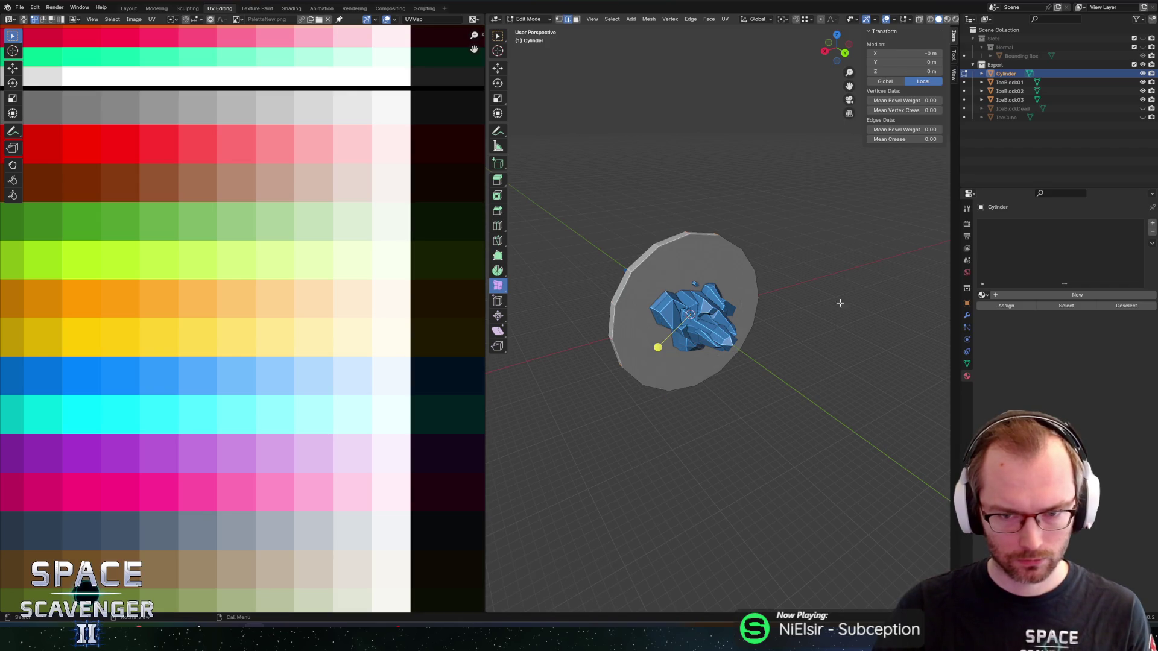
mouse_move(820, 260)
left_mouse_down()
mouse_move(753, 241)
mouse_move(702, 267)
mouse_move(745, 259)
mouse_move(729, 257)
left_mouse_up()
left_click(716, 256)
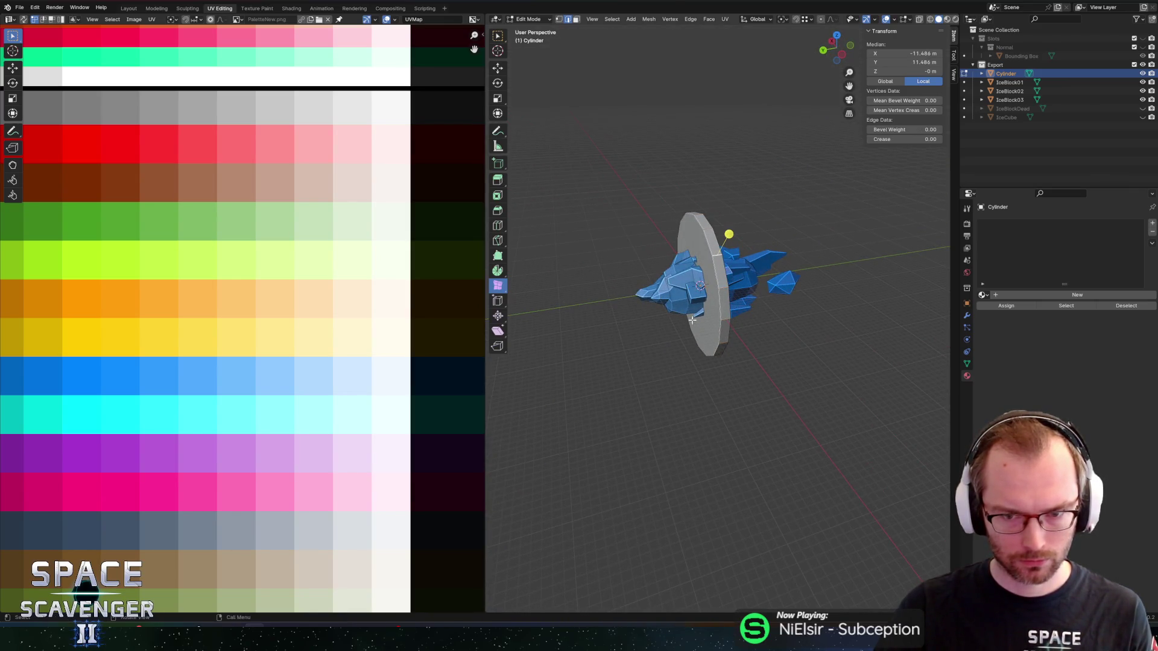
left_click(720, 344, "alt")
left_click_drag(720, 344, 719, 376)
Scale a group of the disc's rim edges inward, excluding Y so the plate stays flat.
left_click(707, 366, "shift")
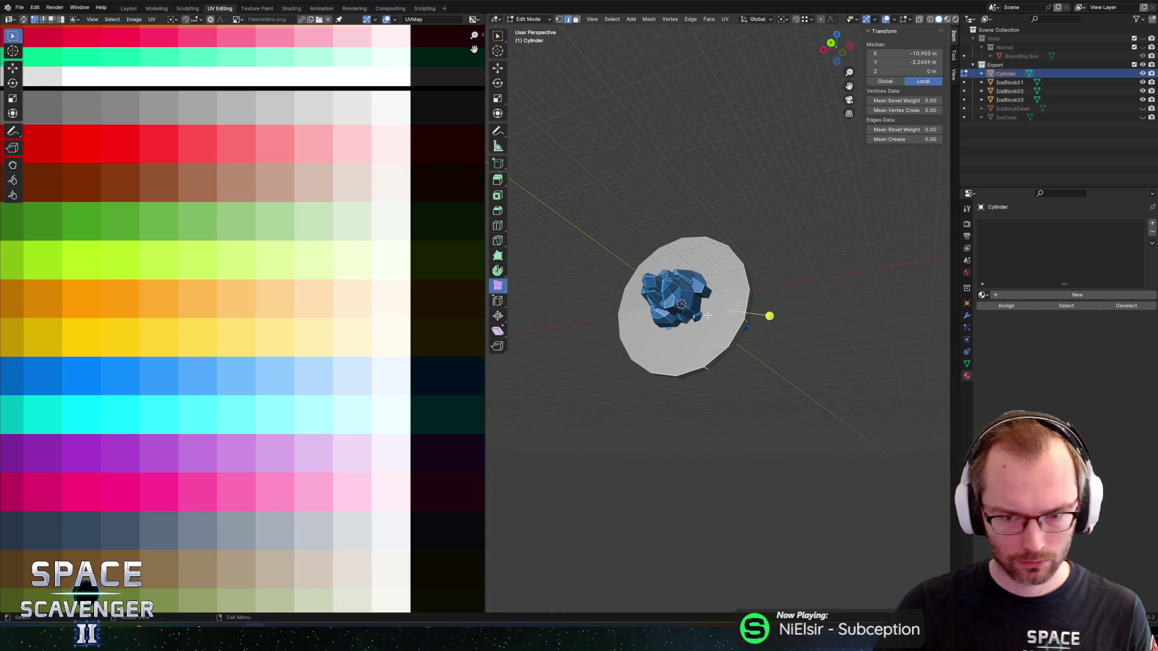
left_click_drag(781, 271, 785, 270)
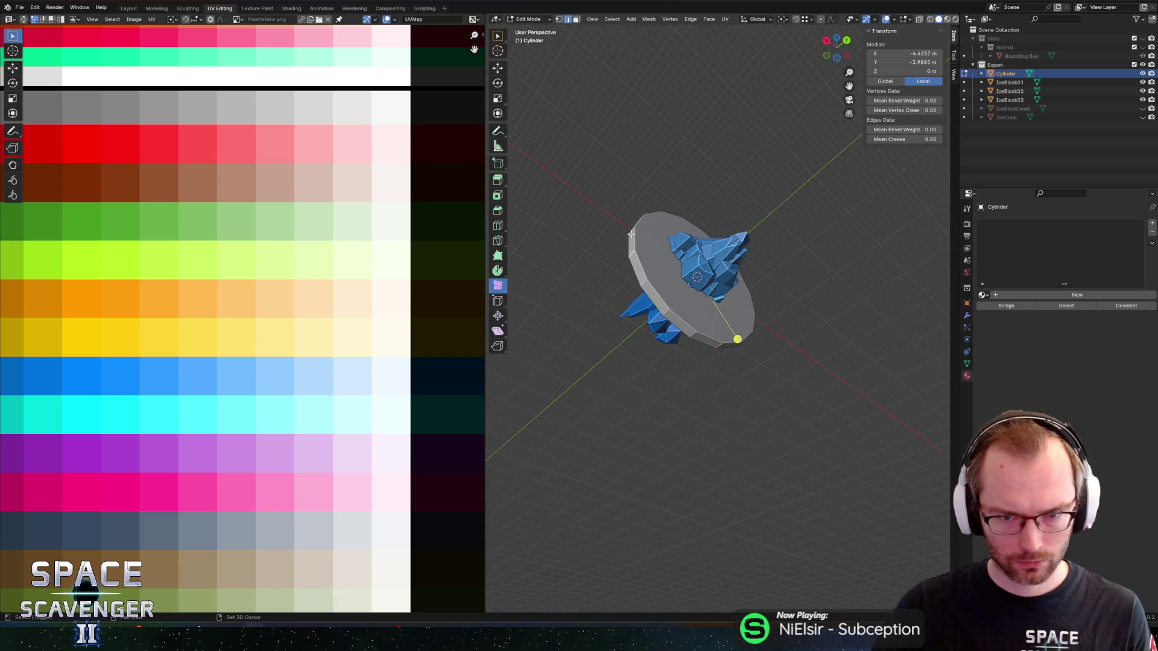
left_click(665, 223, "shift")
mouse_move(665, 223)
left_mouse_down()
mouse_move(649, 282)
mouse_move(730, 239)
left_mouse_up()
left_click(651, 279, "shift")
left_click(685, 272, "shift")
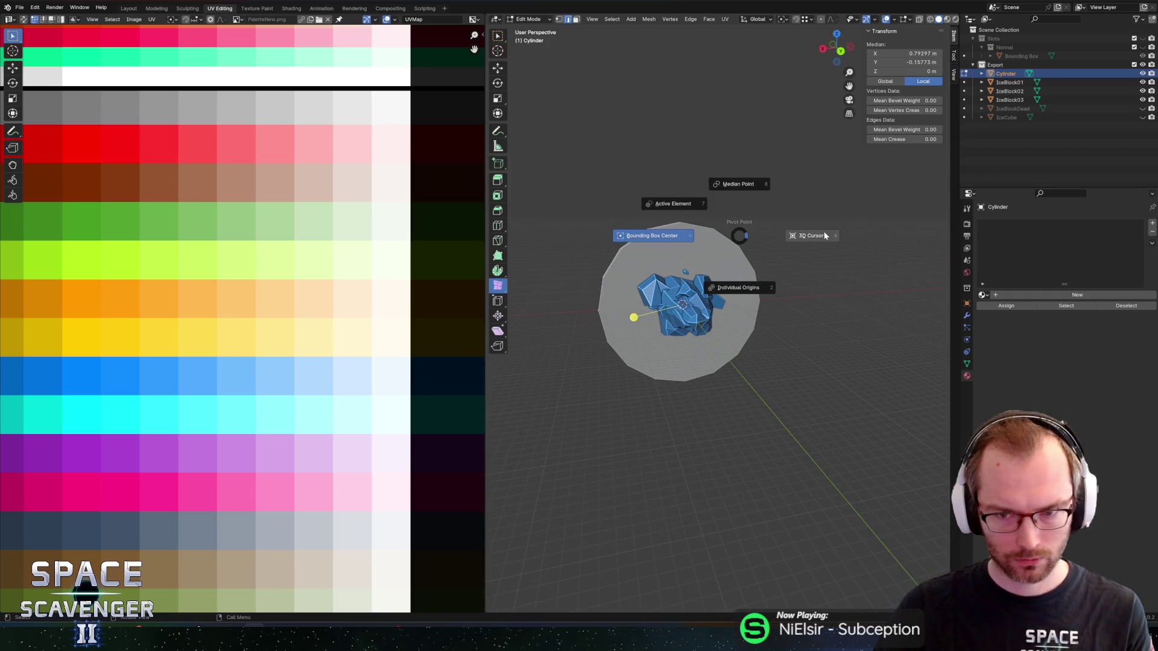
key("s")
key("shift+y")
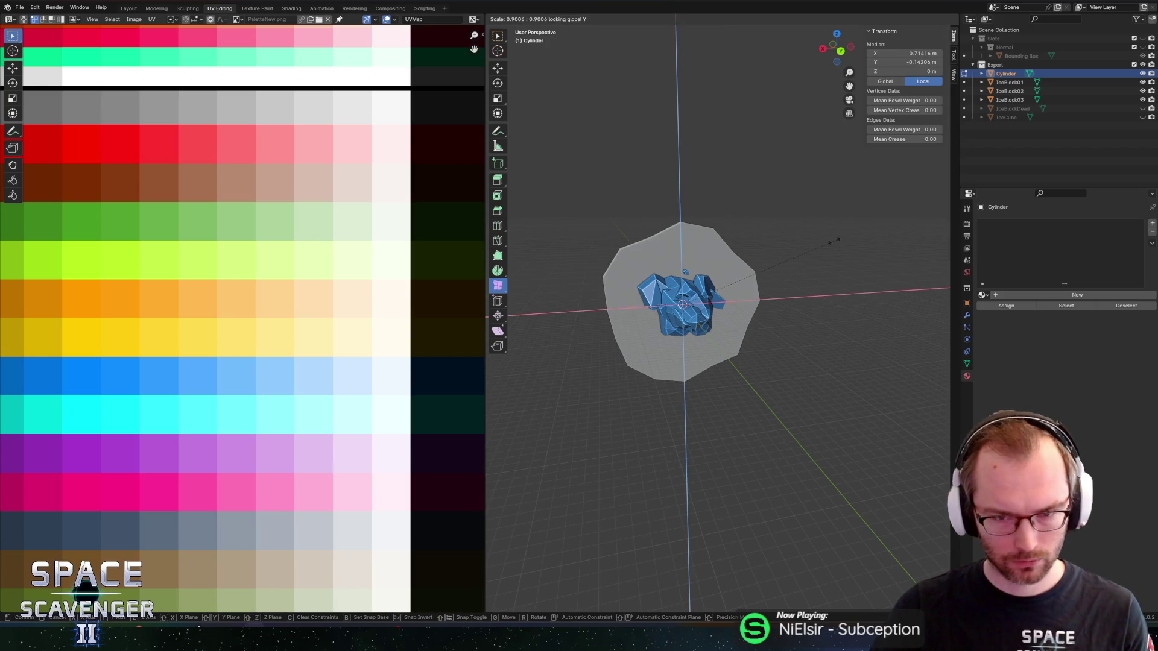
left_click(831, 243)
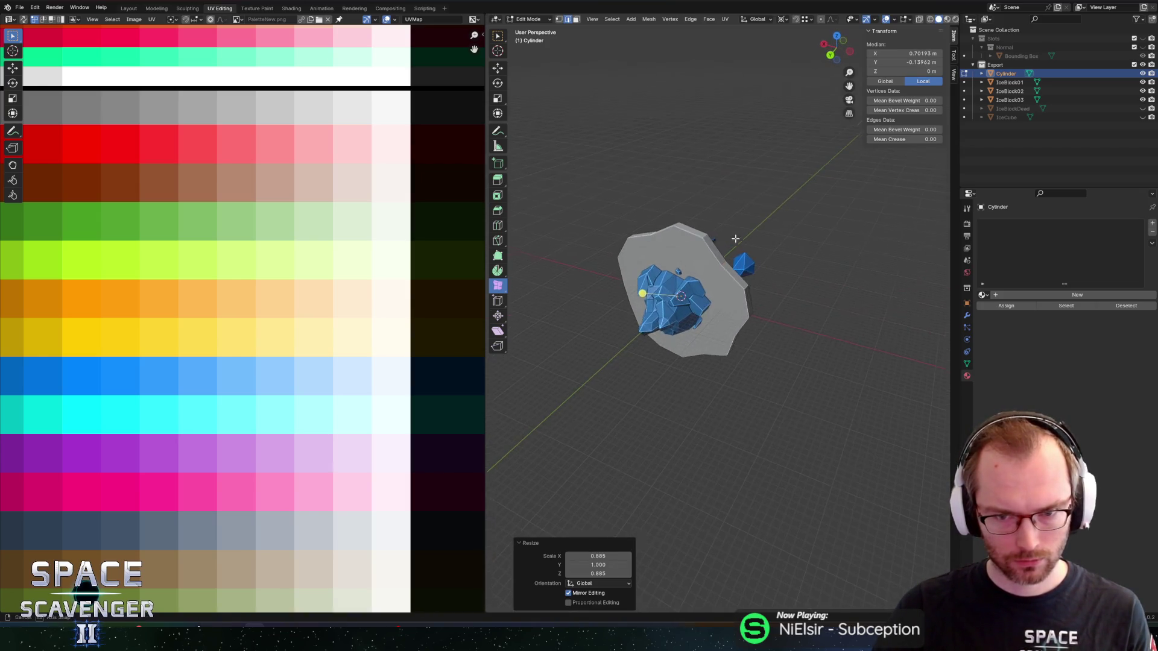
Reselect plate edges and scale them outward excluding Y, after cancelling one attempt.
mouse_move(739, 260)
left_mouse_down()
mouse_move(755, 268)
mouse_move(770, 252)
left_mouse_up()
left_click(747, 279, "shift")
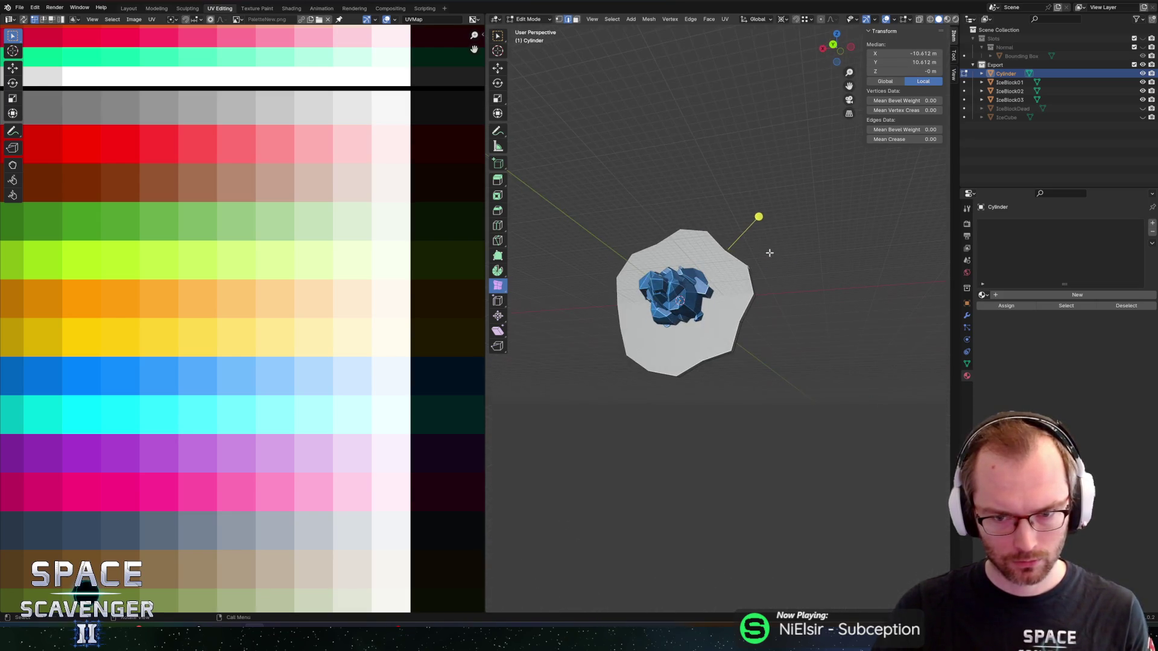
mouse_move(746, 322)
left_mouse_down()
mouse_move(721, 299)
mouse_move(723, 332)
mouse_move(696, 320)
left_mouse_up()
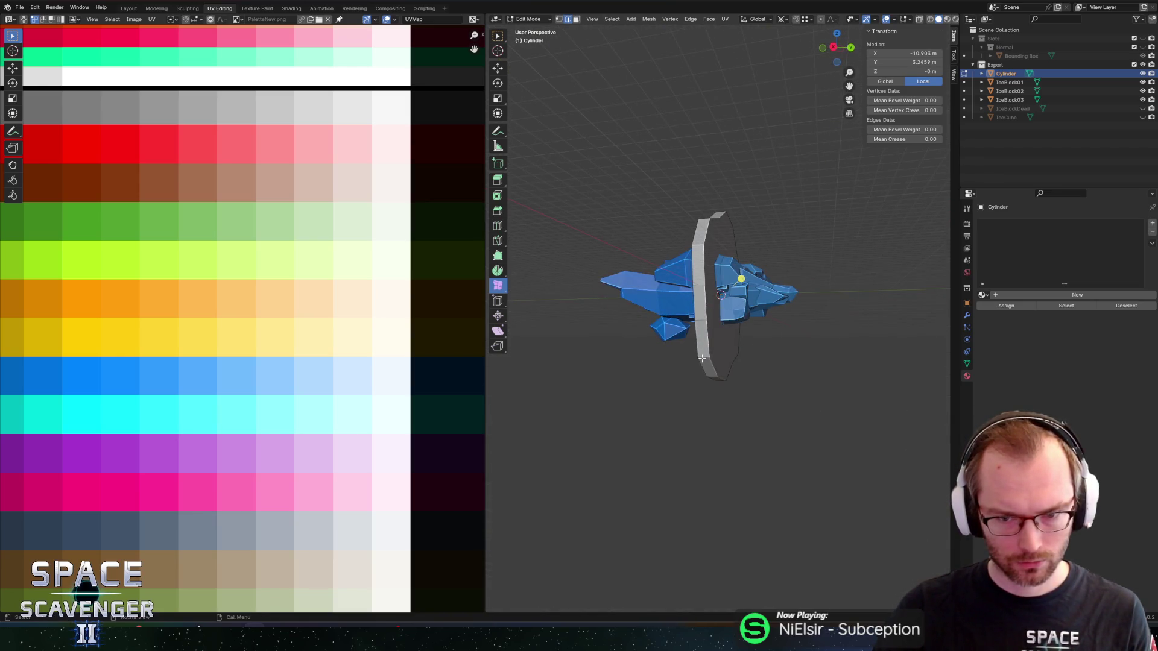
left_click_drag(800, 296, 718, 300)
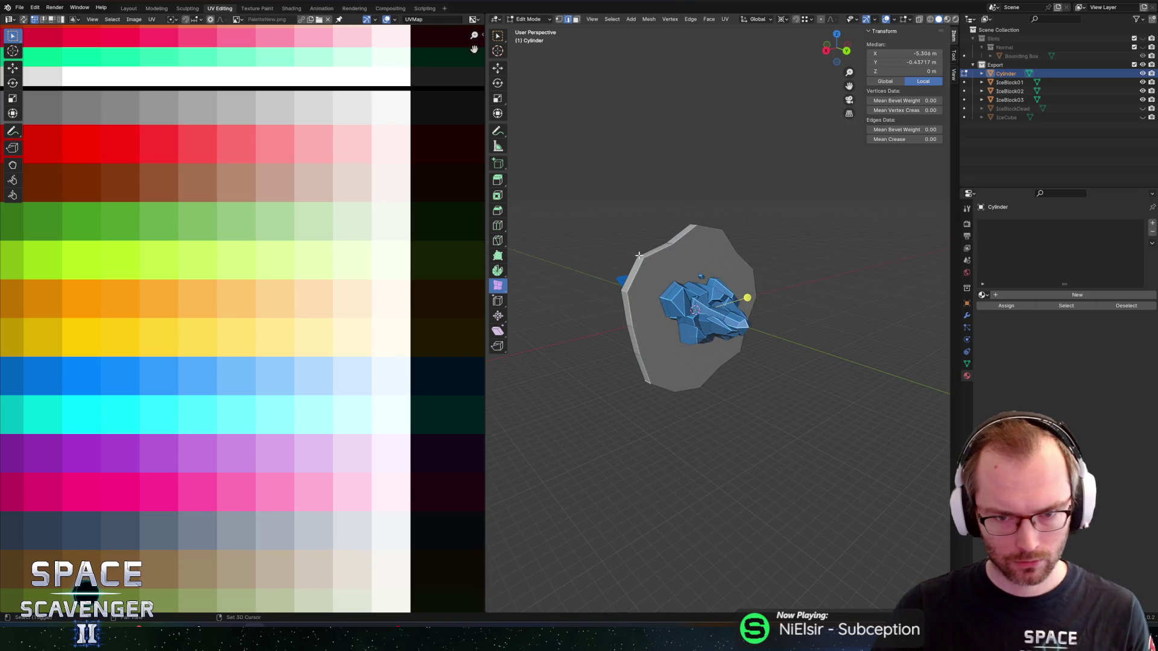
key("s")
key("shift+y")
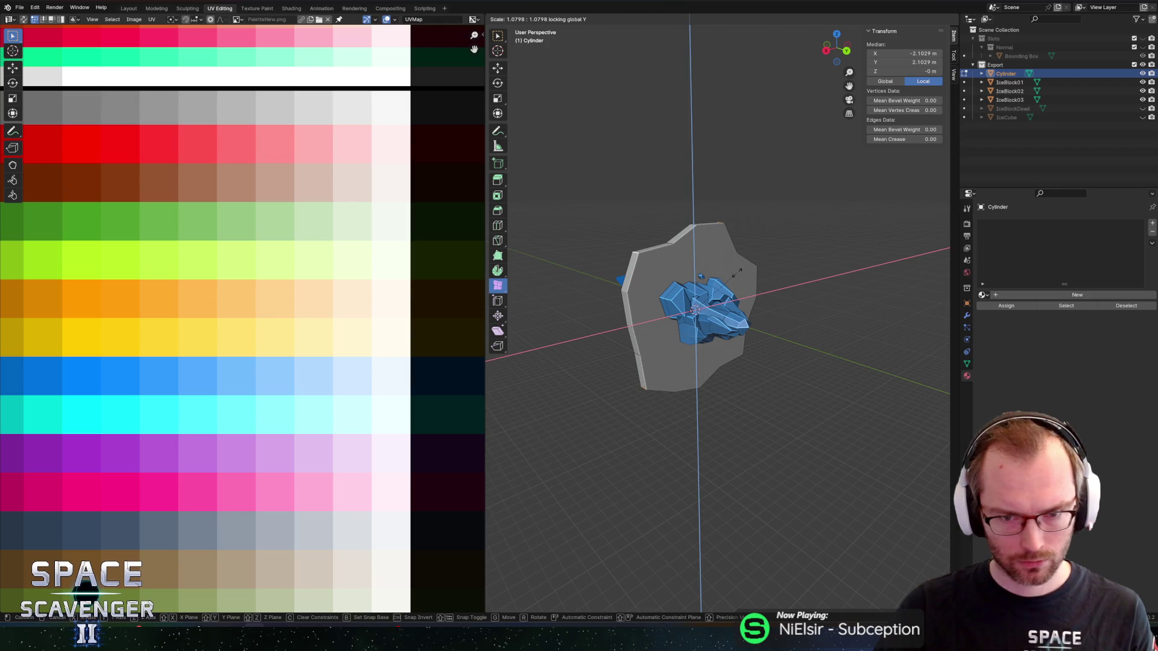
right_click(723, 261)
left_click(641, 256)
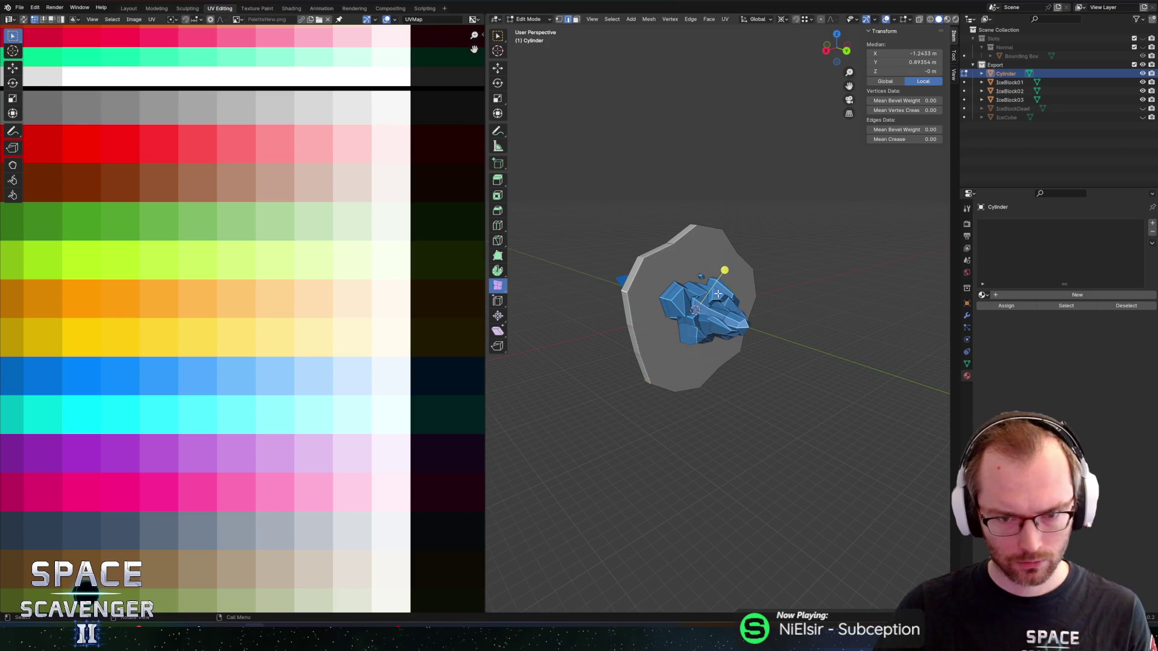
key("s")
key("shift+y")
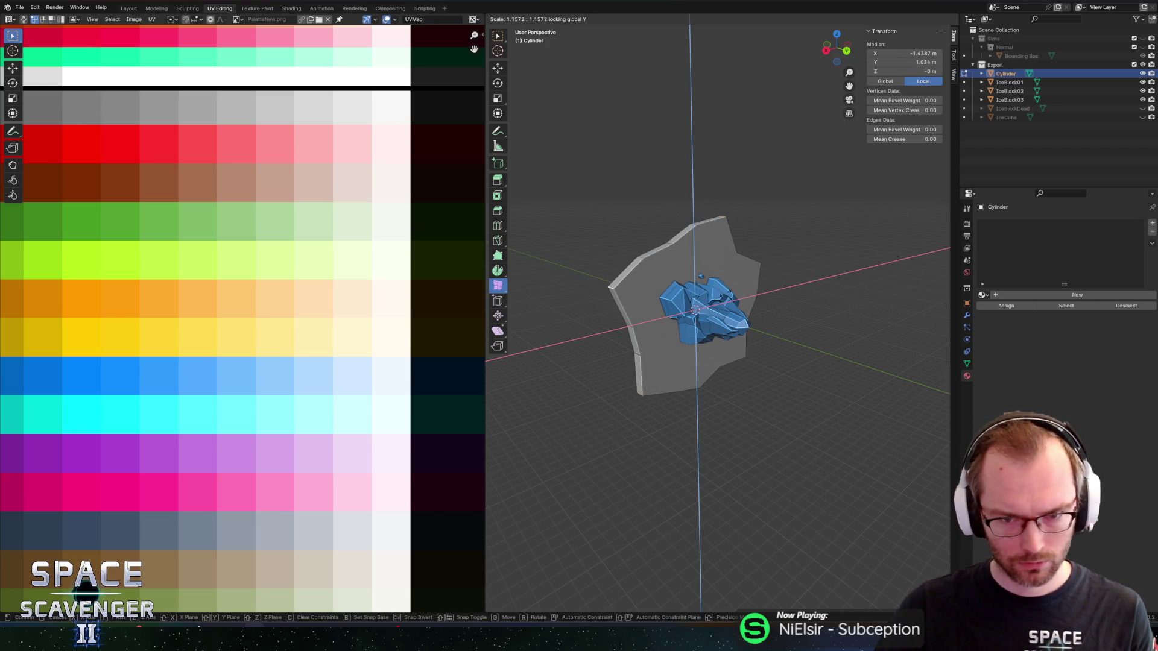
left_click(659, 332)
Scale another set of outline edges excluding Y to deepen the star's notches.
left_click(637, 354)
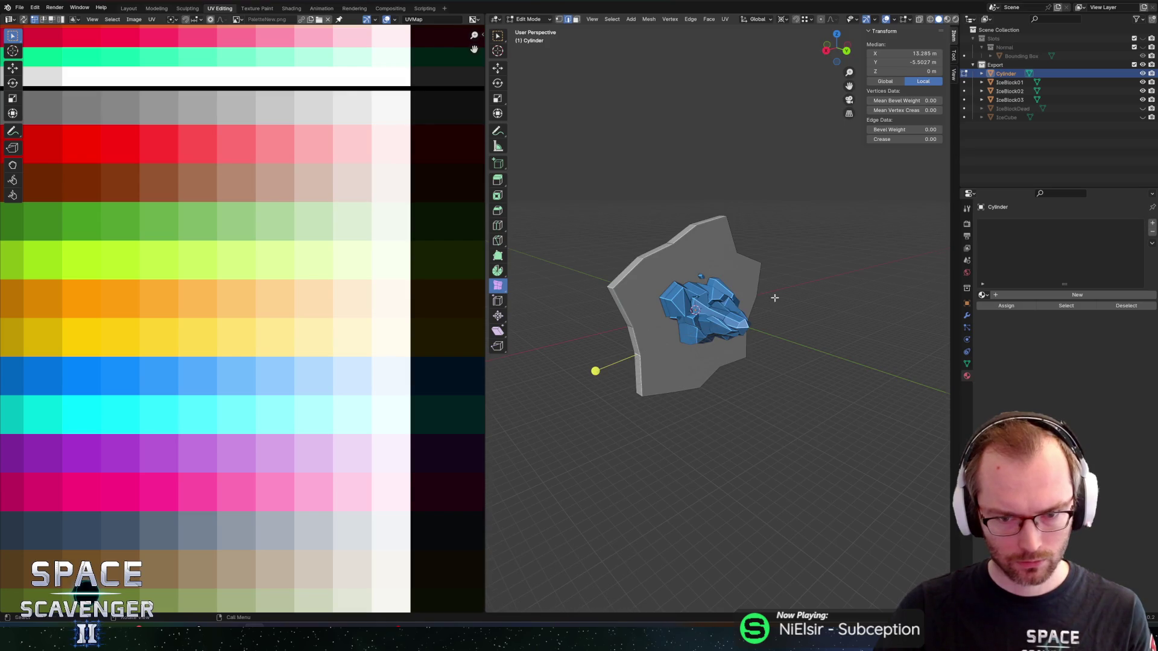
mouse_move(637, 354)
left_mouse_down()
mouse_move(663, 308)
mouse_move(728, 312)
mouse_move(713, 297)
mouse_move(676, 301)
mouse_move(653, 273)
left_mouse_up()
left_click(725, 326, "shift")
left_click(701, 329, "shift")
key("a")
key("s")
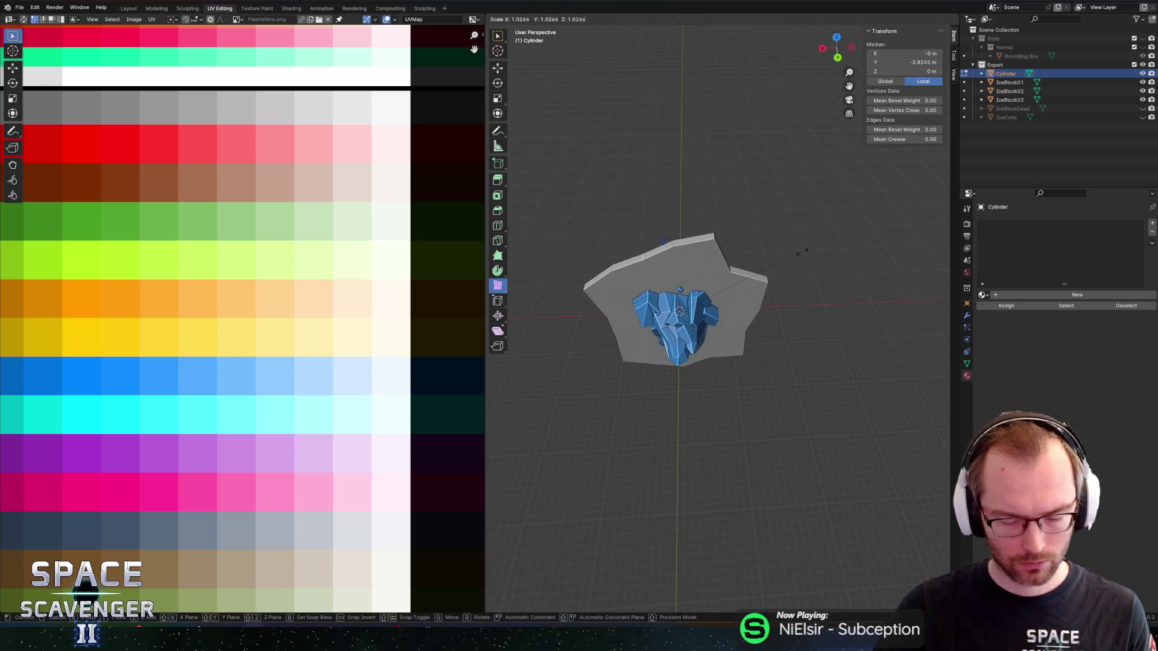
key("shift+y")
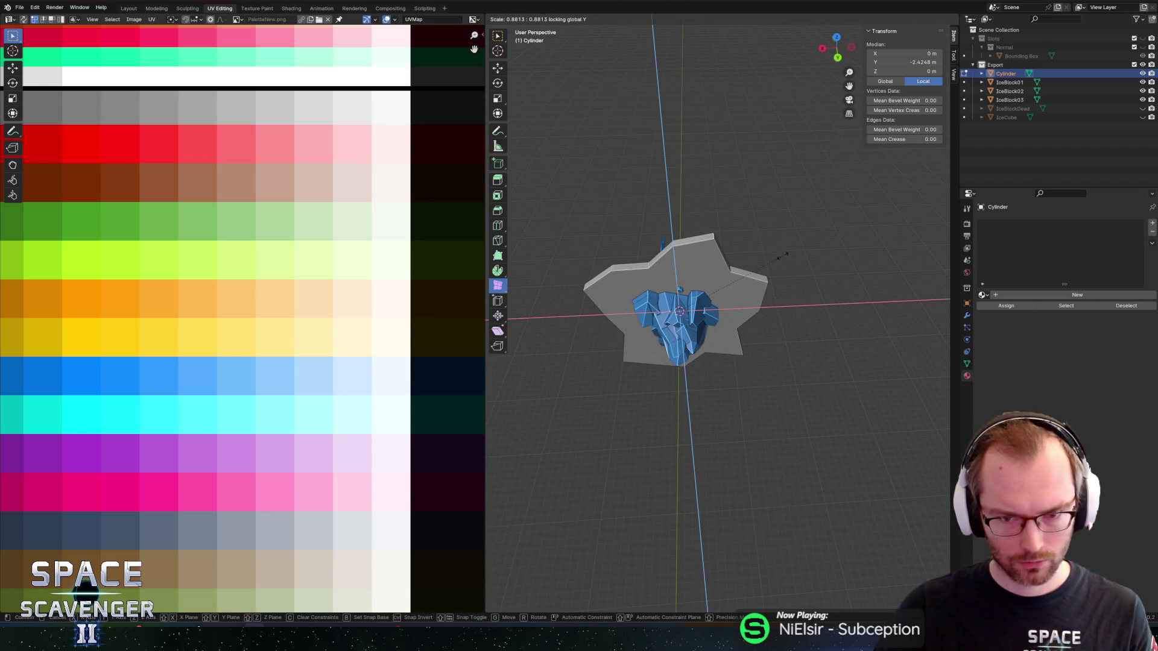
left_click(784, 254)
left_click_drag(783, 254, 687, 220)
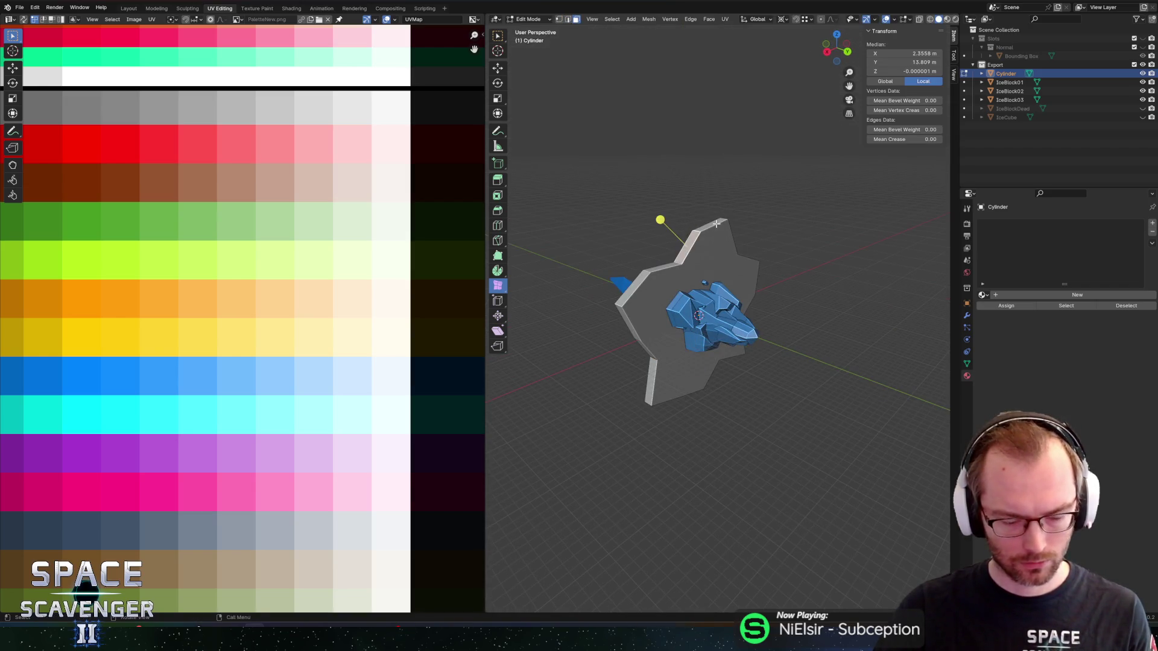
Move a copy of a plate edge above the plate, extrude it into a face, and loop-cut it.
key("g")
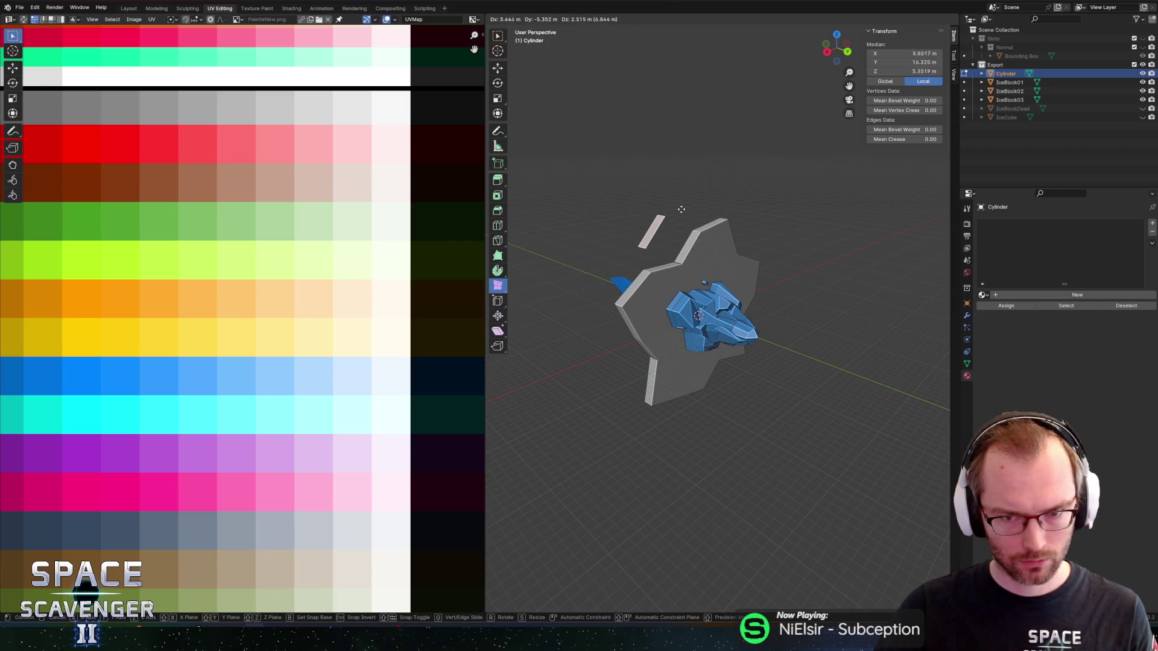
key("shift+y")
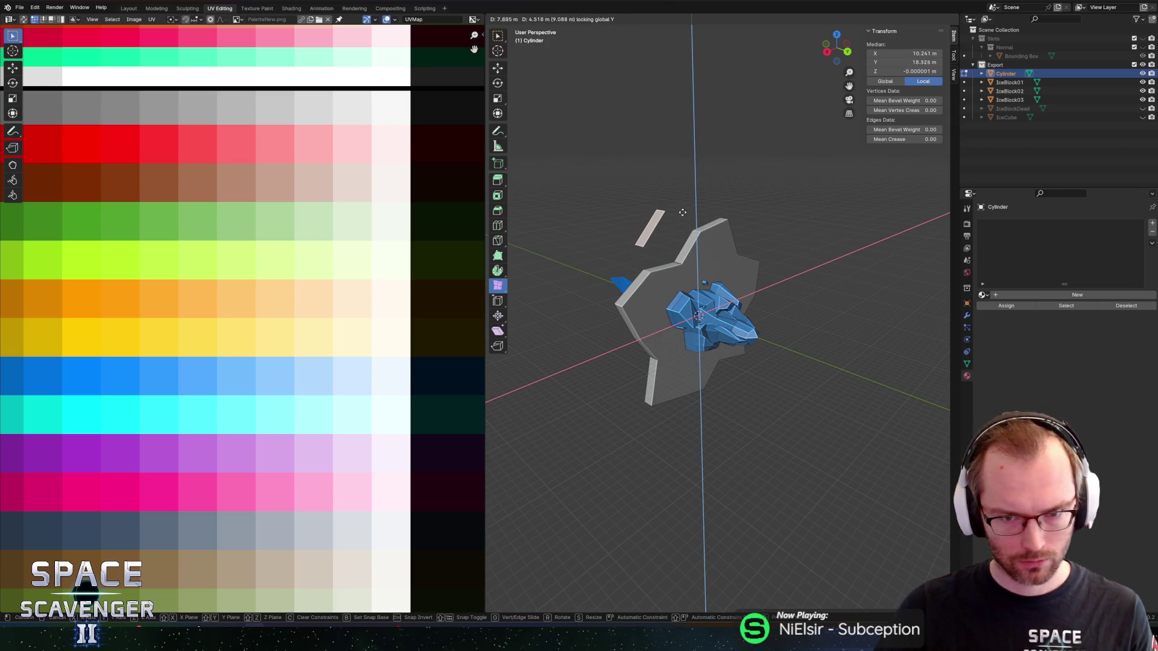
left_click(679, 210)
key("e")
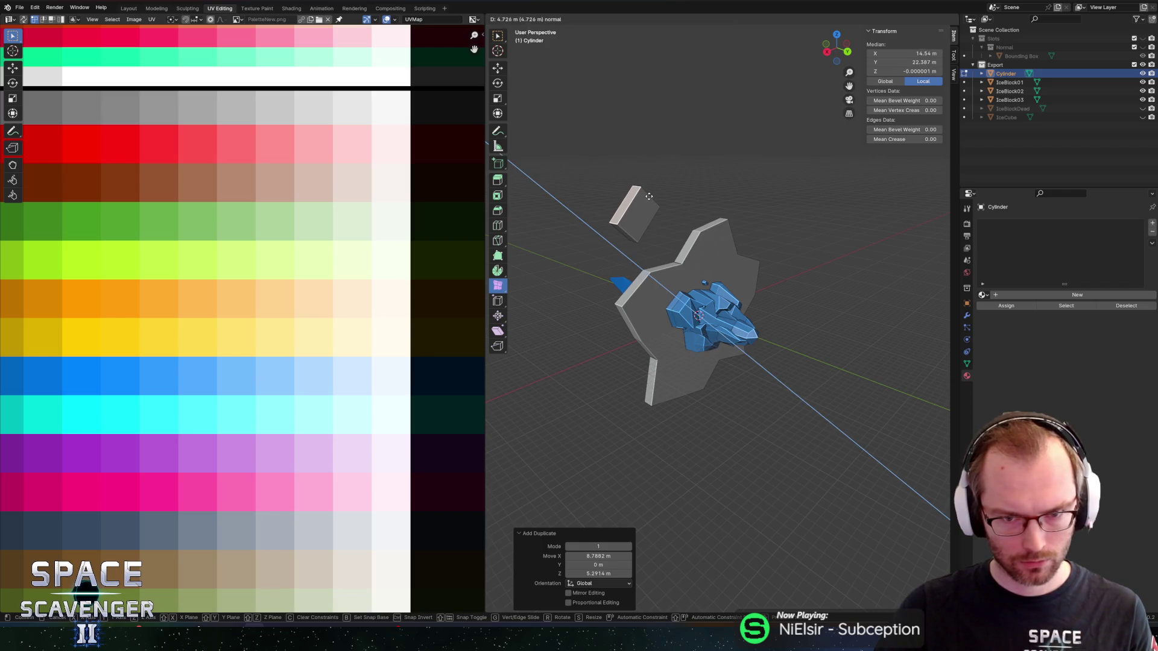
left_click(645, 196)
key("ctrl+r")
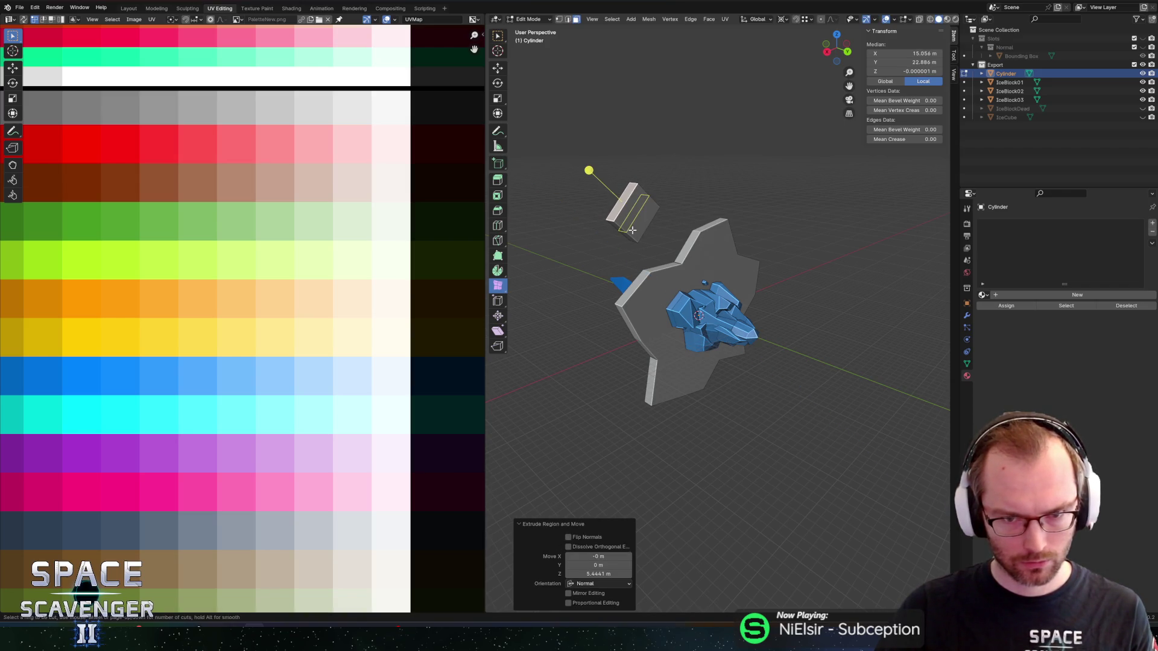
left_click(631, 230)
Try moving an edge of the new piece along its normal orientation, then undo it.
left_click(625, 233)
key("comma")
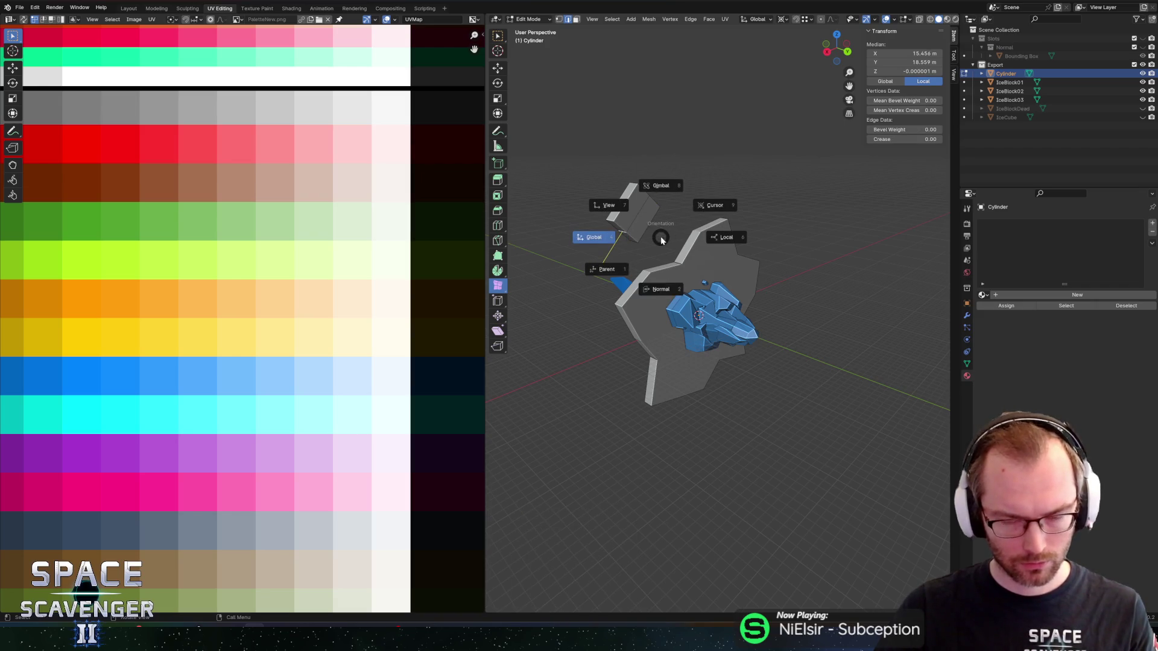
left_click(664, 287)
key("g")
key("z")
key("z")
left_click(622, 234)
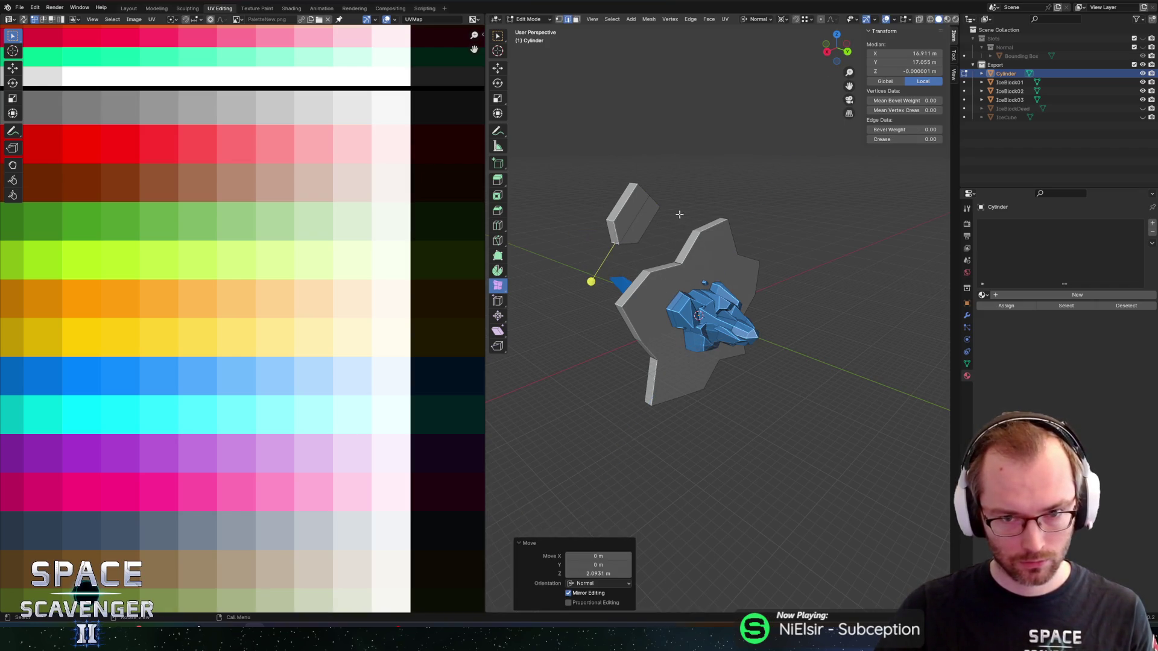
key("ctrl+z")
key("ctrl+z")
key("ctrl+z")
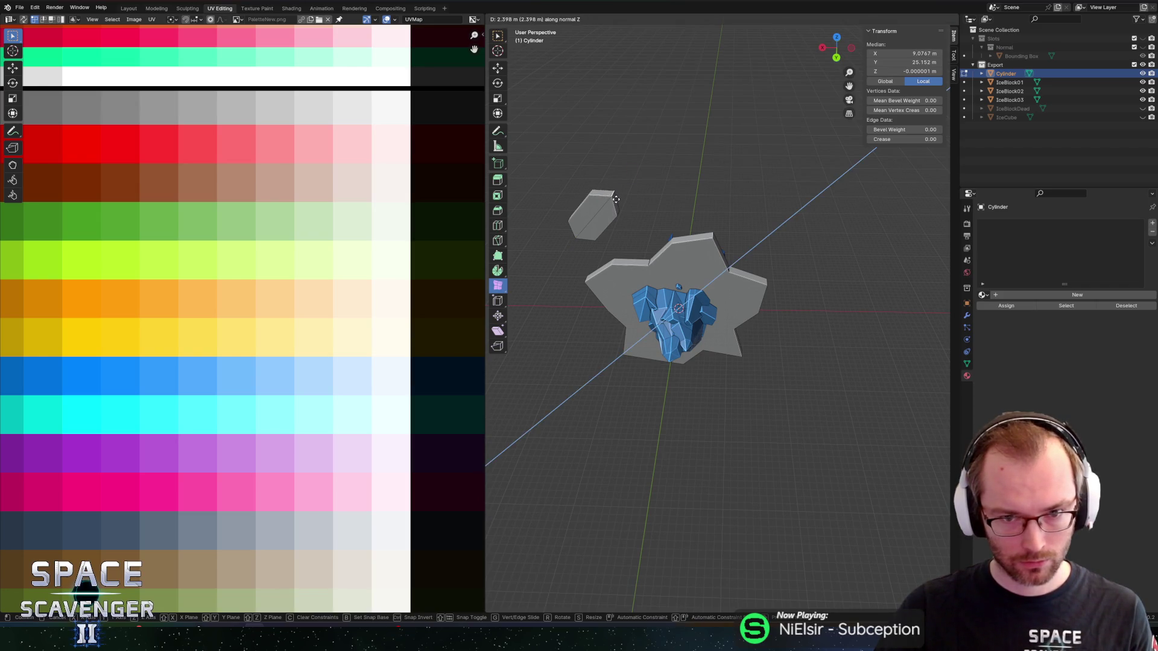
Select the whole piece and move it on global axes to just above the star's top point.
key("l")
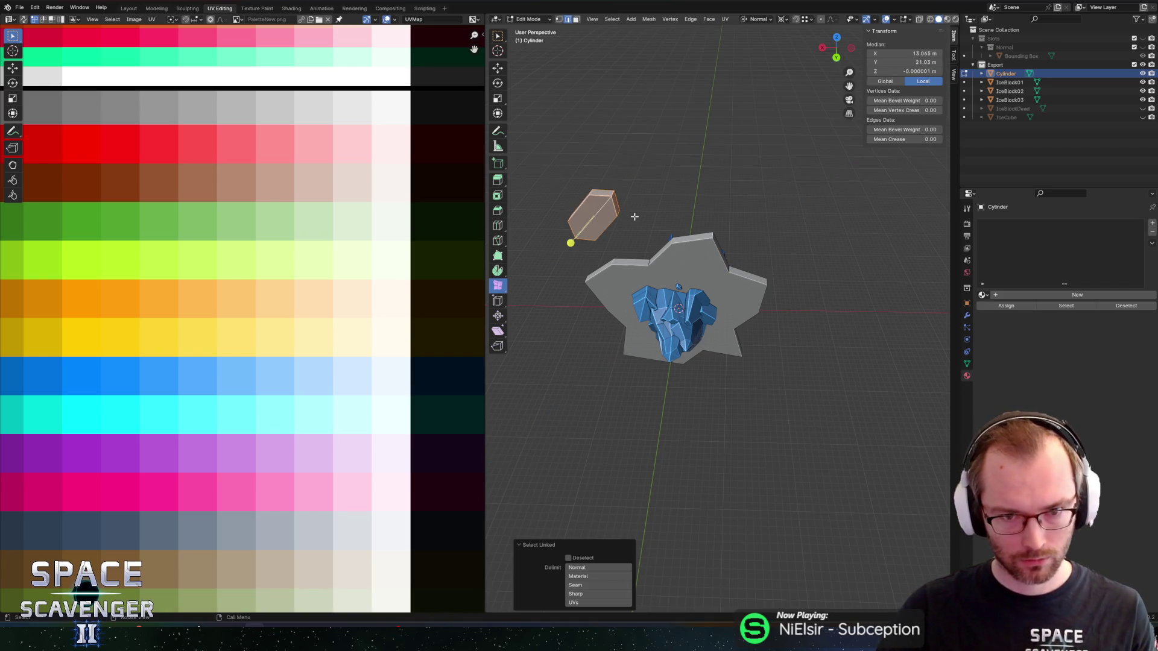
key("g")
key("shift+y")
key("shift+y")
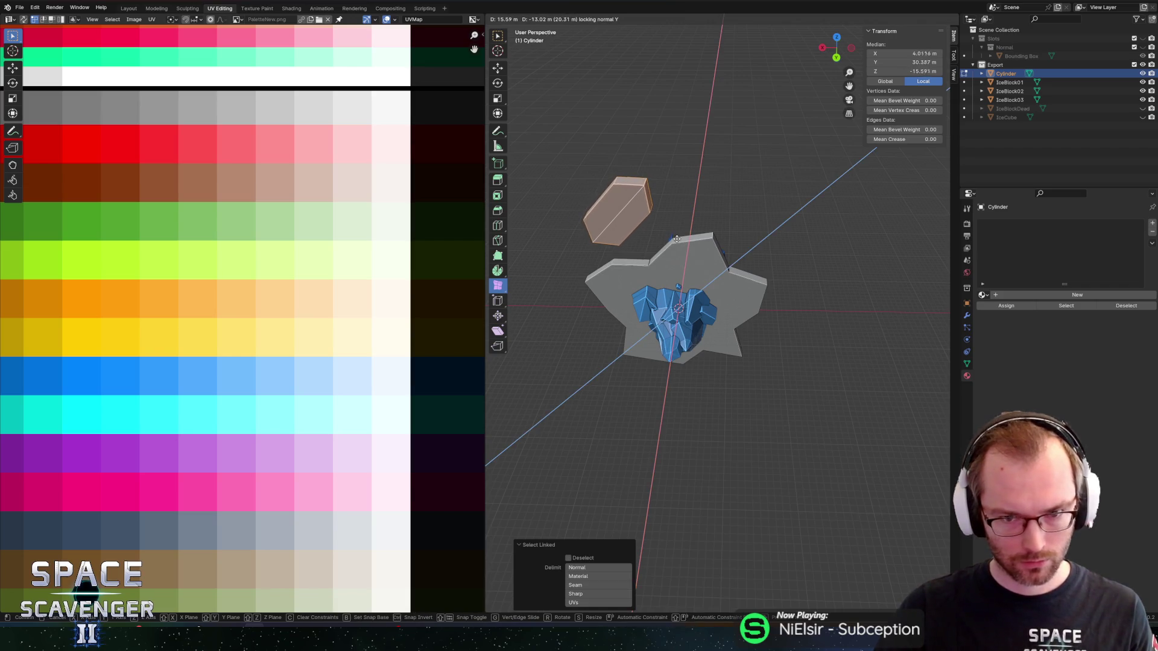
key("Escape")
key("comma")
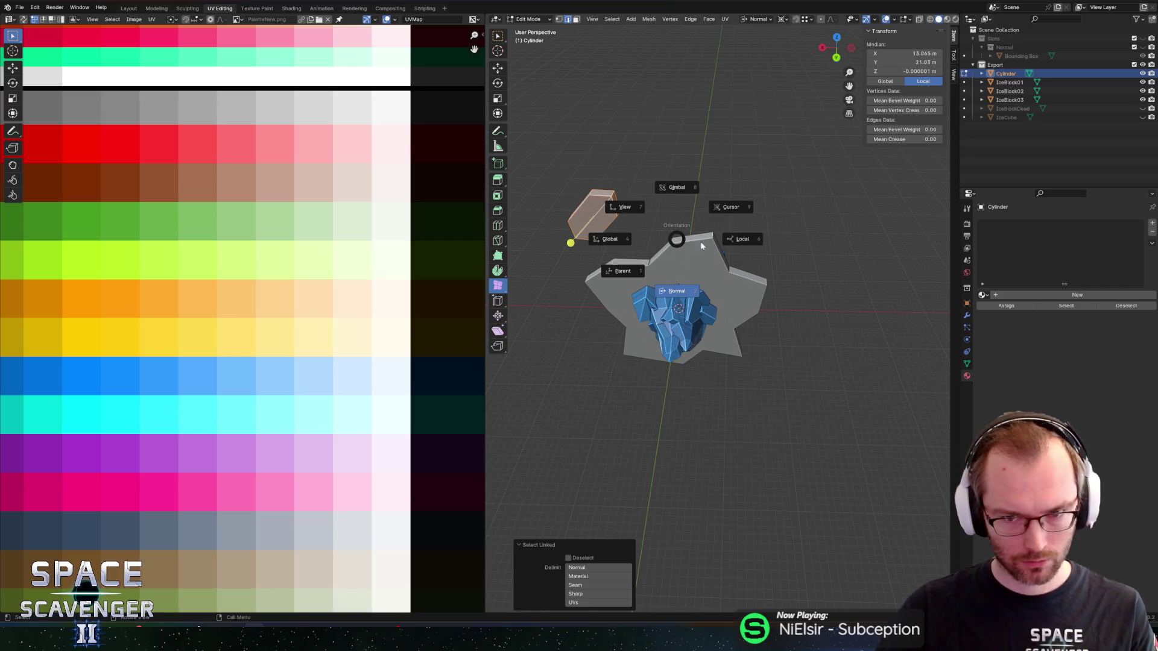
left_click(631, 244)
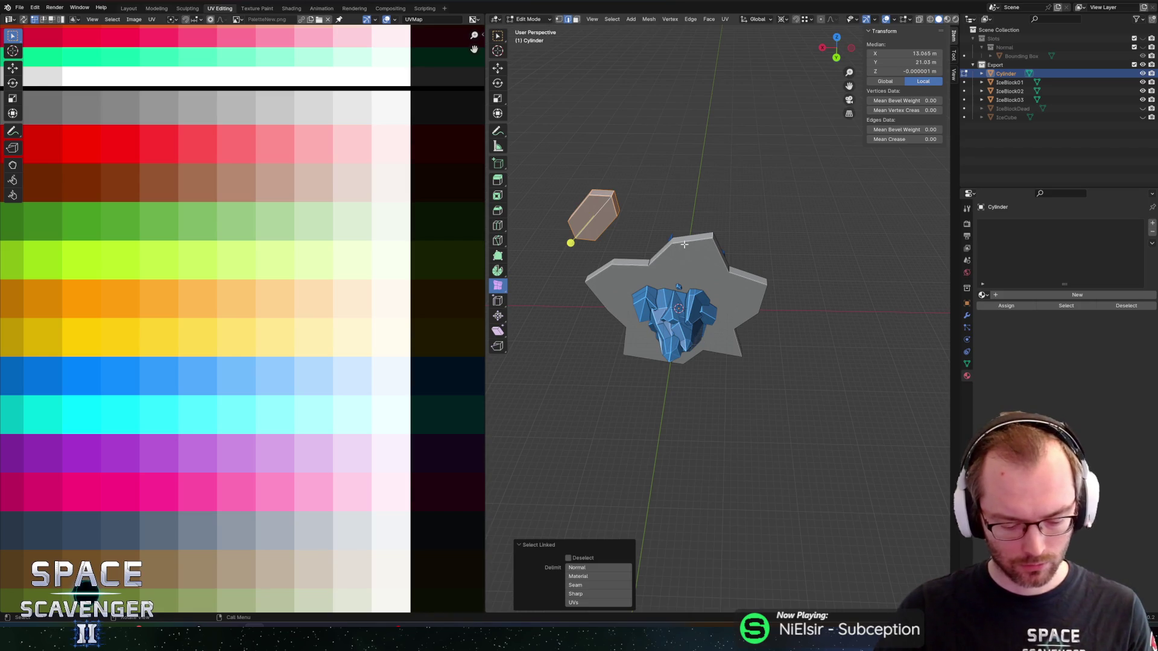
key("g")
key("shift+y")
left_click(722, 253)
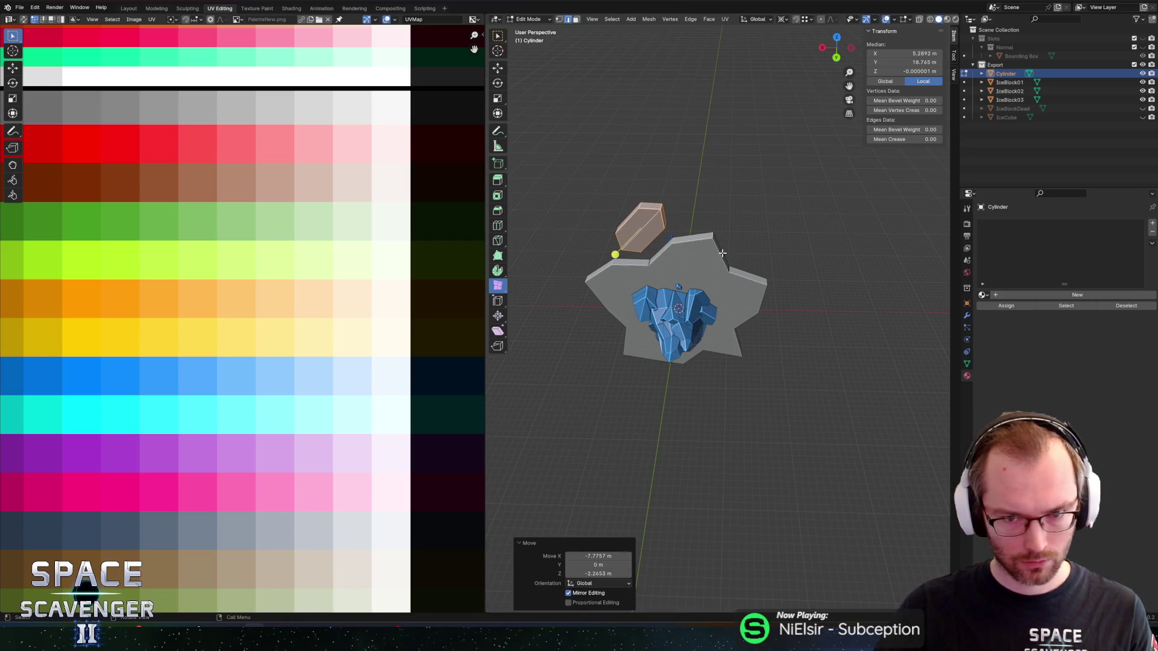
mouse_move(721, 253)
left_mouse_down()
mouse_move(698, 231)
mouse_move(661, 225)
mouse_move(647, 200)
mouse_move(694, 160)
mouse_move(620, 180)
mouse_move(706, 82)
mouse_move(718, 102)
mouse_move(675, 155)
left_mouse_up()
Raise the small piece along Z and edge-slide its edges into shape.
left_click(714, 169)
key("g")
key("g")
key("z")
left_click(725, 120)
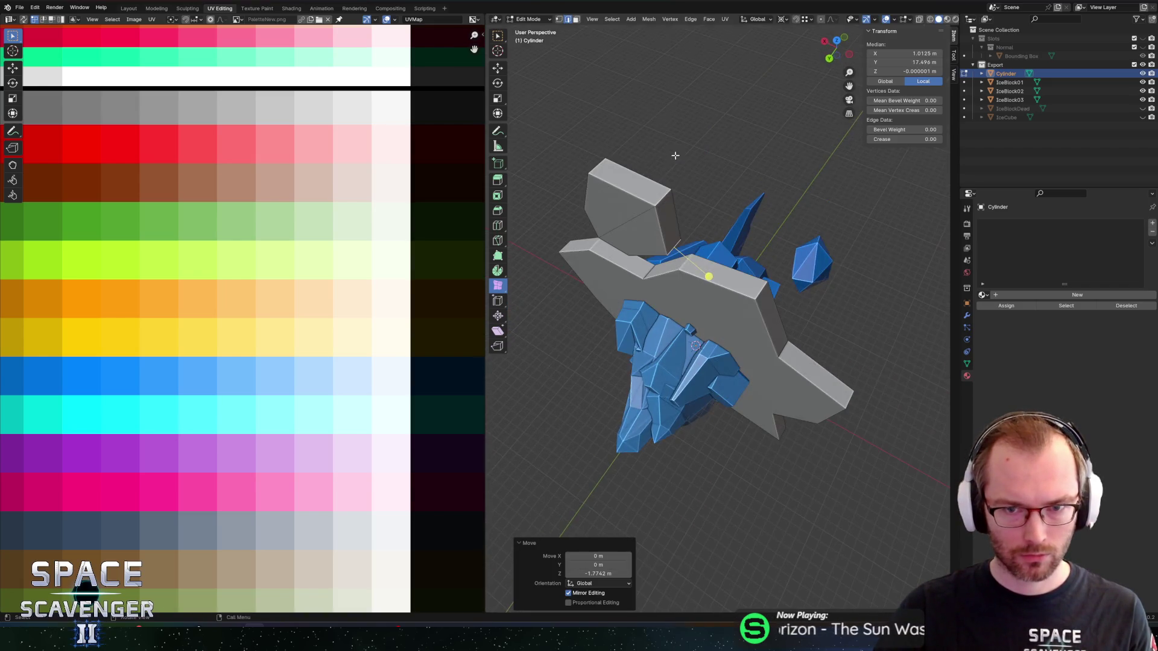
key("g")
left_click_drag(660, 198, 745, 129)
key("g")
key("g")
left_click(698, 184)
key("g")
key("g")
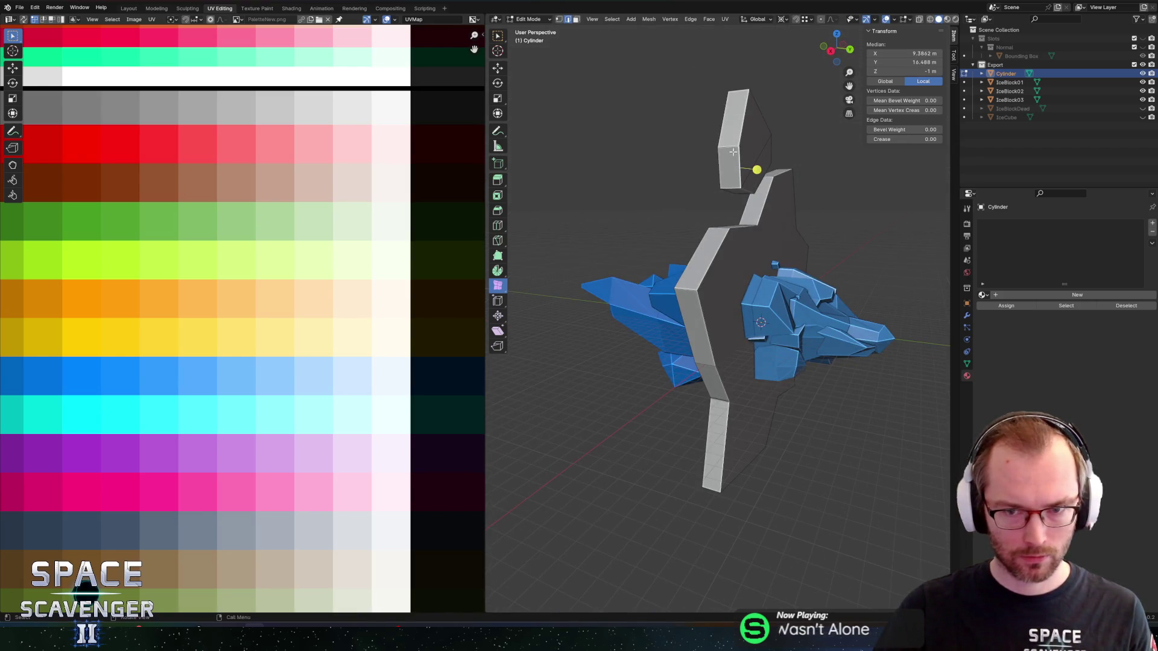
left_click(735, 184)
key("g")
key("g")
mouse_move(735, 184)
left_mouse_down()
mouse_move(784, 151)
mouse_move(752, 156)
left_mouse_up()
Move the whole top piece along Z and X; a bounding-box shrink is tried and undone.
key("l")
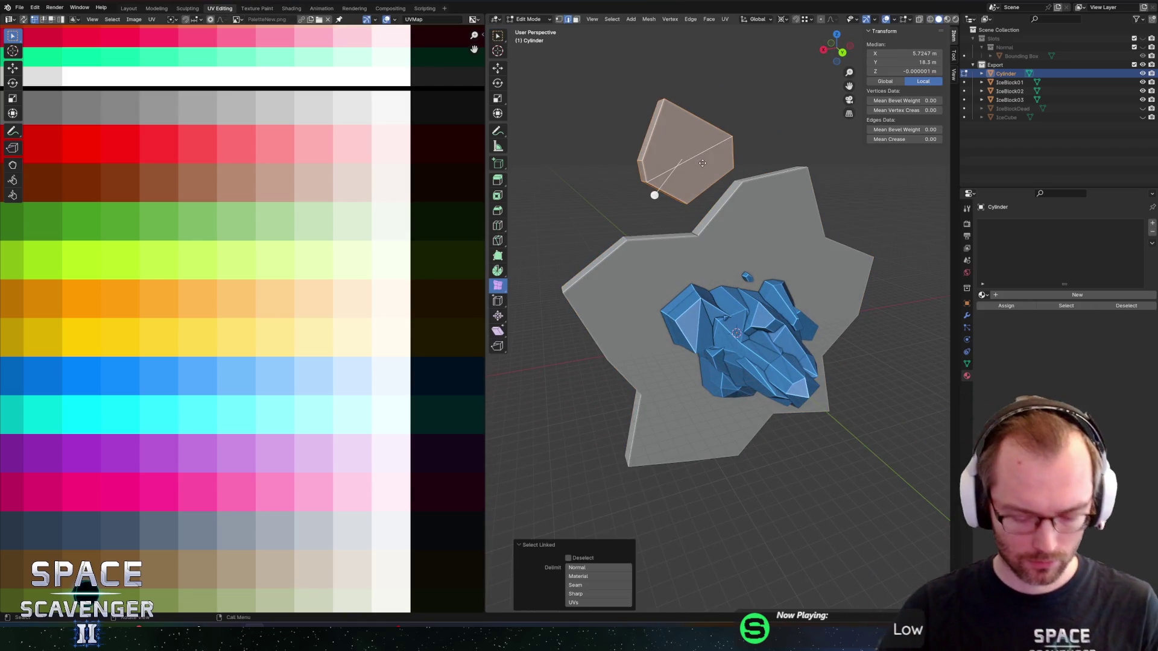
key("g")
key("z")
key("Return")
key("g")
key("x")
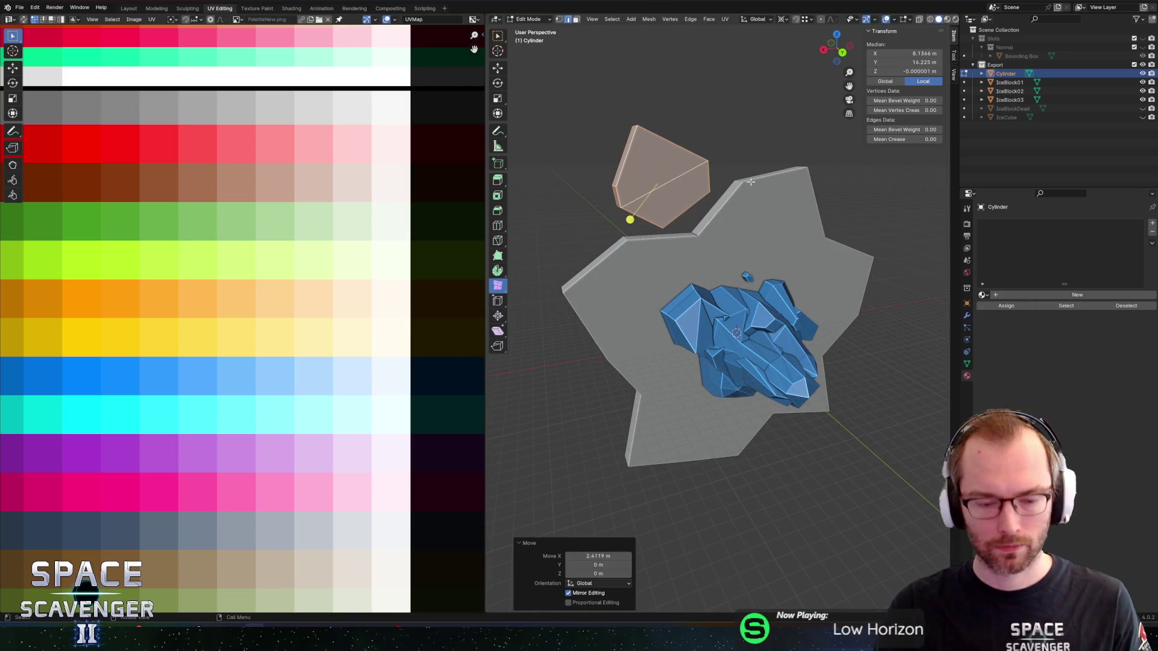
key("Return")
key("period")
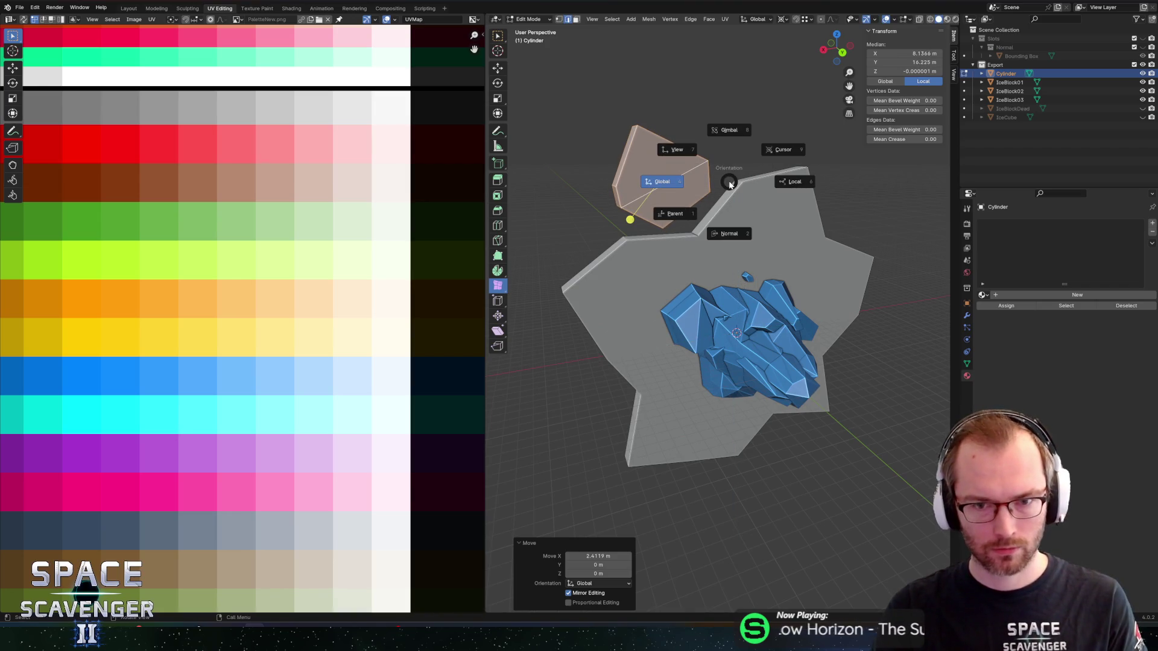
left_click(660, 192)
key("s")
key("shift+y")
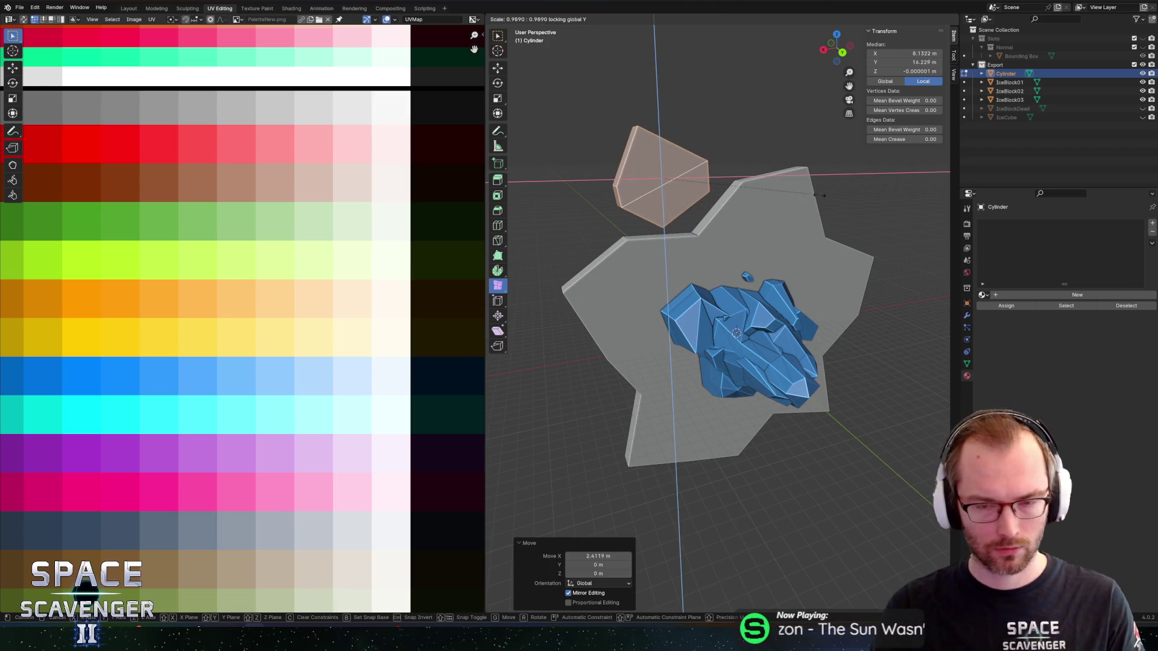
left_click(778, 202)
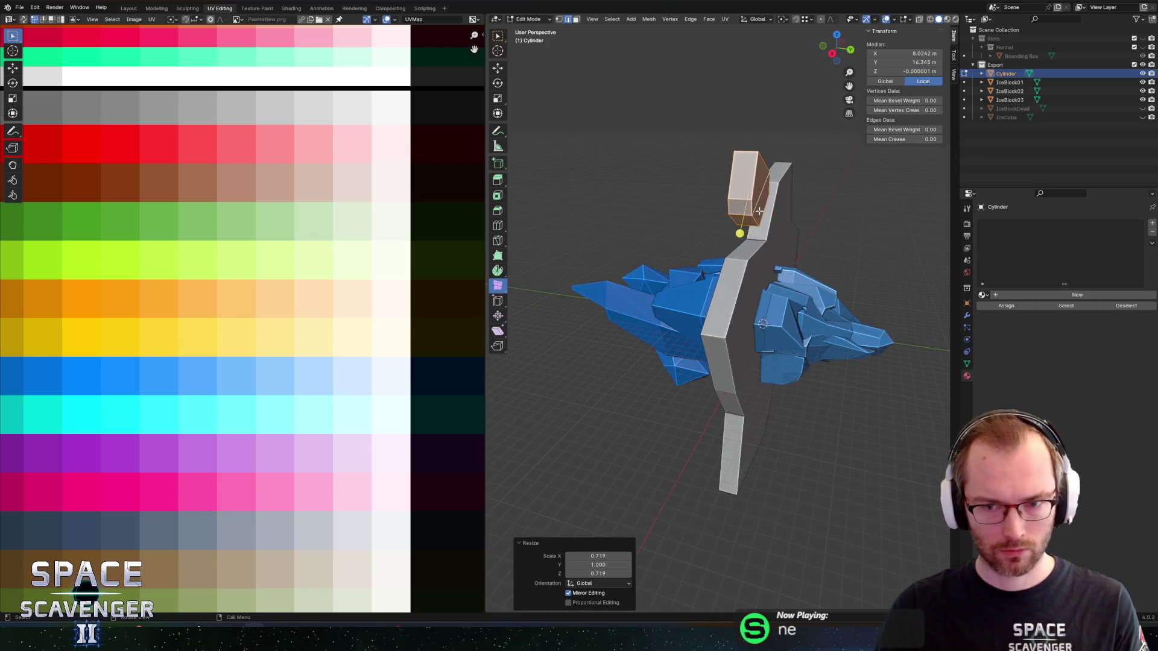
key("ctrl+z")
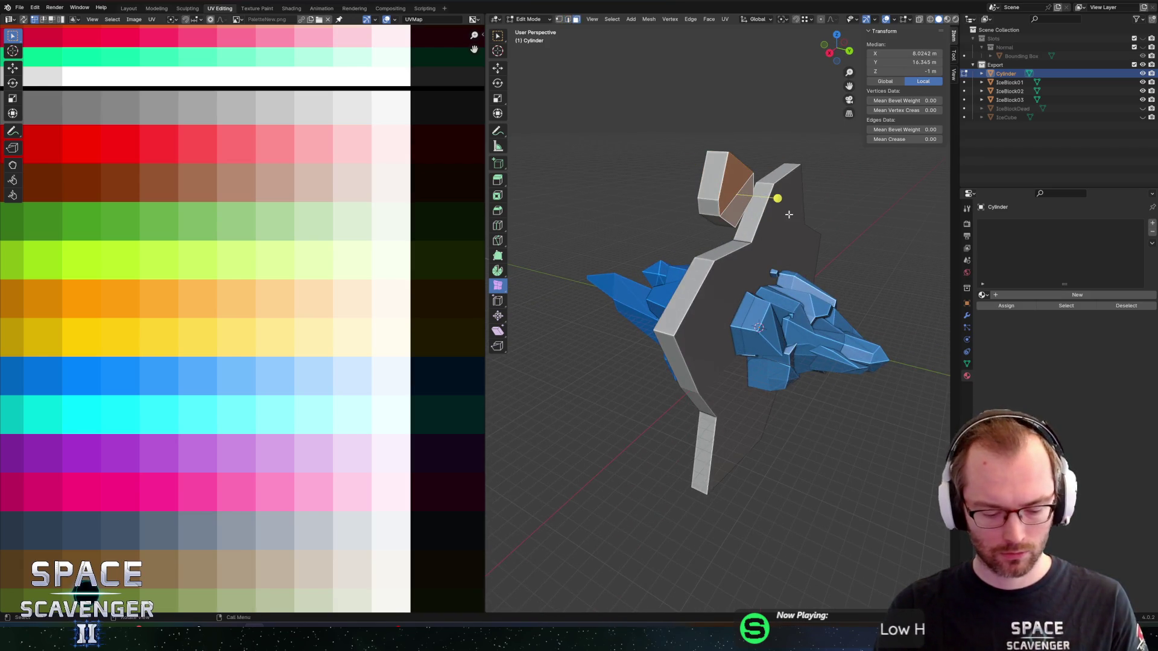
Push the plate's main face along Y and return the Cylinder to Object Mode.
key("f")
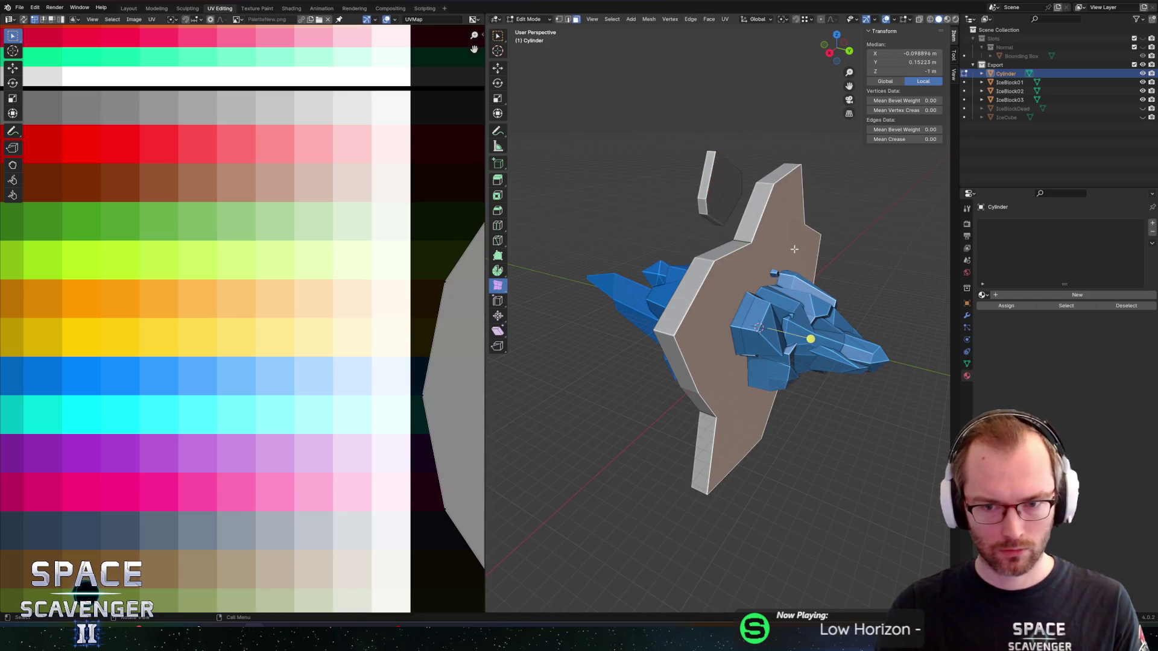
key("g")
key("y")
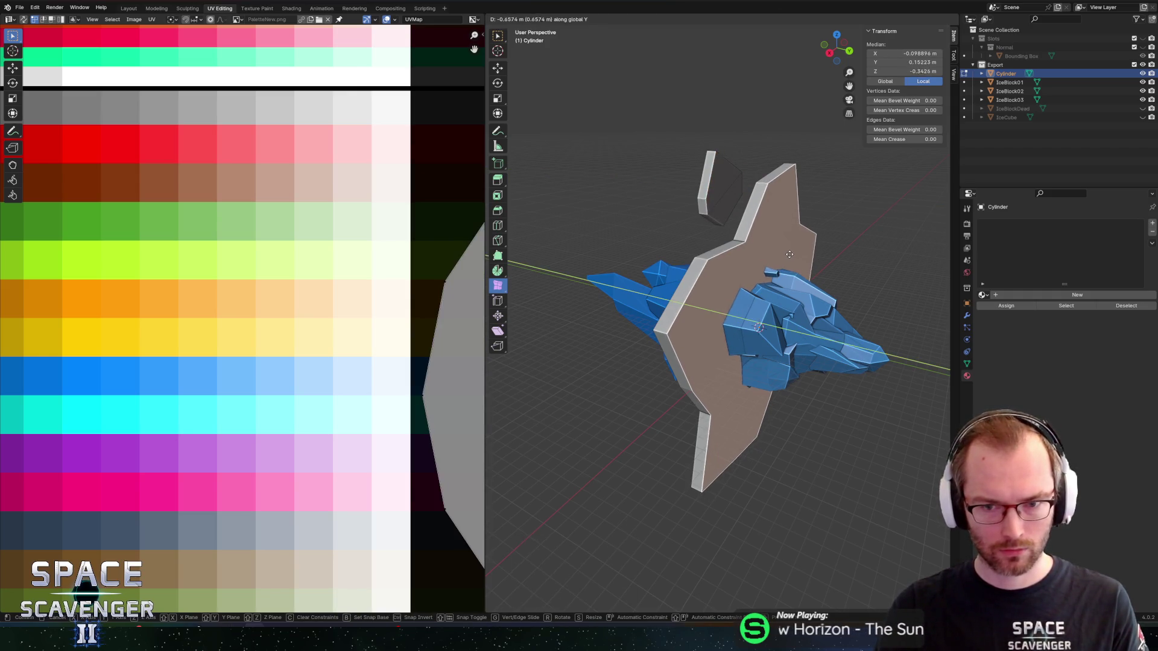
left_click(791, 254)
key("Tab")
scroll(776, 235, "down", 4)
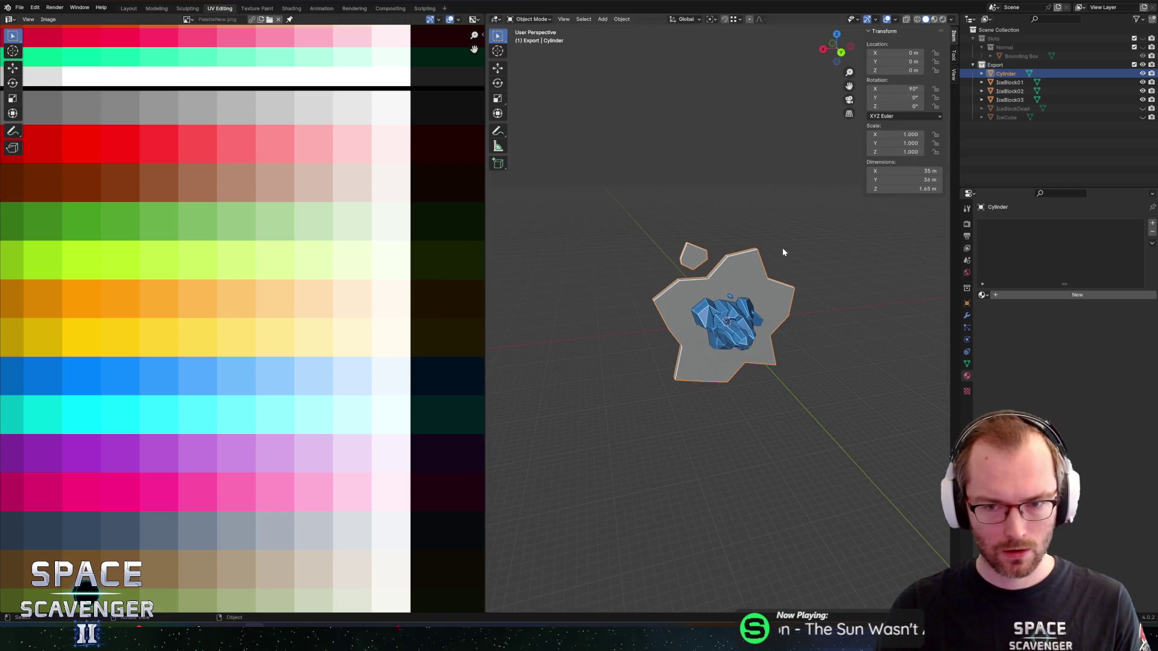
Move the ice sheet's UVs onto the blue swatch of the palette texture.
scroll(761, 241, "left", 3)
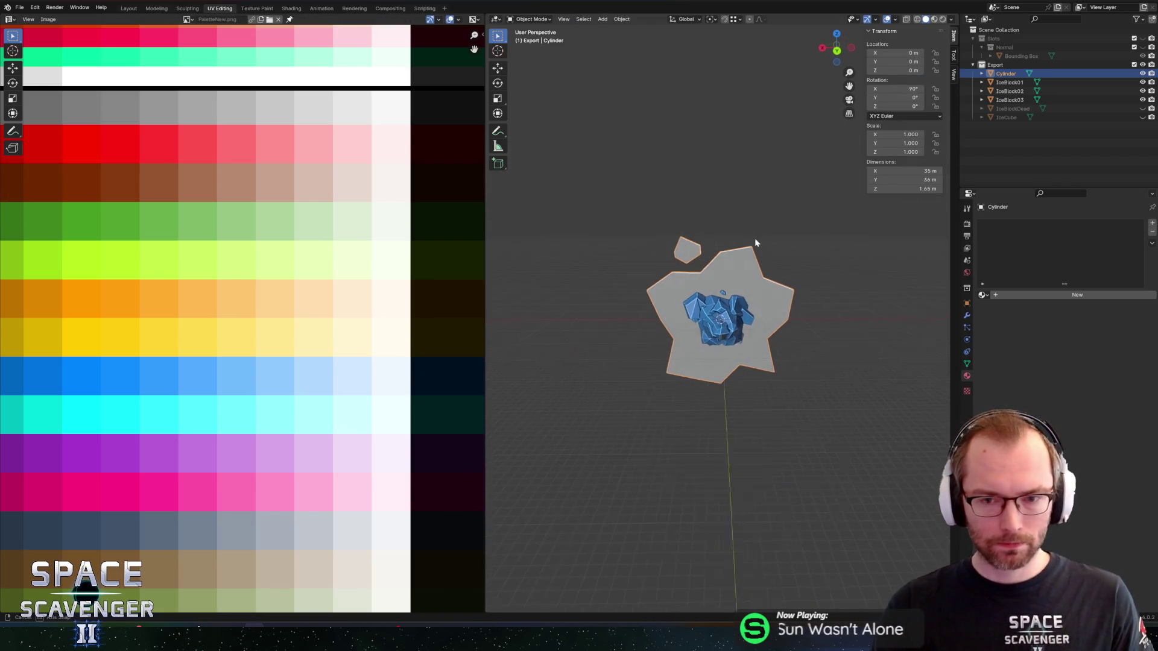
scroll(751, 243, "right", 1)
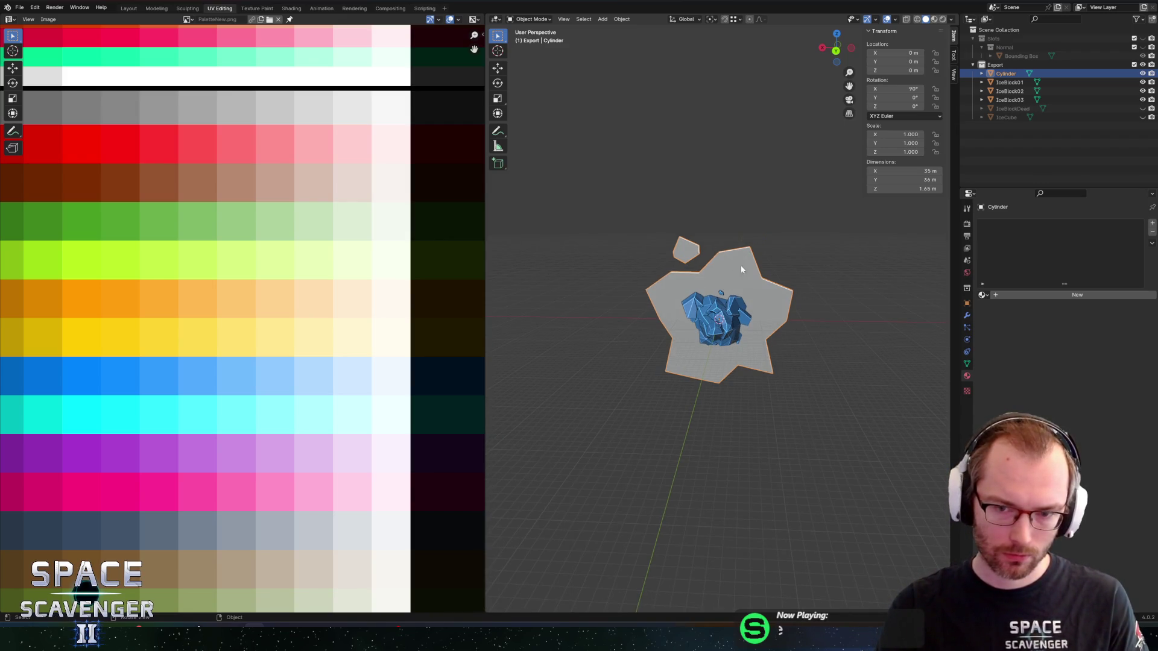
scroll(763, 256, "left", 2)
key("Tab")
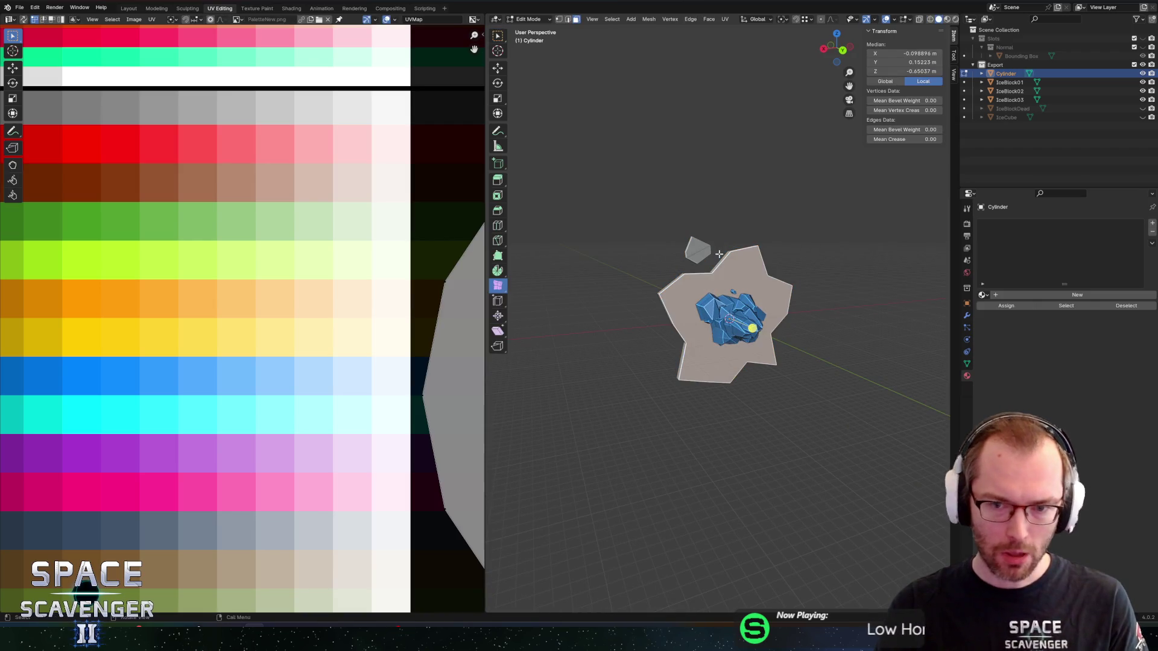
key("Home")
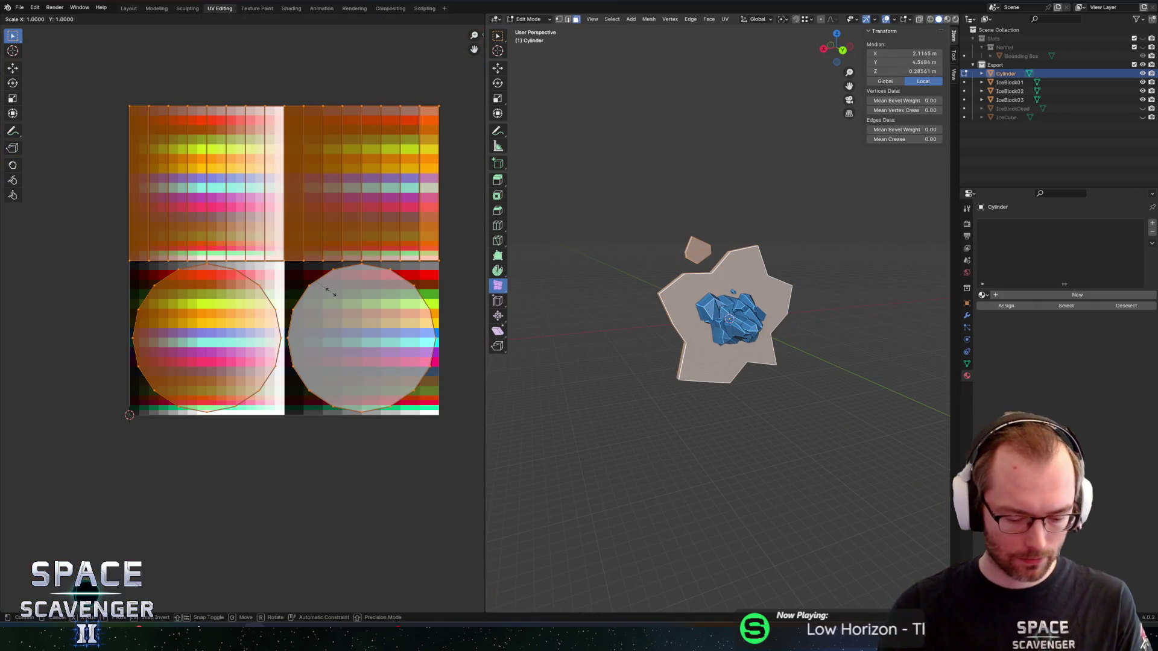
scroll(331, 296, "up", 2)
key("g")
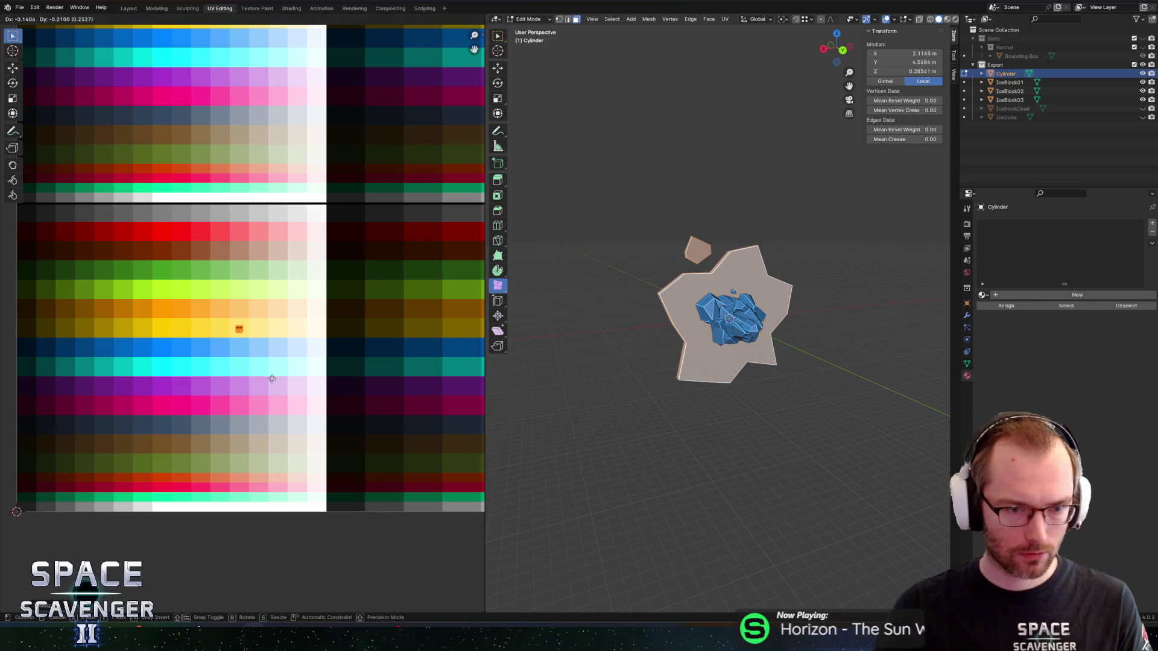
left_click(269, 395)
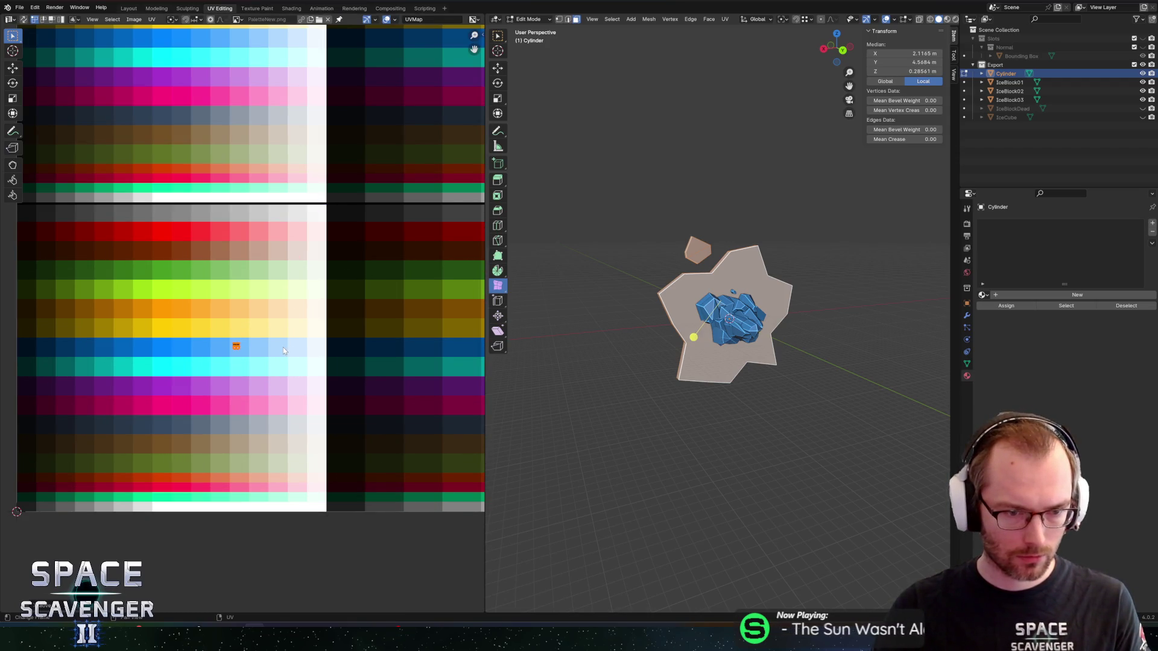
key("Tab")
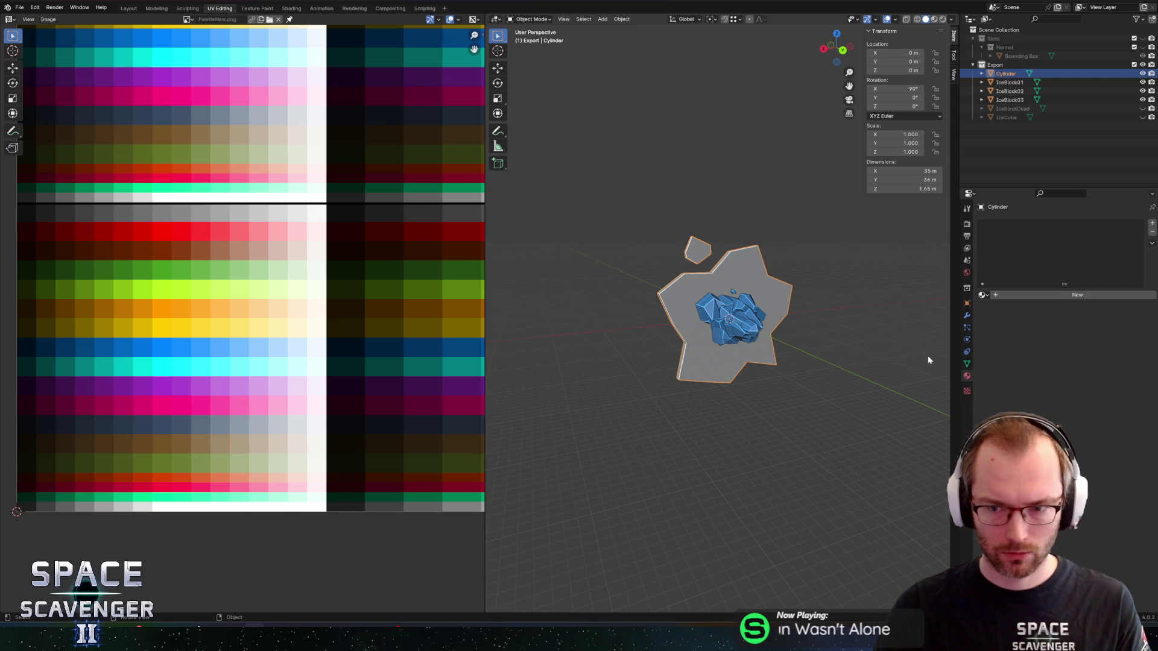
Check the object's material with the full mesh selected and save EnemyEffects.blend.
left_click(967, 375)
key("Tab")
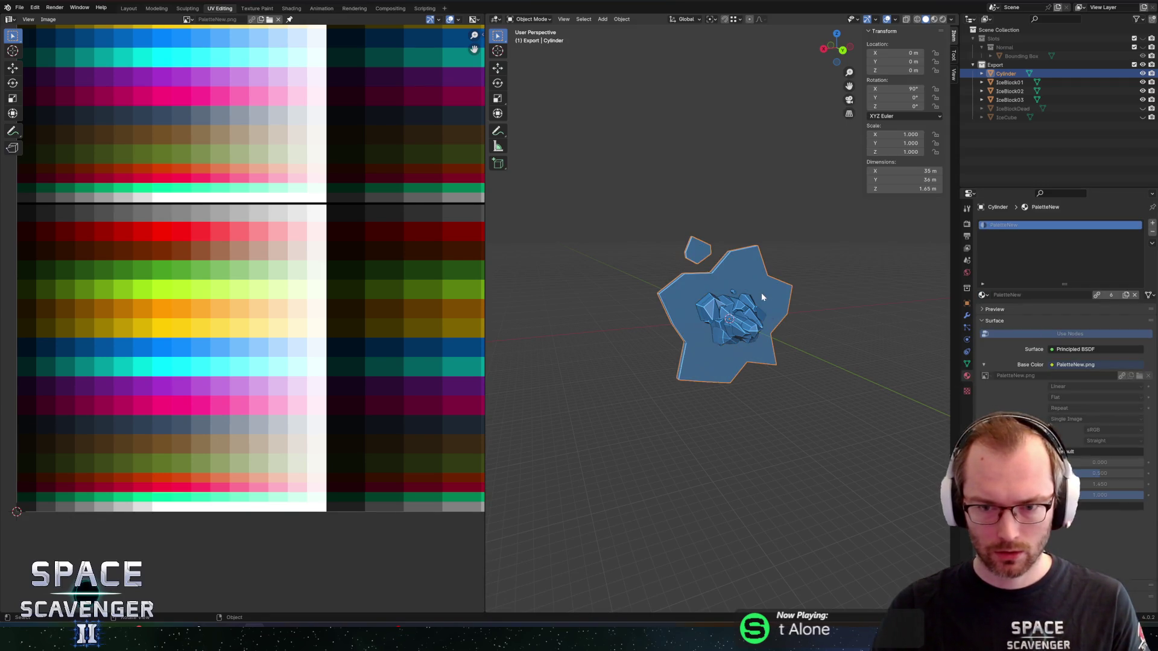
key("a")
key("Tab")
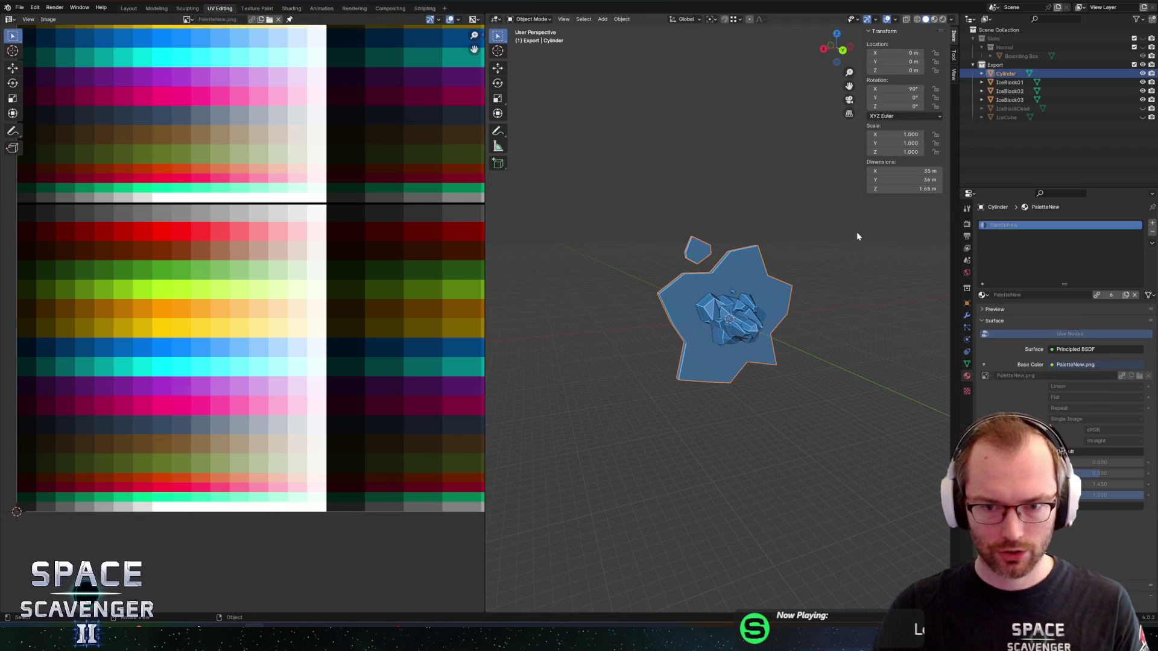
scroll(862, 248, "up", 2)
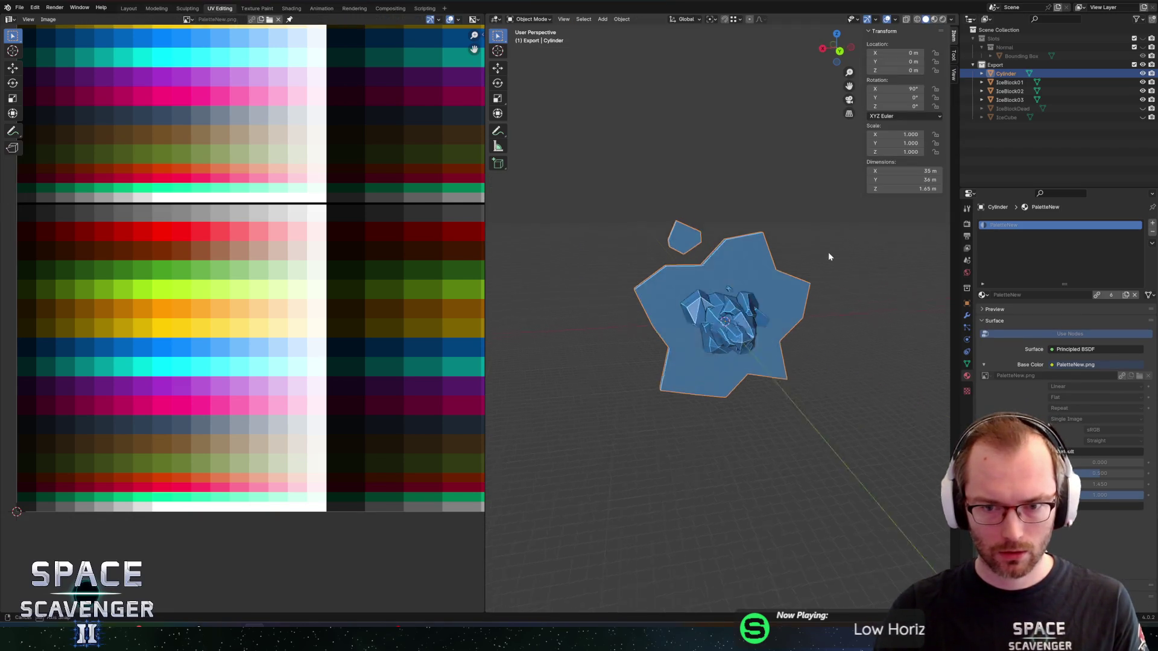
key("ctrl+s")
Rename the Cylinder object to IceSheet01.
double_click(1006, 72)
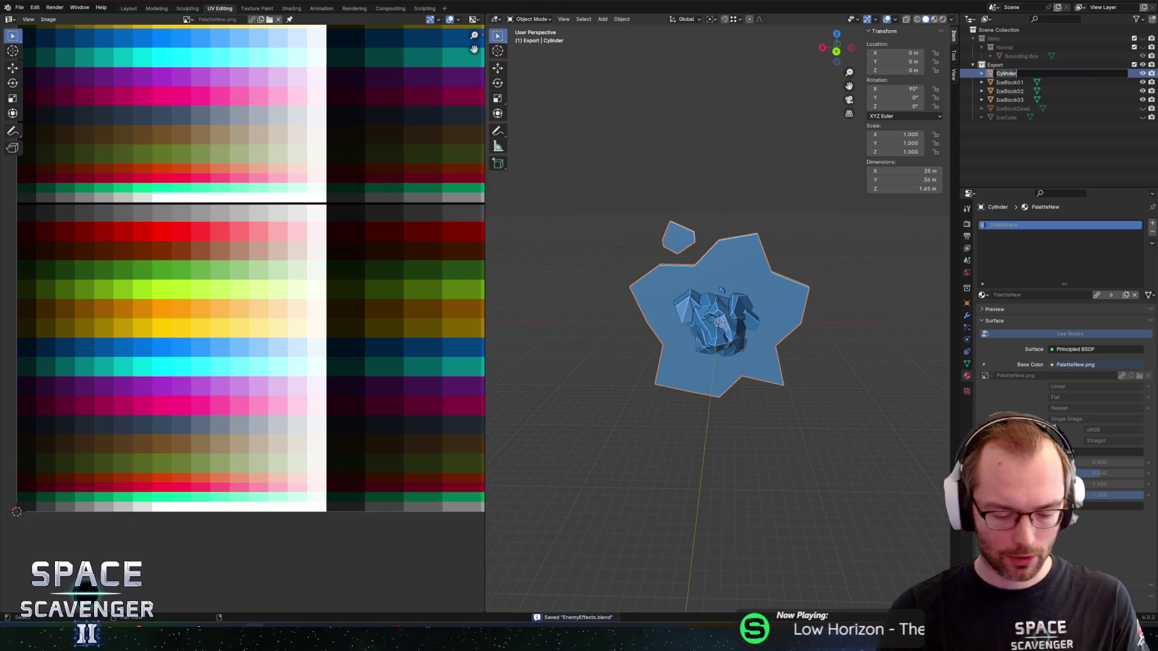
type("IceSheet")
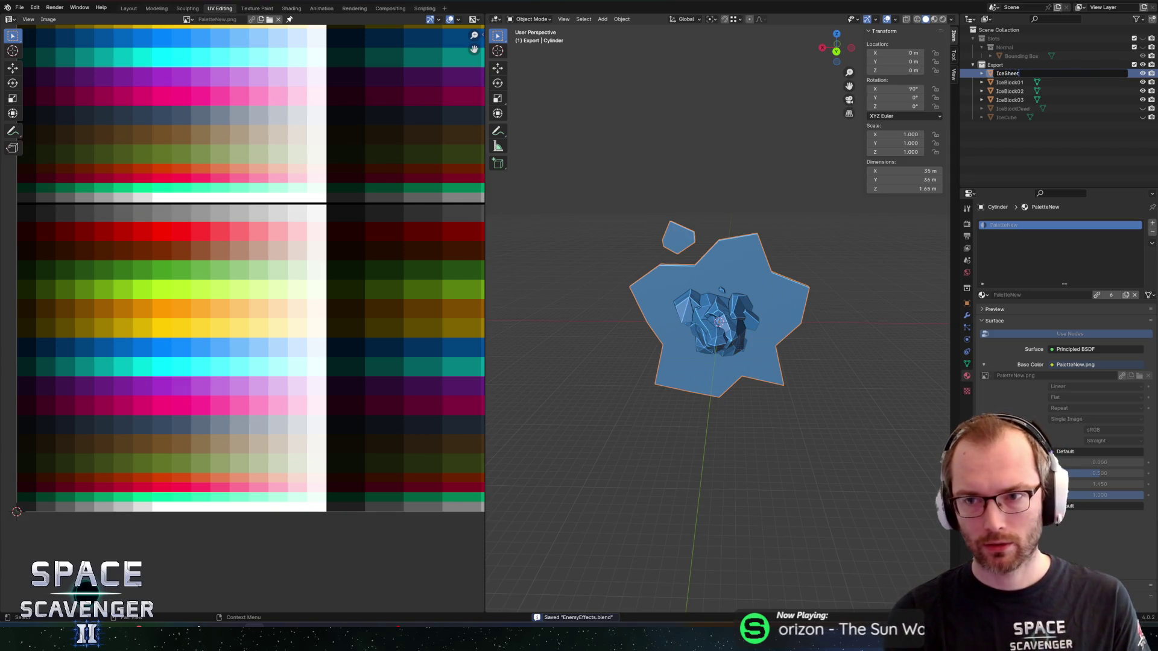
type("01")
key("Return")
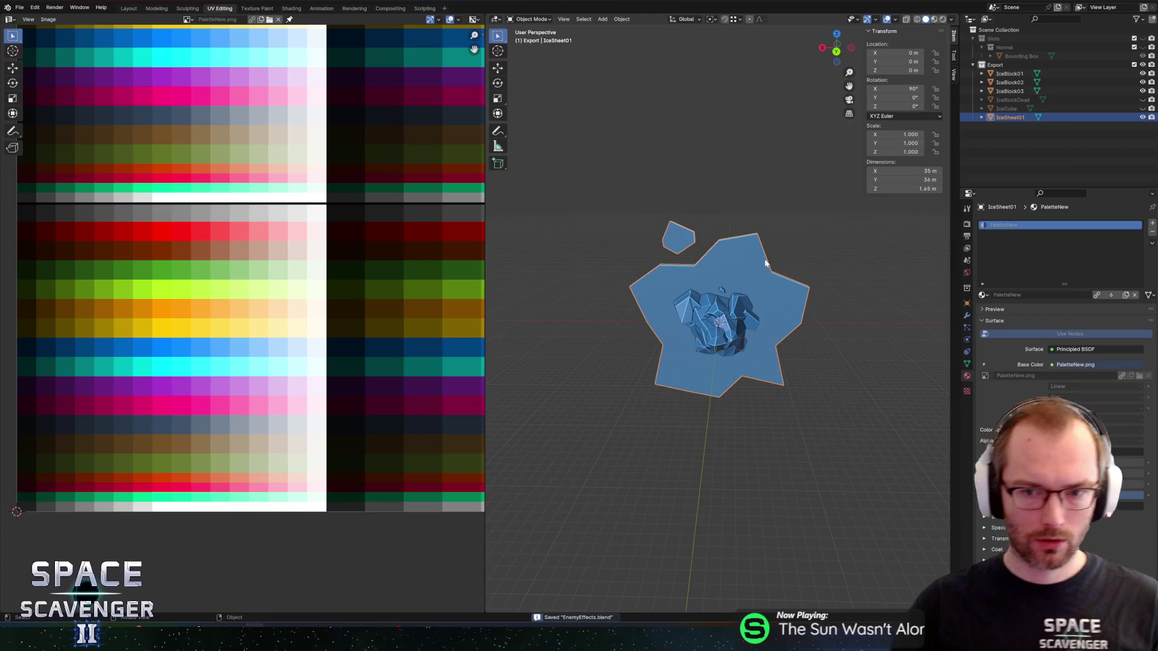
key("alt+Tab")
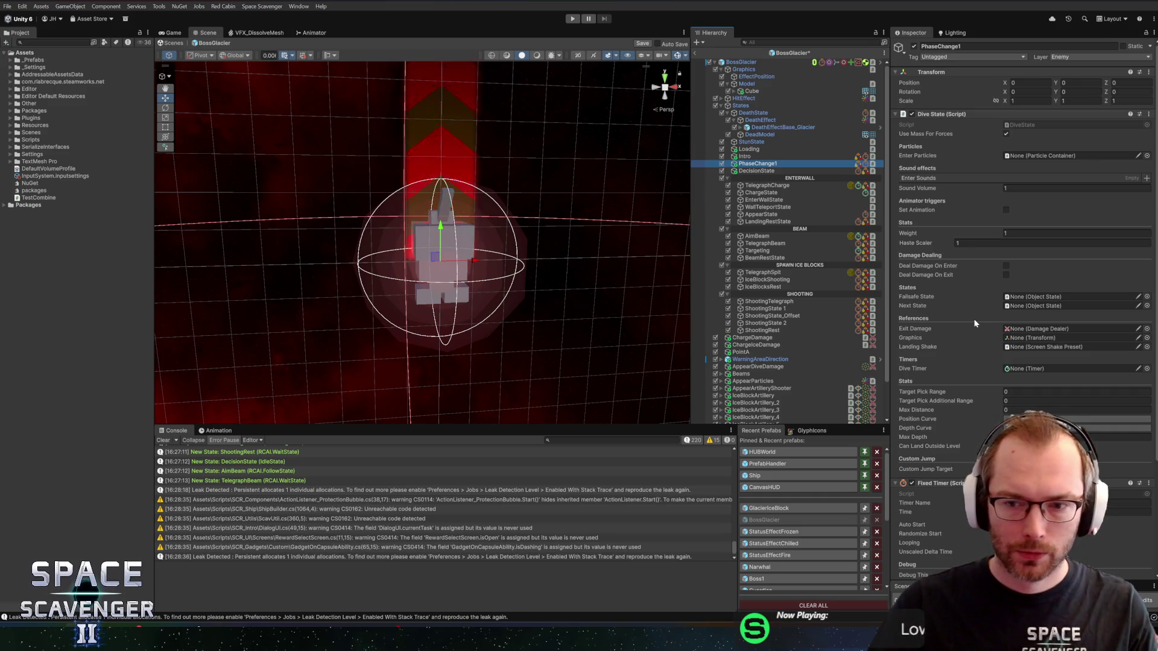
Set Dive State's Position Curve to a linear 0-to-1 ramp and its Depth Curve to a 0-1-0 arch.
left_click(1061, 419)
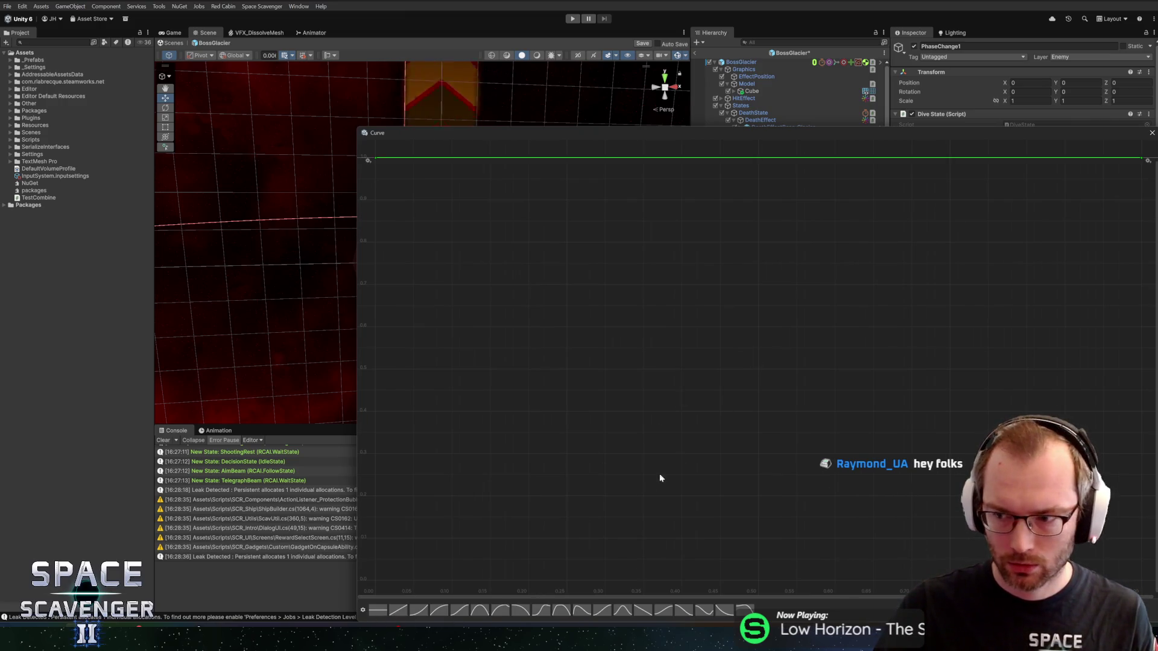
left_click(459, 611)
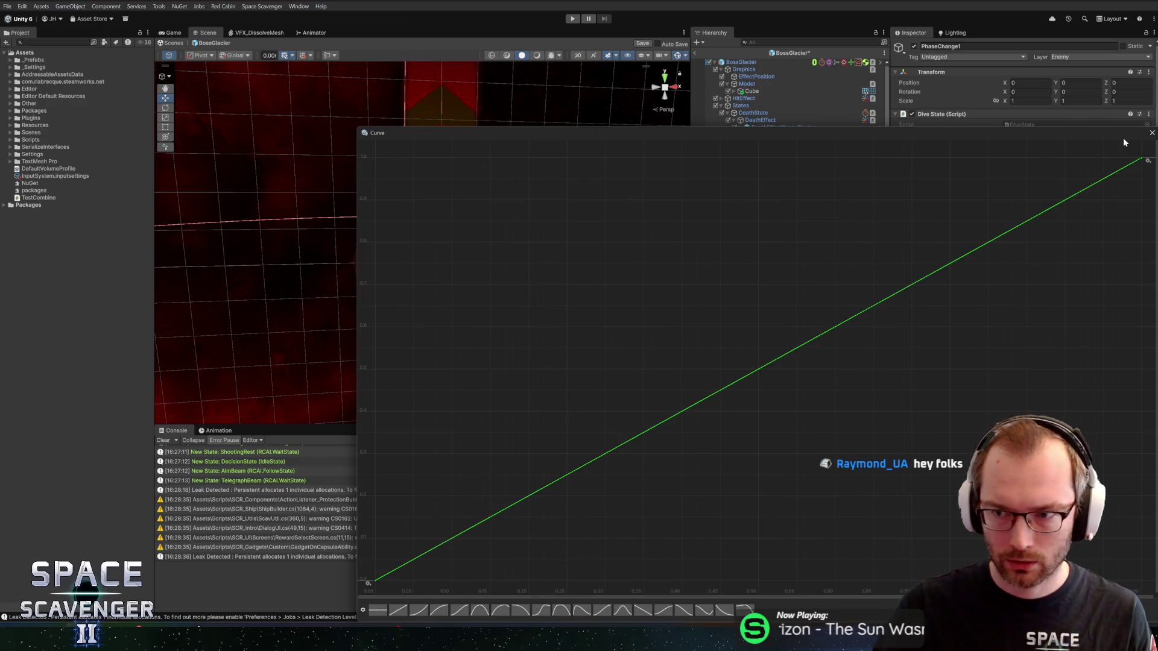
left_click(1150, 134)
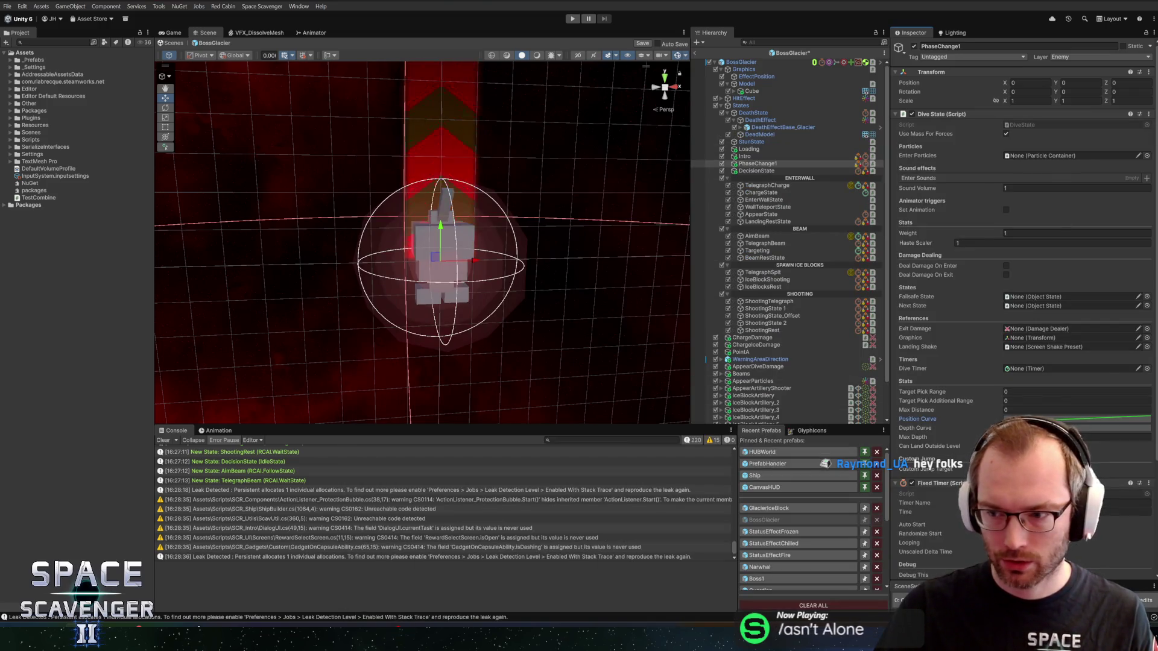
left_click(1032, 420)
left_click(501, 611)
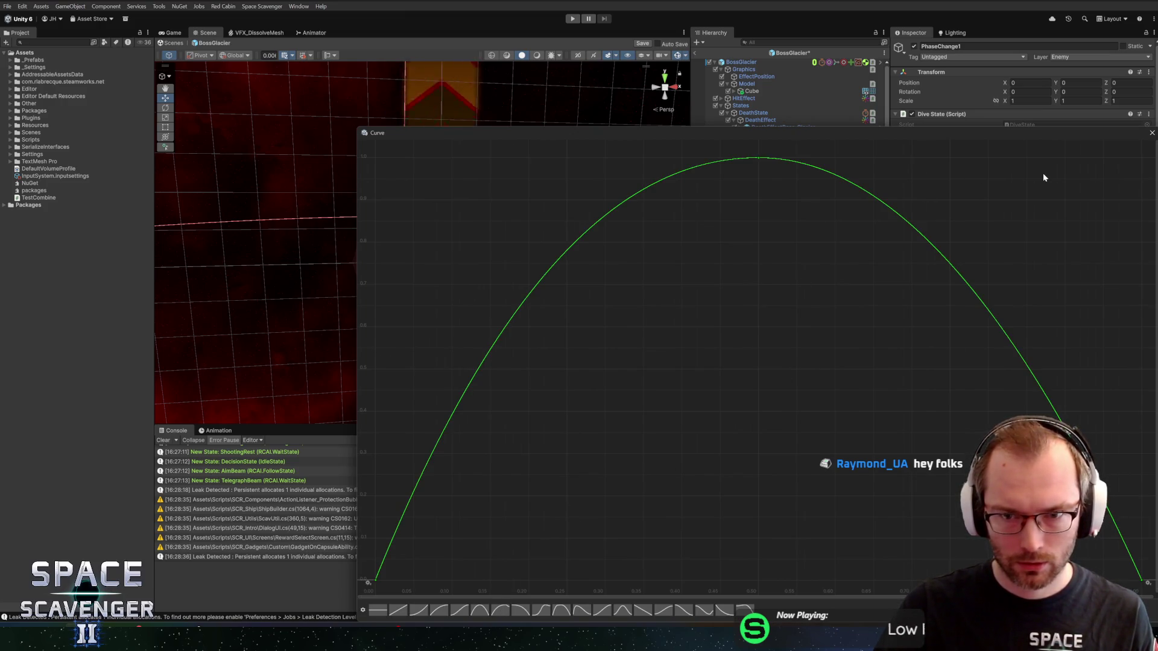
left_click(1152, 133)
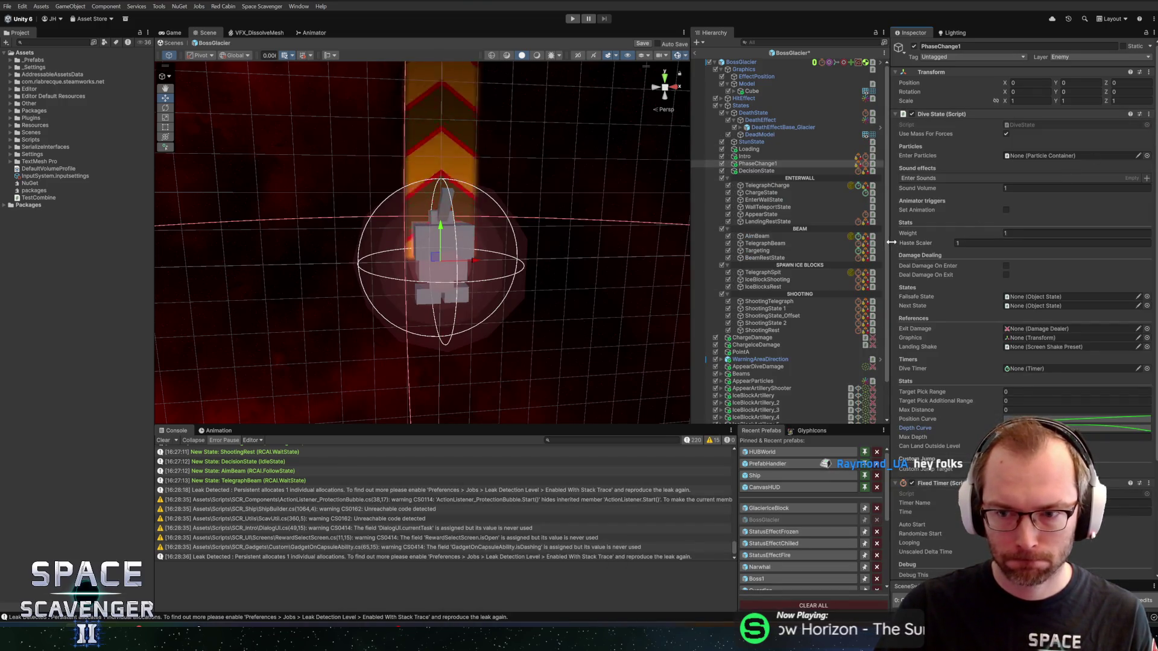
left_click_drag(890, 241, 853, 253)
left_click(1025, 437)
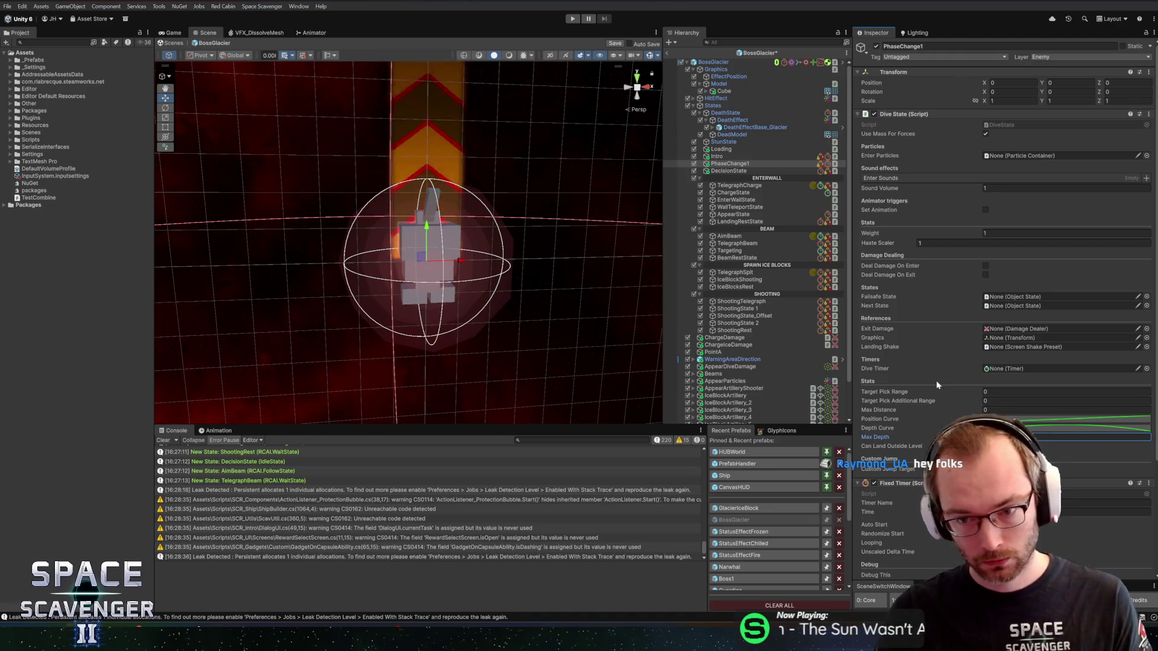
Link the Dive Timer field to PhaseChange1's Fixed Timer component.
scroll(935, 380, "down", 5)
left_click_drag(880, 340, 995, 224)
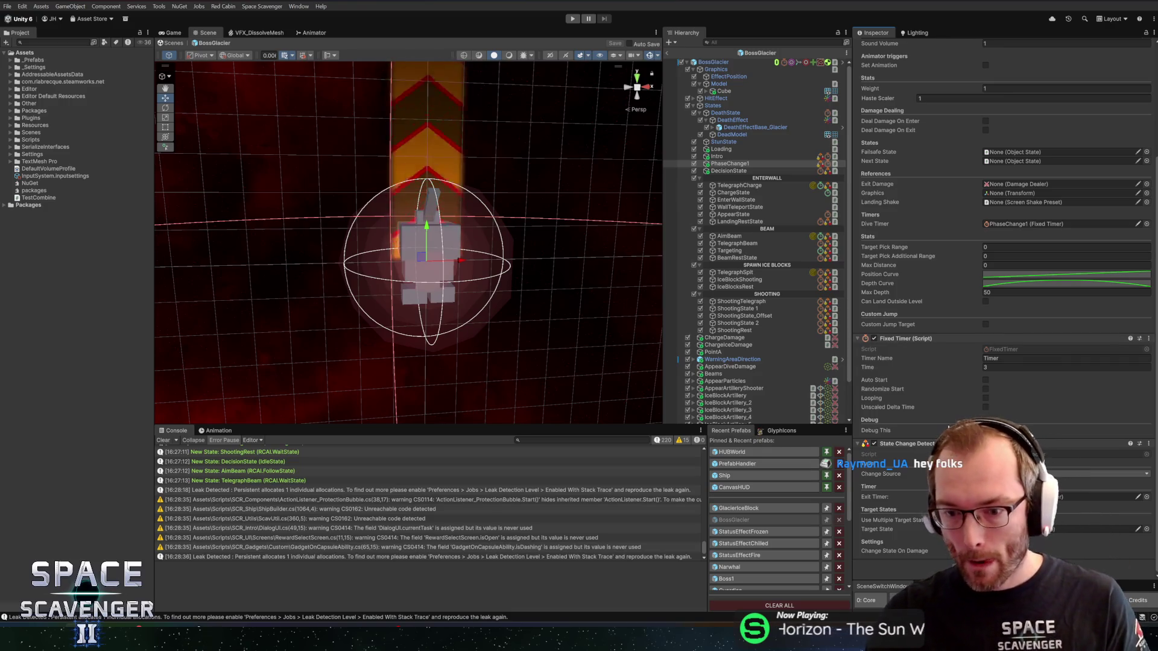
scroll(960, 377, "up", 3)
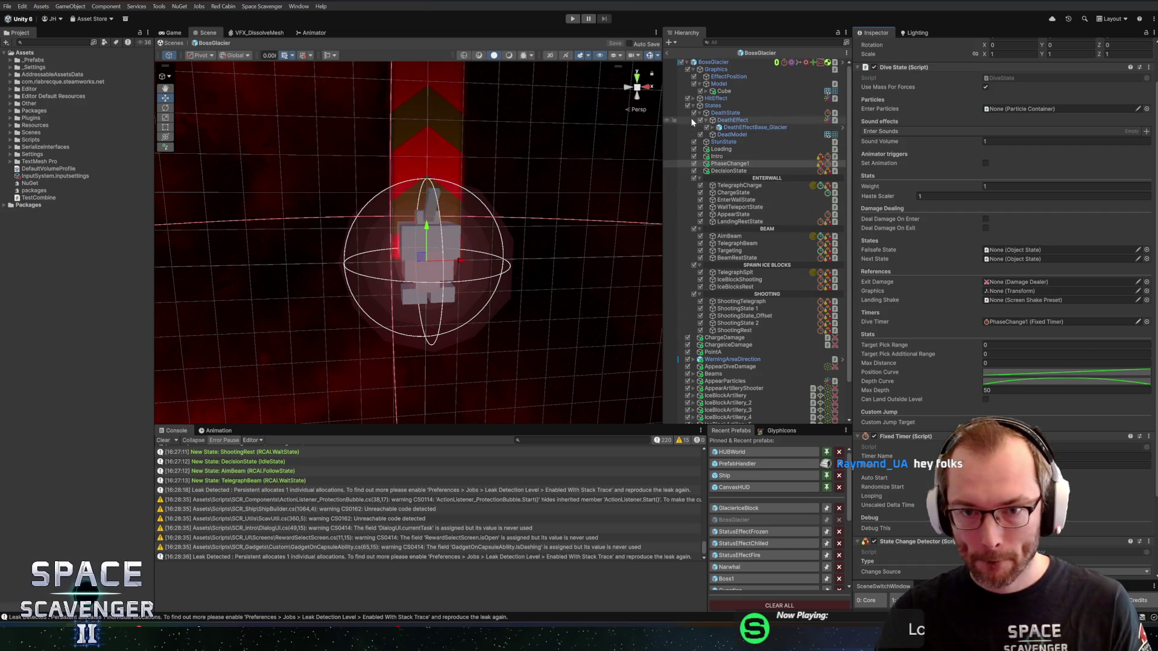
Create an empty child under BossGlacier and start naming it, typing 'aseChangeDamage'.
right_click(718, 62)
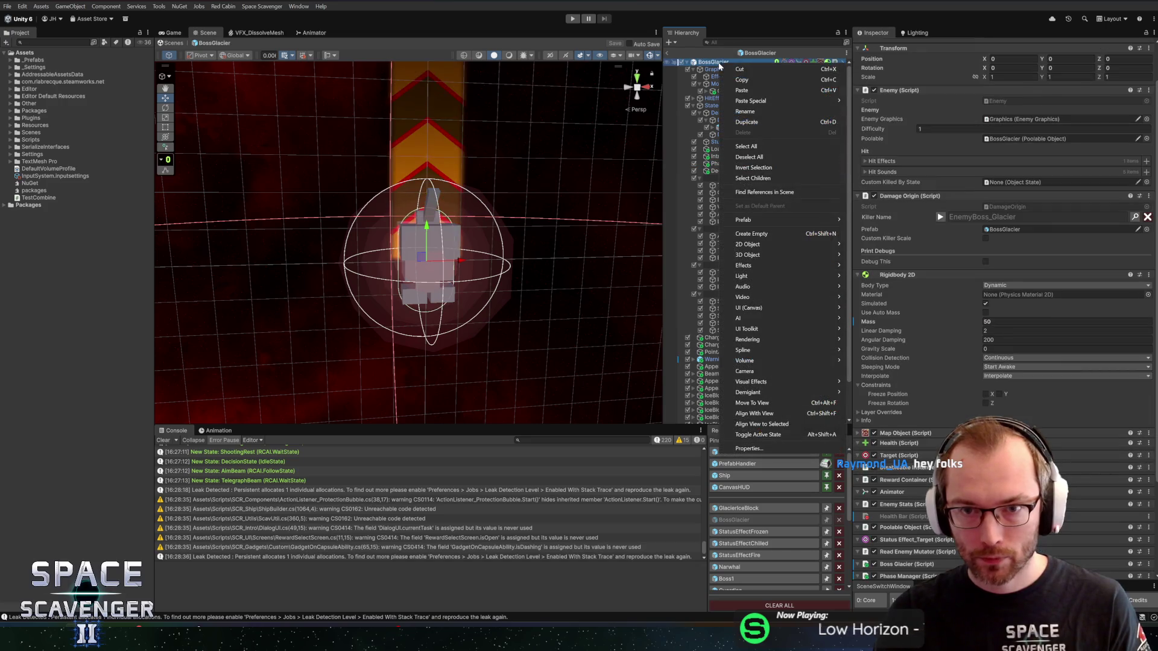
left_click(757, 234)
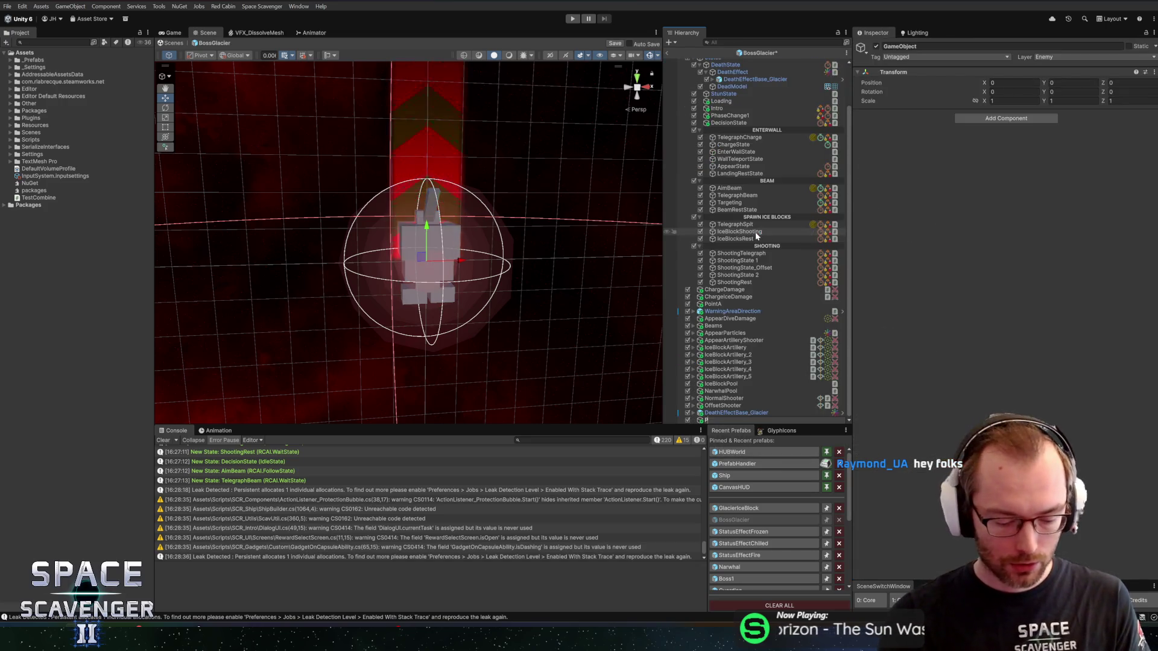
type("PhaseChang")
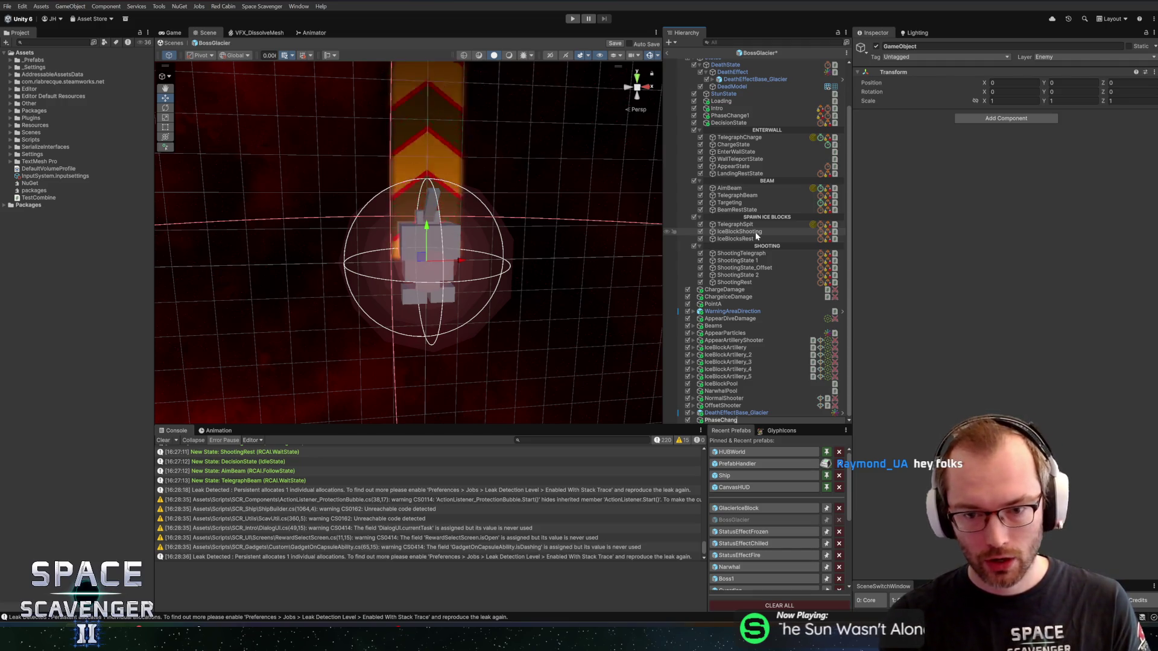
type("eDamage")
Name the object PhaseChangeDamage and add Damage Dealer and Damage Targeting Circle components.
key("Return")
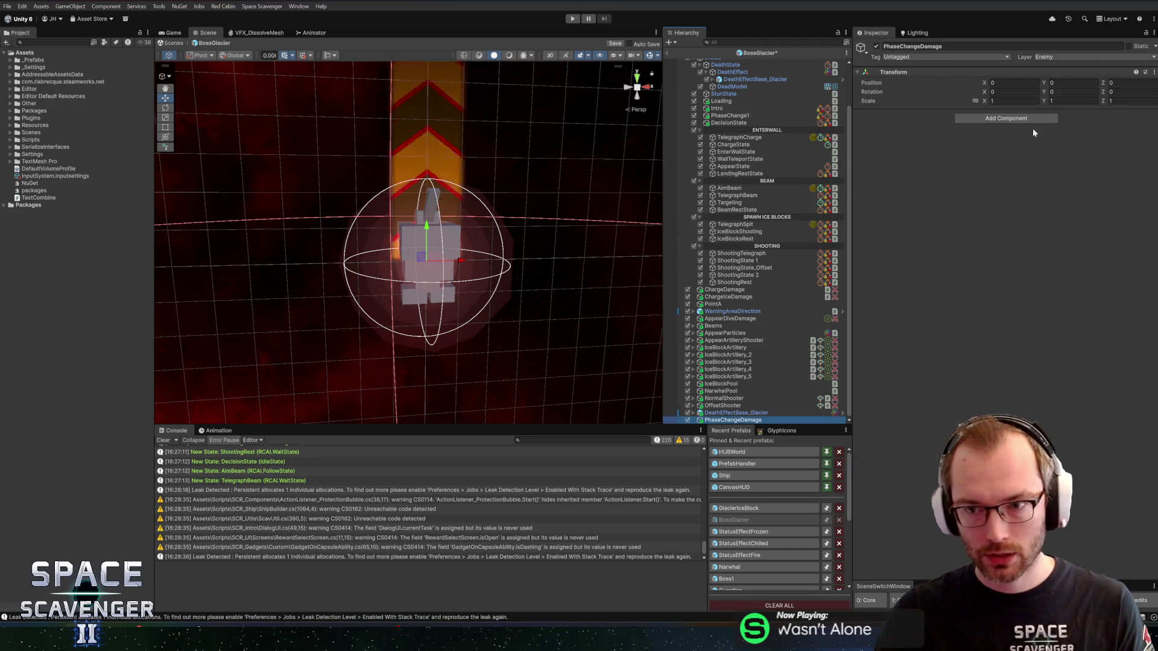
left_click(1013, 118)
type("damagede")
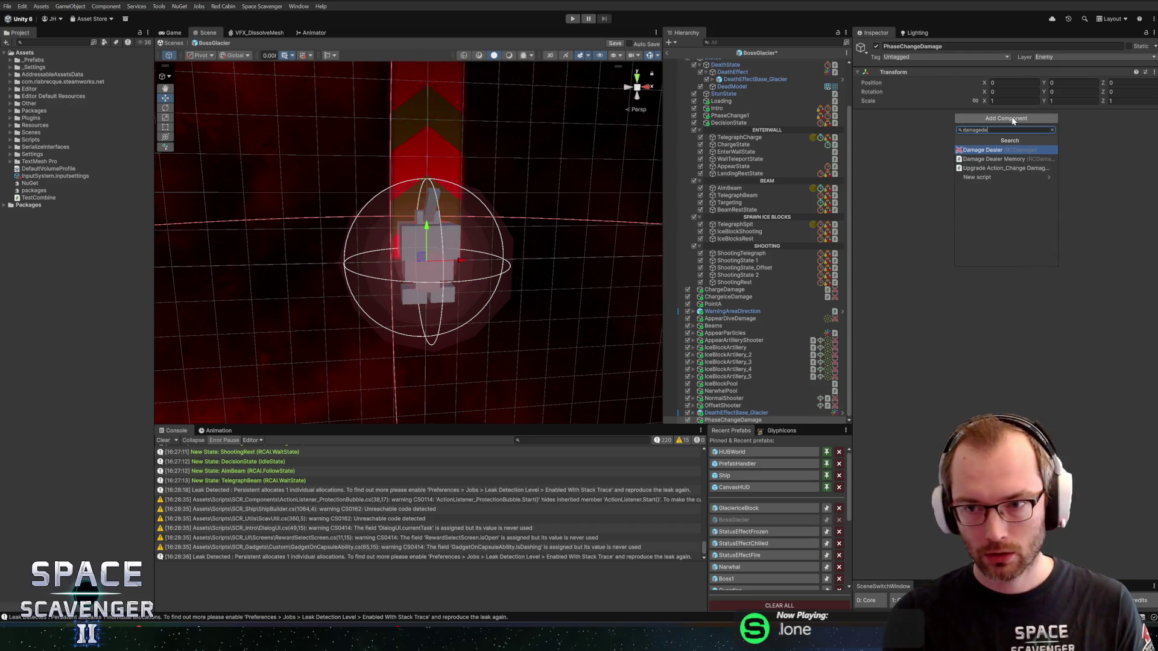
type("aler")
key("Return")
left_click(1004, 311)
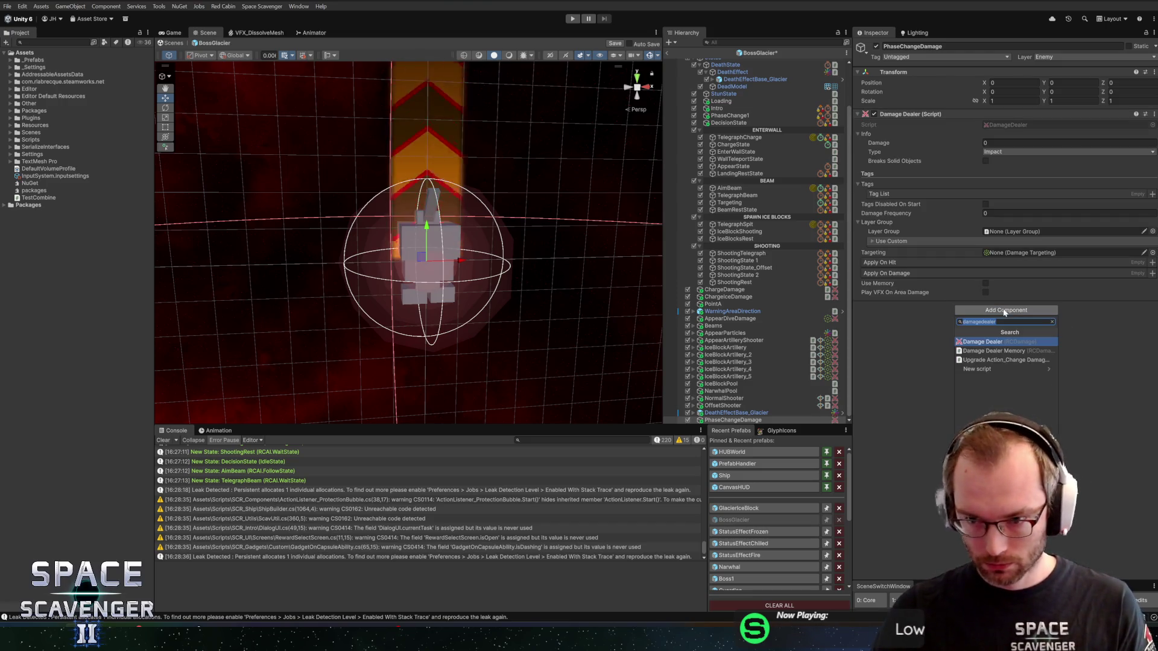
type("damagetargetingcircle")
key("Return")
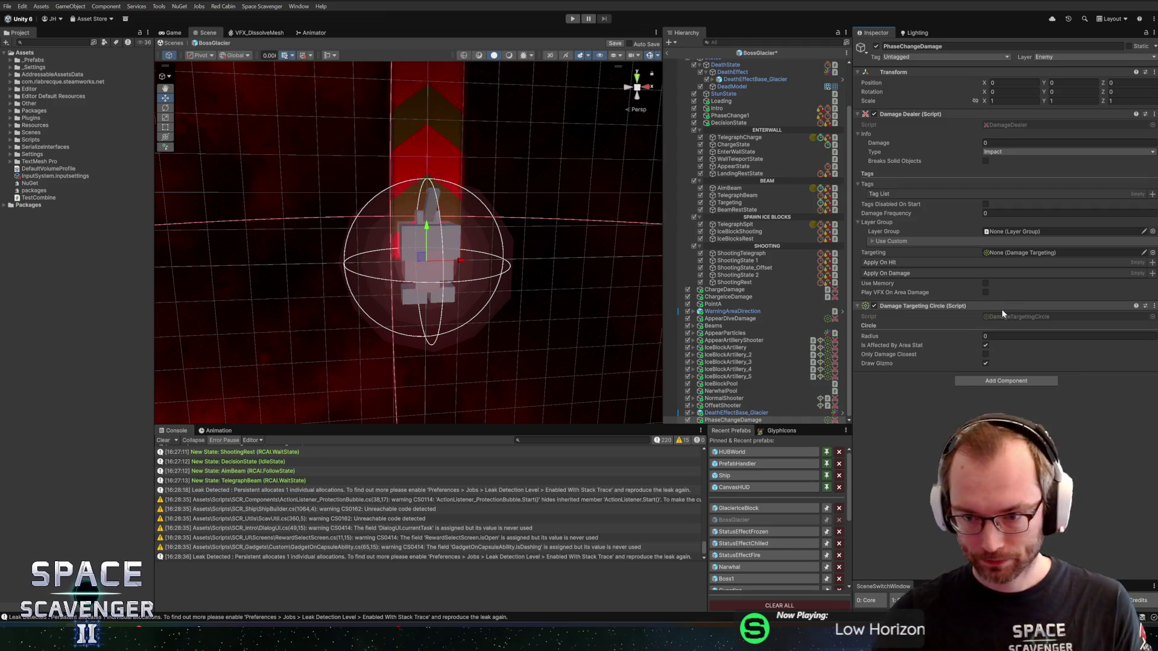
Set the targeting circle's radius to 12 and assign it to the Damage Dealer.
left_click(1019, 336)
type("12")
key("Return")
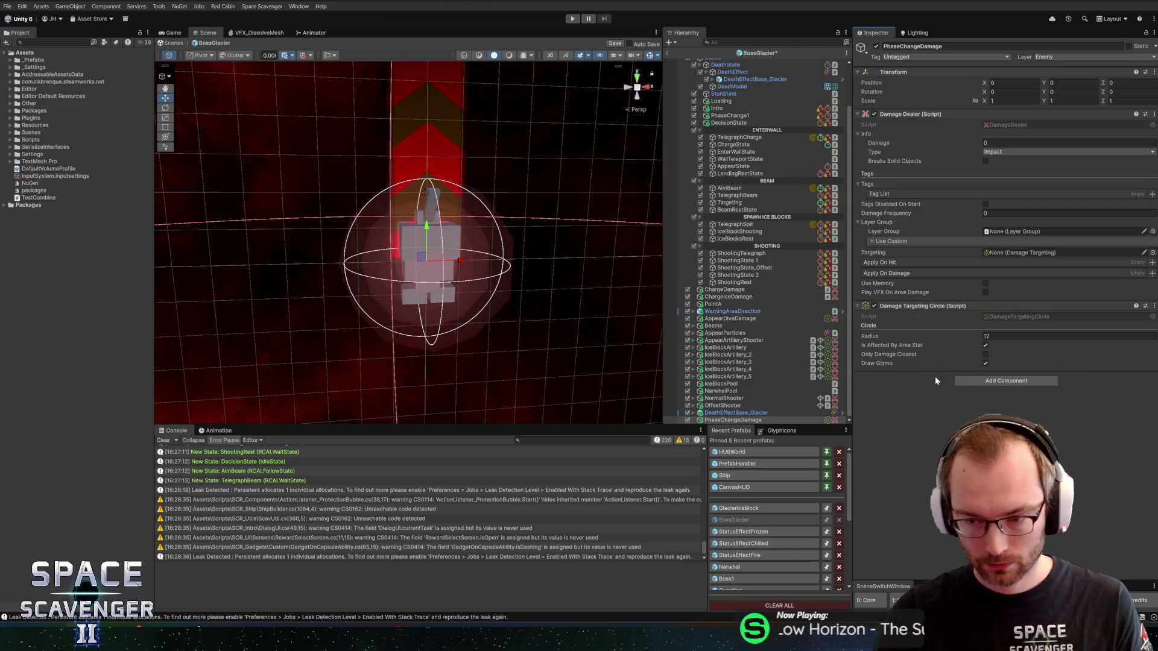
left_click_drag(890, 304, 1024, 248)
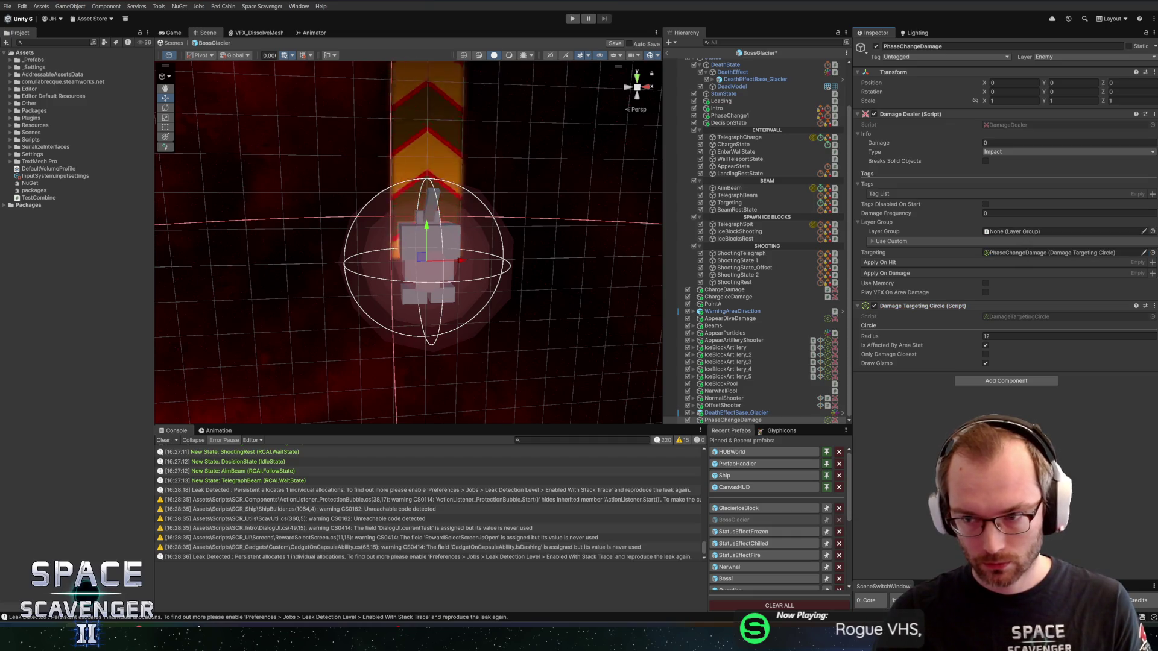
Choose EnemyDamage_Normal layer group and Ice type, save the scene, and enter 25 damage.
left_click(1152, 232)
type("enemyd")
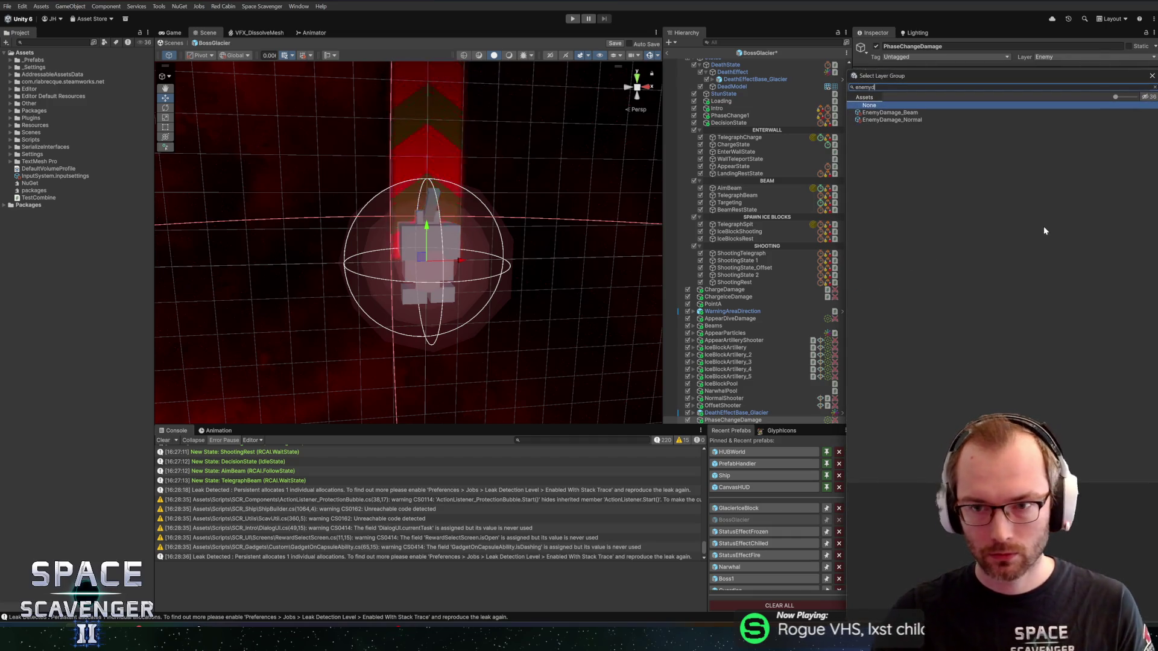
double_click(892, 120)
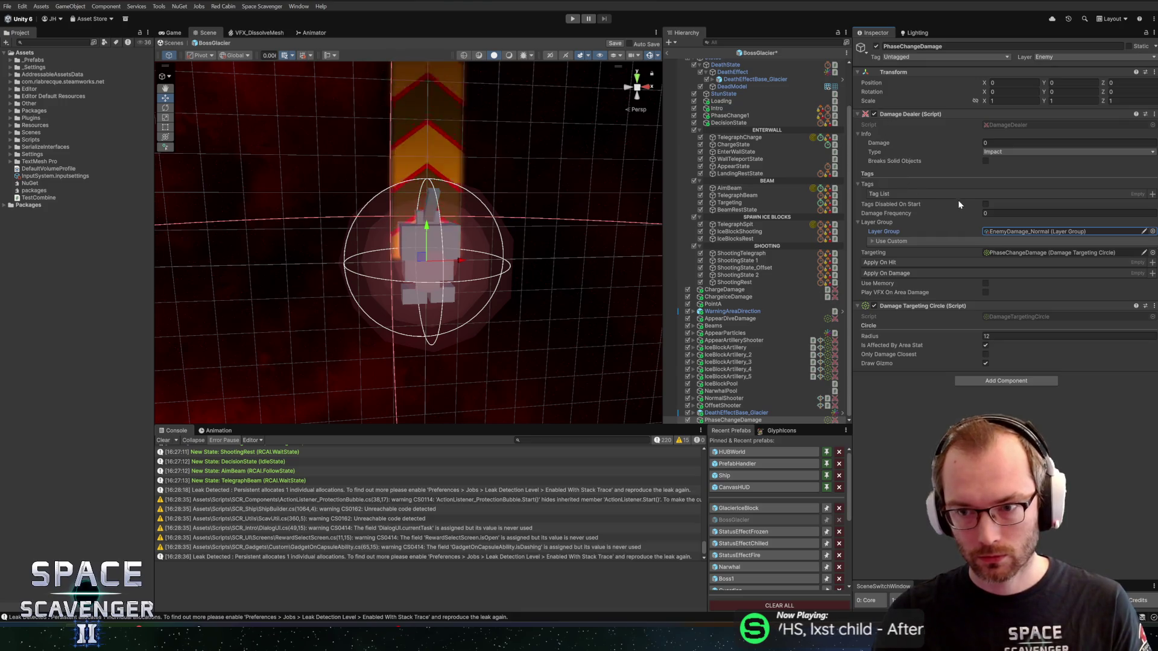
left_click(992, 151)
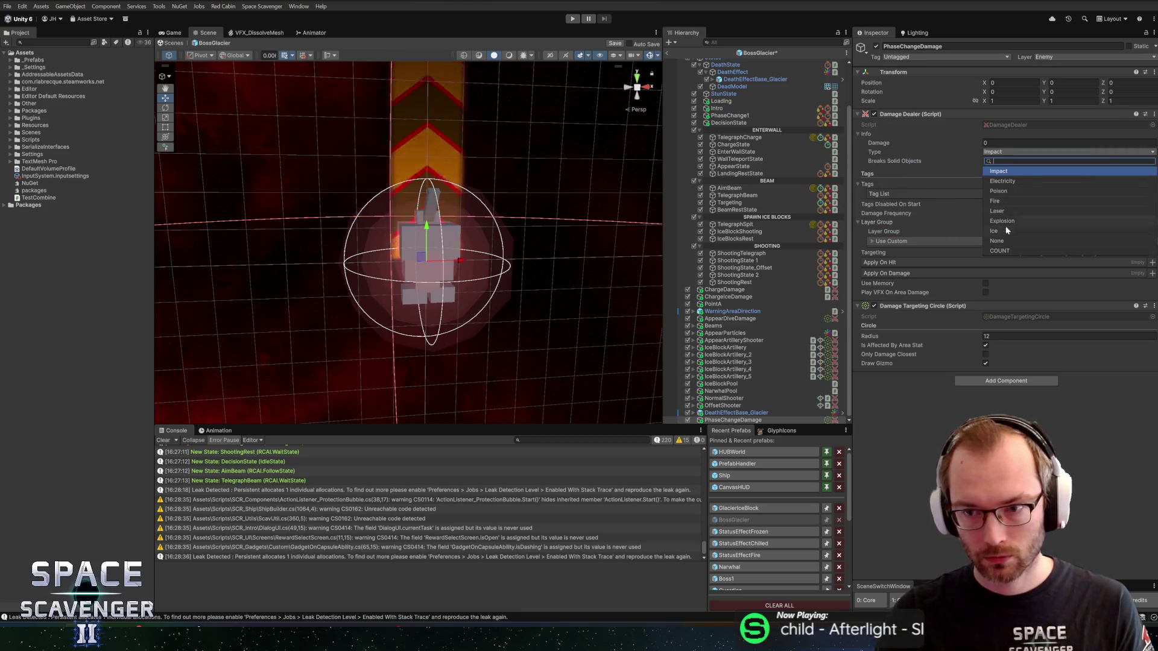
left_click(1003, 232)
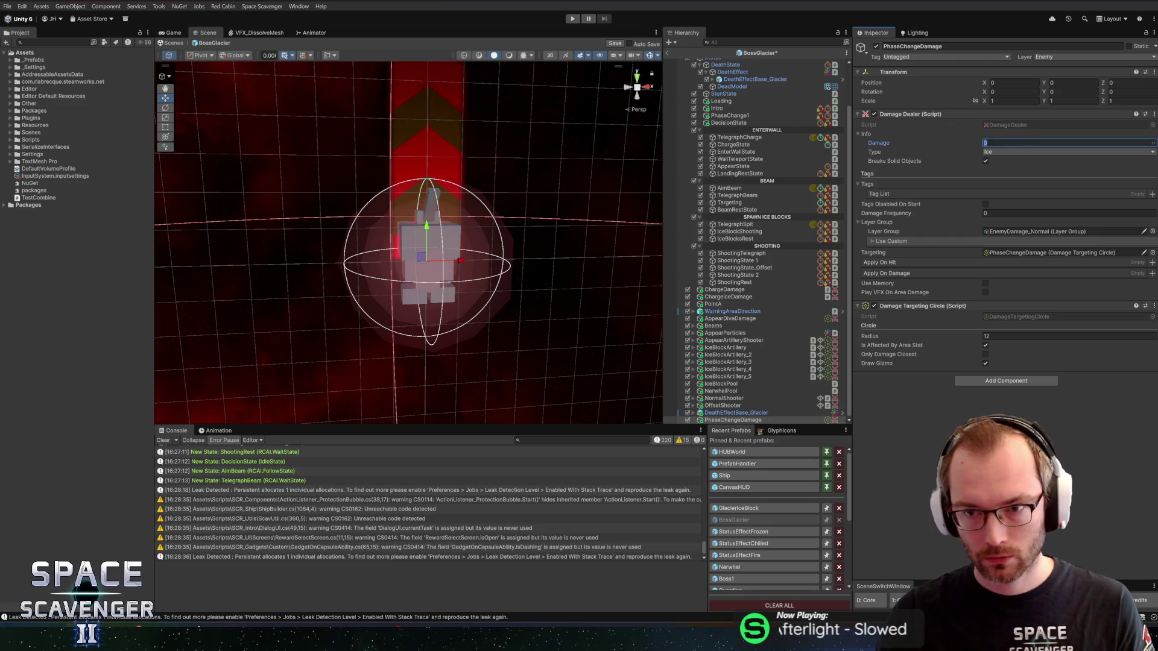
left_click(1069, 143)
type("30")
key("ctrl+s")
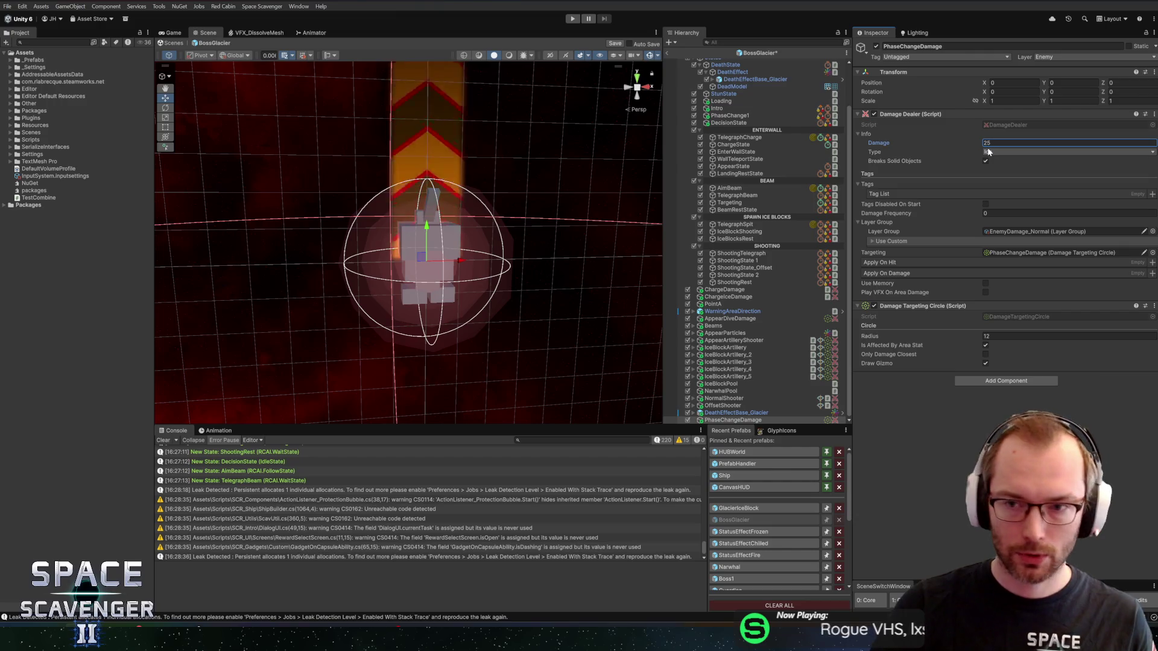
type("25")
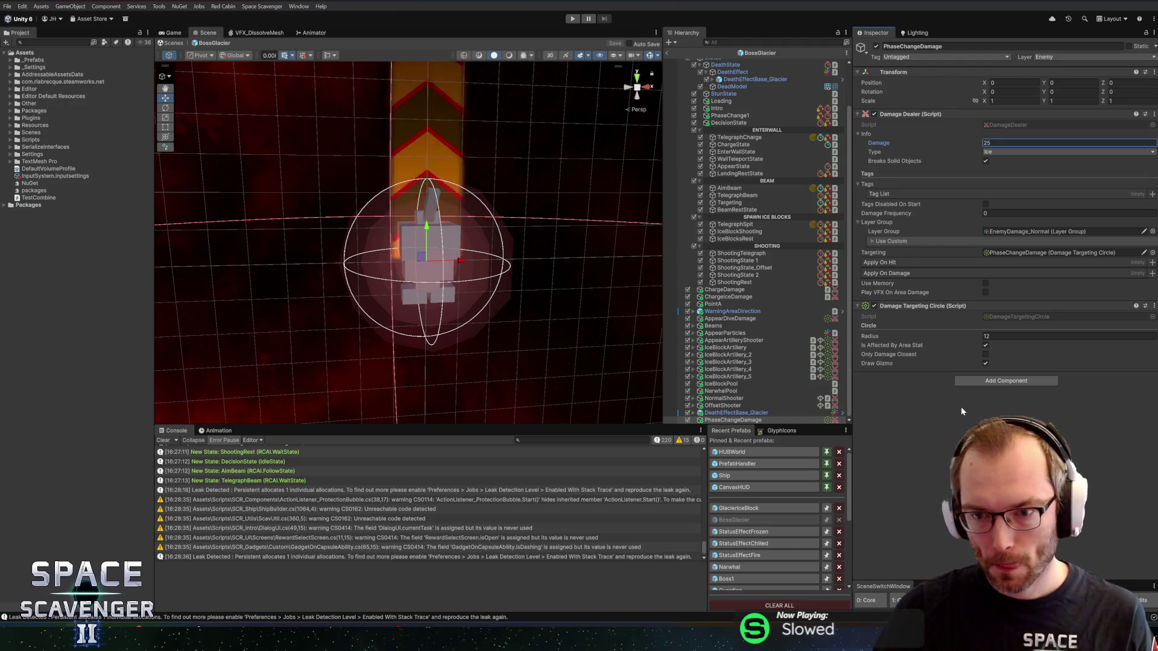
Assign PhaseChangeDamage as PhaseChange1's Exit Damage and the Graphics object as its Graphics.
left_click(730, 115)
left_click_drag(729, 420, 1028, 328)
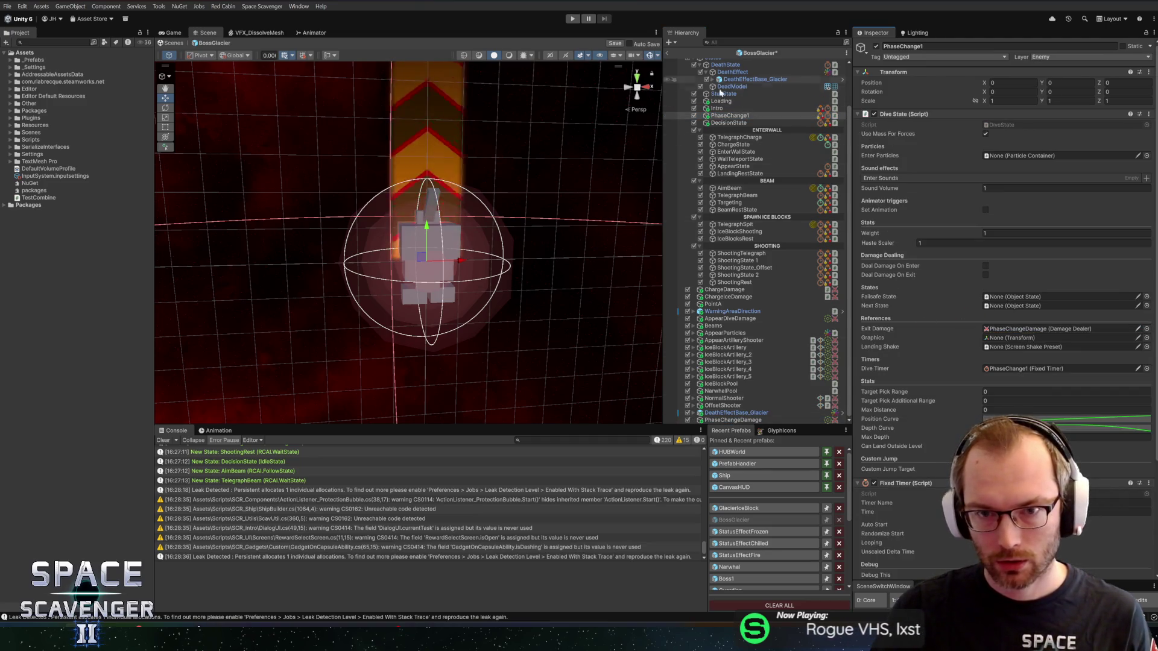
scroll(720, 101, "up", 3)
mouse_move(716, 69)
left_mouse_down()
mouse_move(1004, 302)
mouse_move(1016, 342)
left_mouse_up()
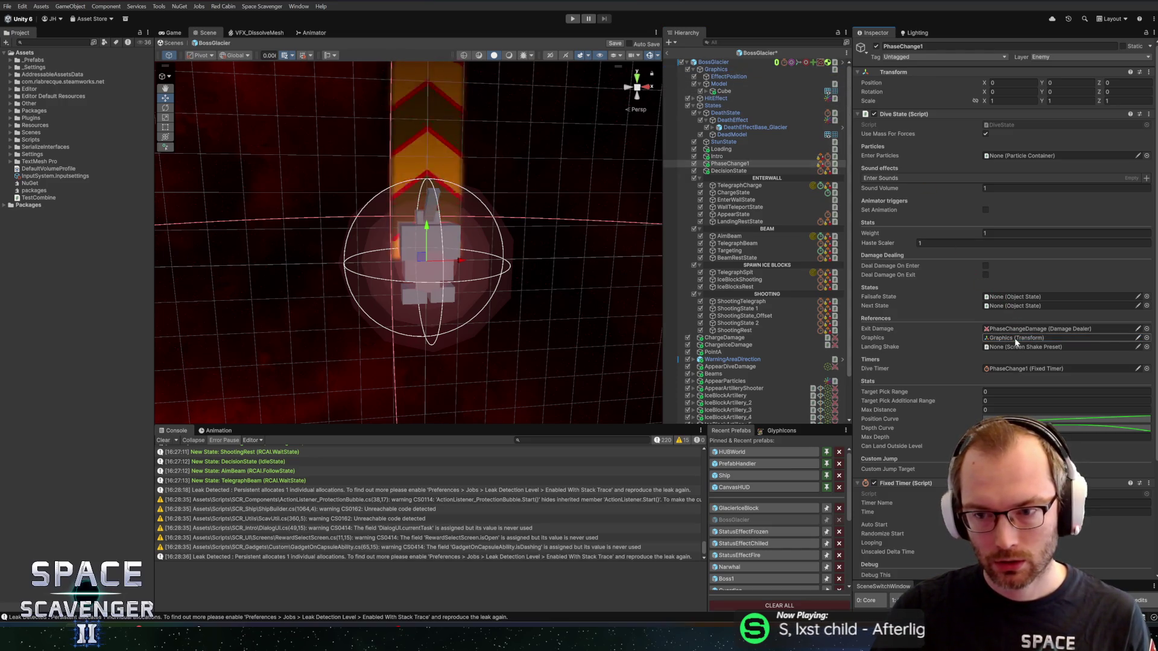
Pick 3_Large as the Landing Shake preset, then begin renaming PhaseChange1.
left_click(1147, 348)
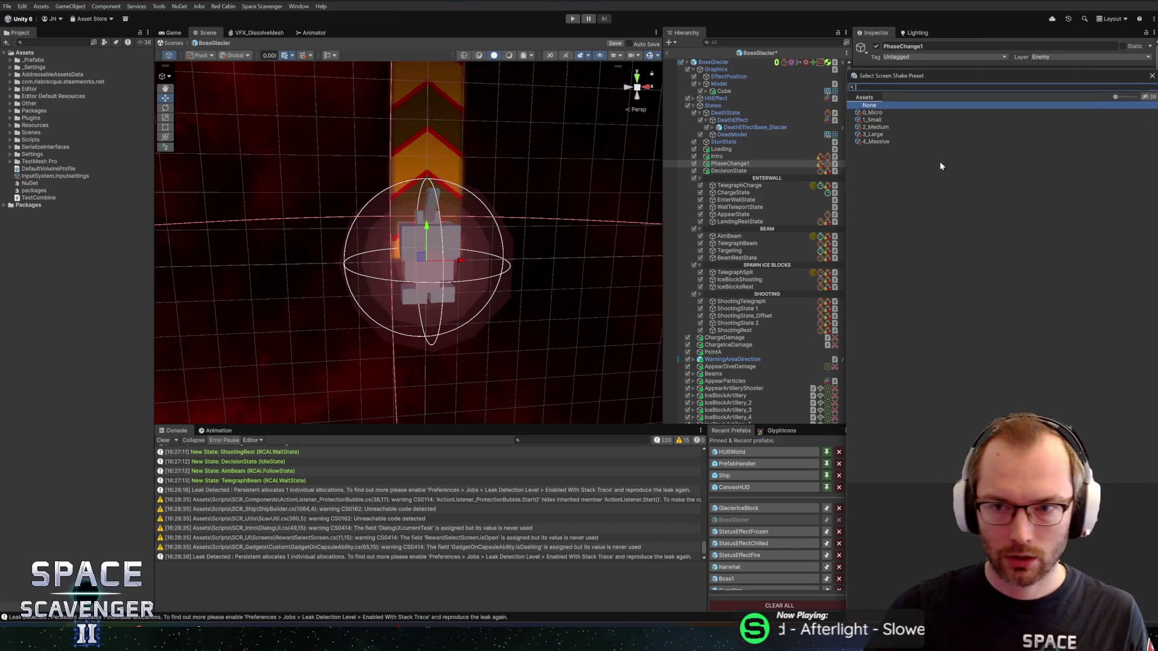
left_click(895, 135)
double_click(895, 135)
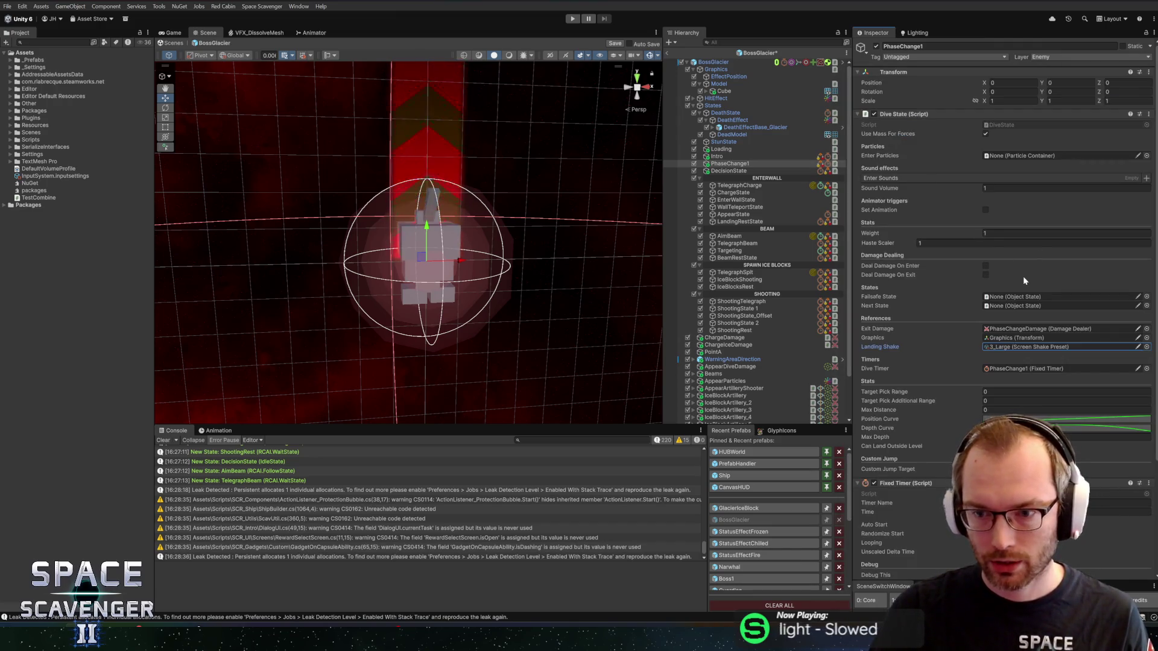
left_click(721, 165)
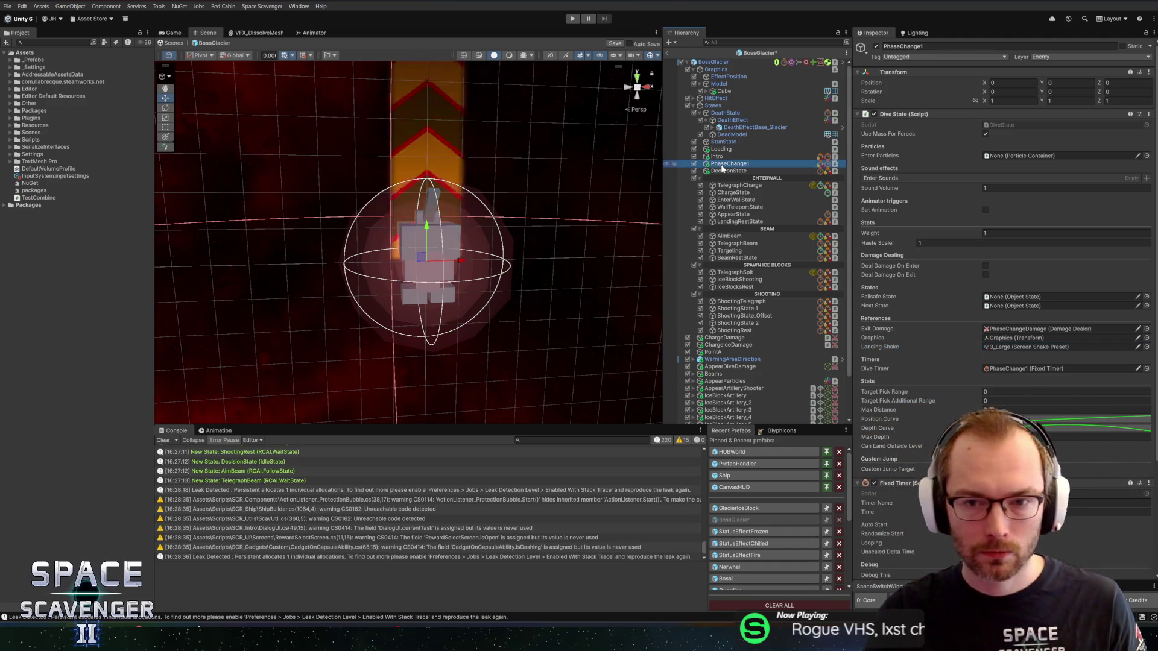
left_click(722, 166)
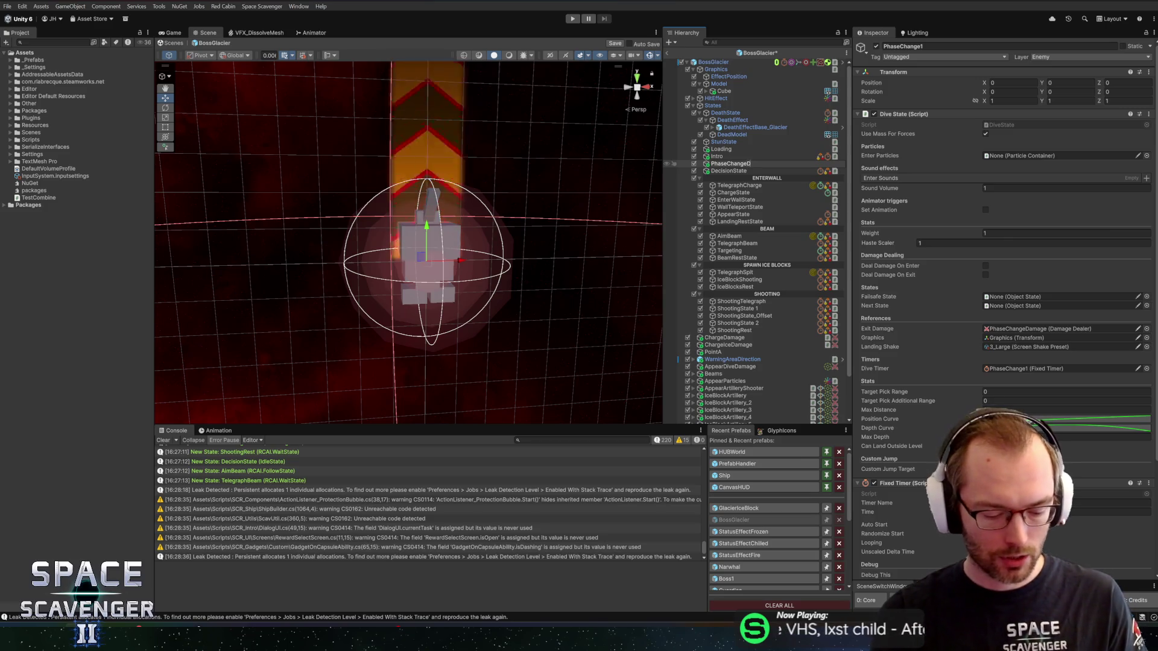
Rename the state PhaseChangeDive and duplicate it as PhaseChangeJump.
type("ive")
key("Return")
key("ctrl+d")
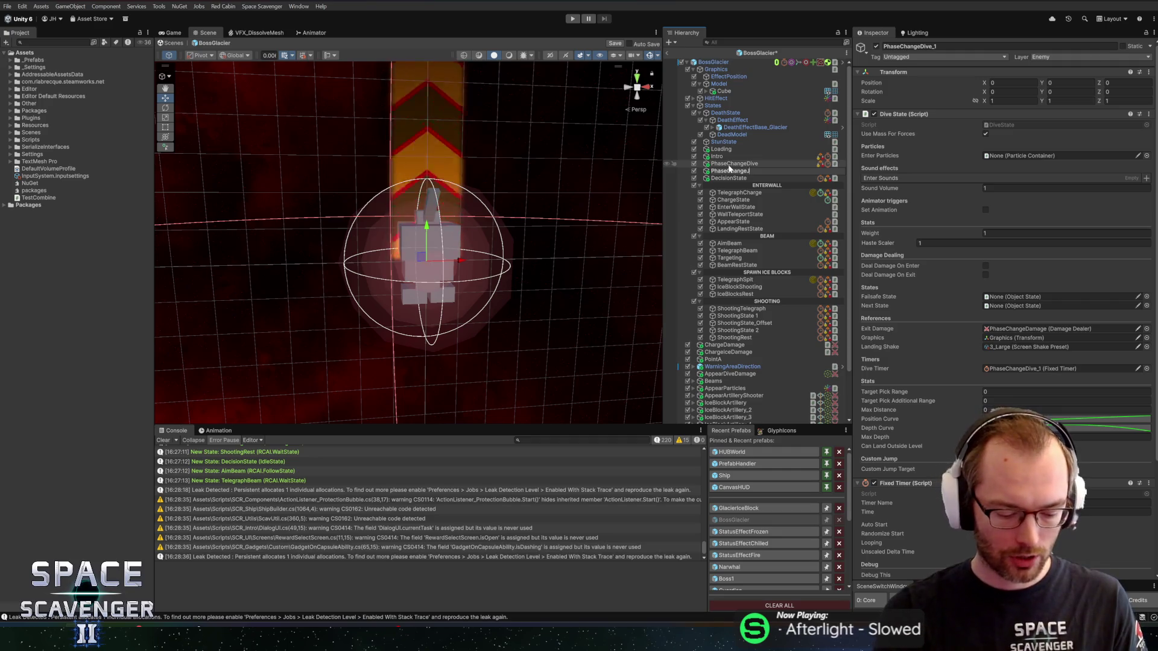
type("mp")
key("Return")
Set PhaseChangeJump's Max Depth to -30 and examine its Depth Curve.
left_click(729, 165)
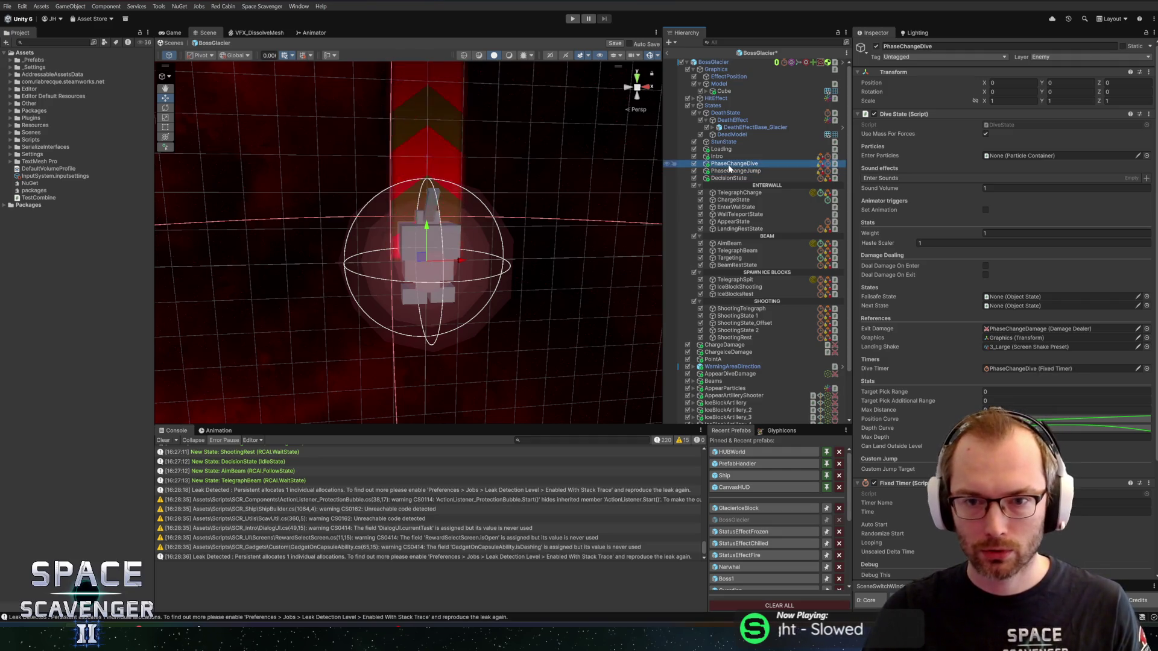
left_click(730, 171)
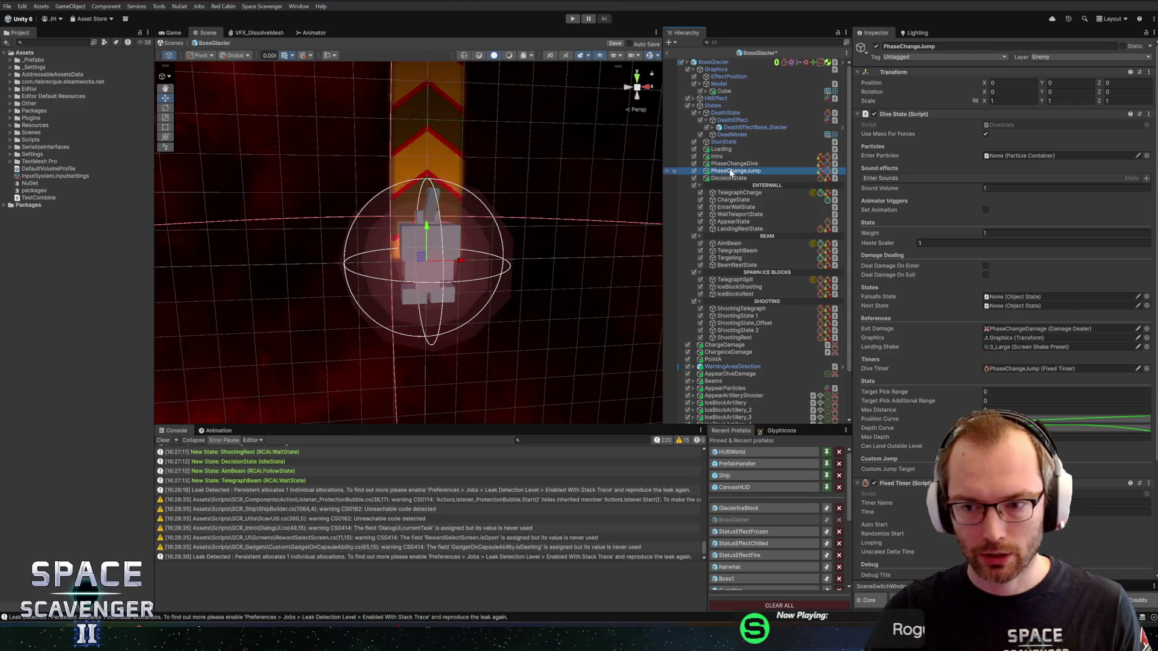
scroll(921, 371, "down", 3)
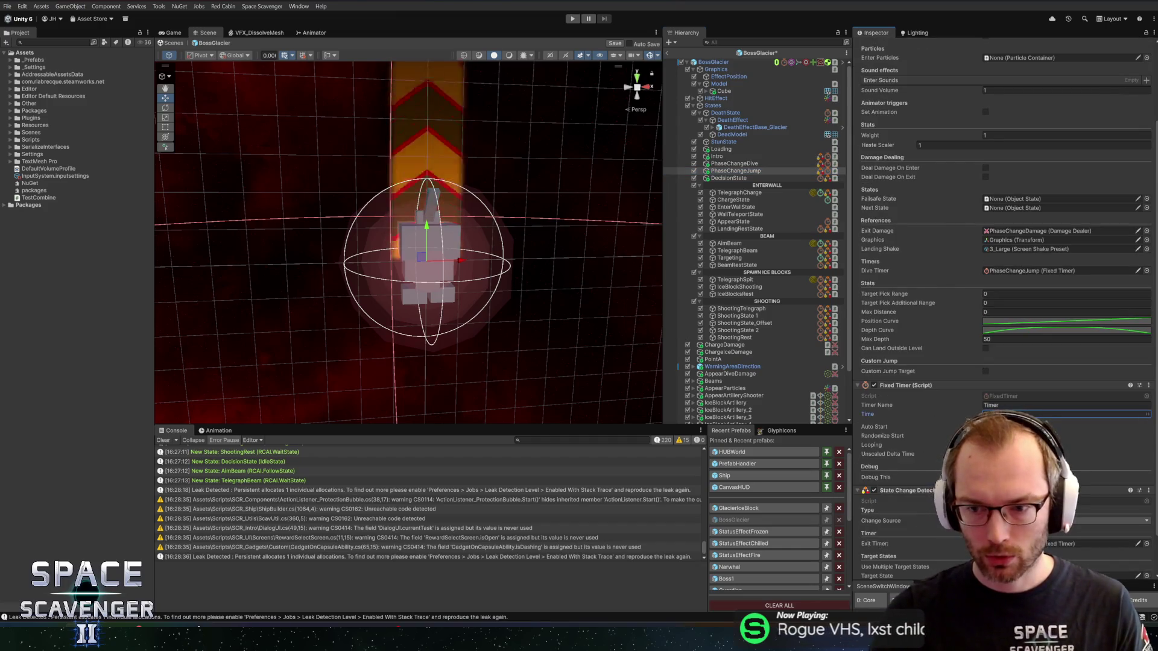
left_click(1015, 339)
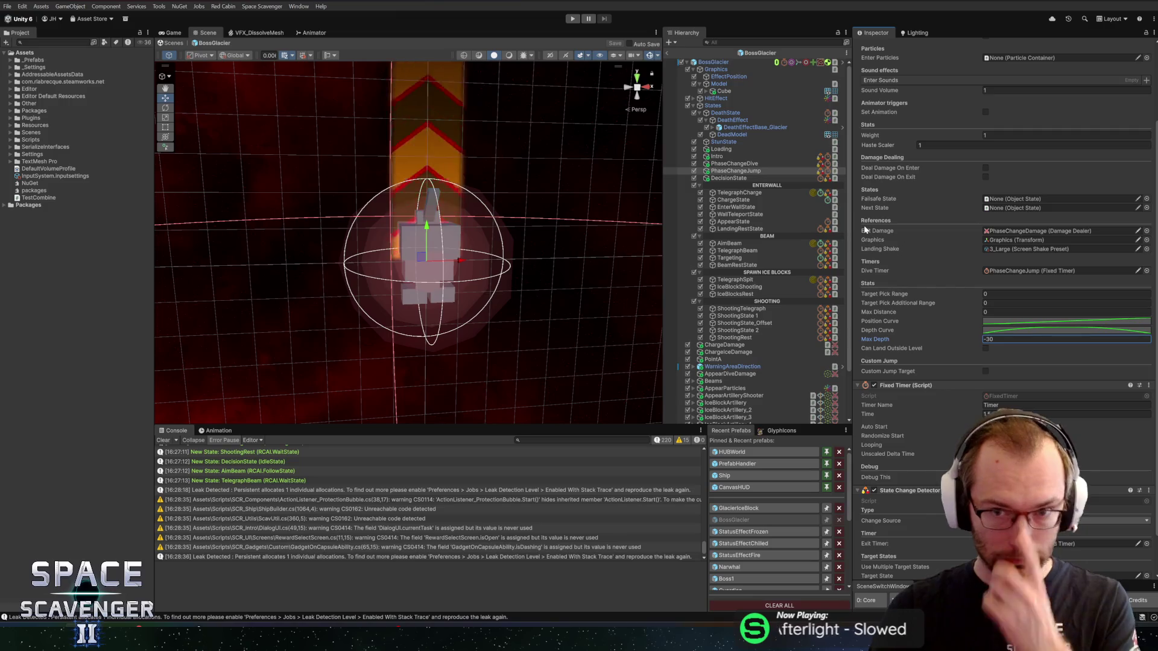
left_click(1001, 331)
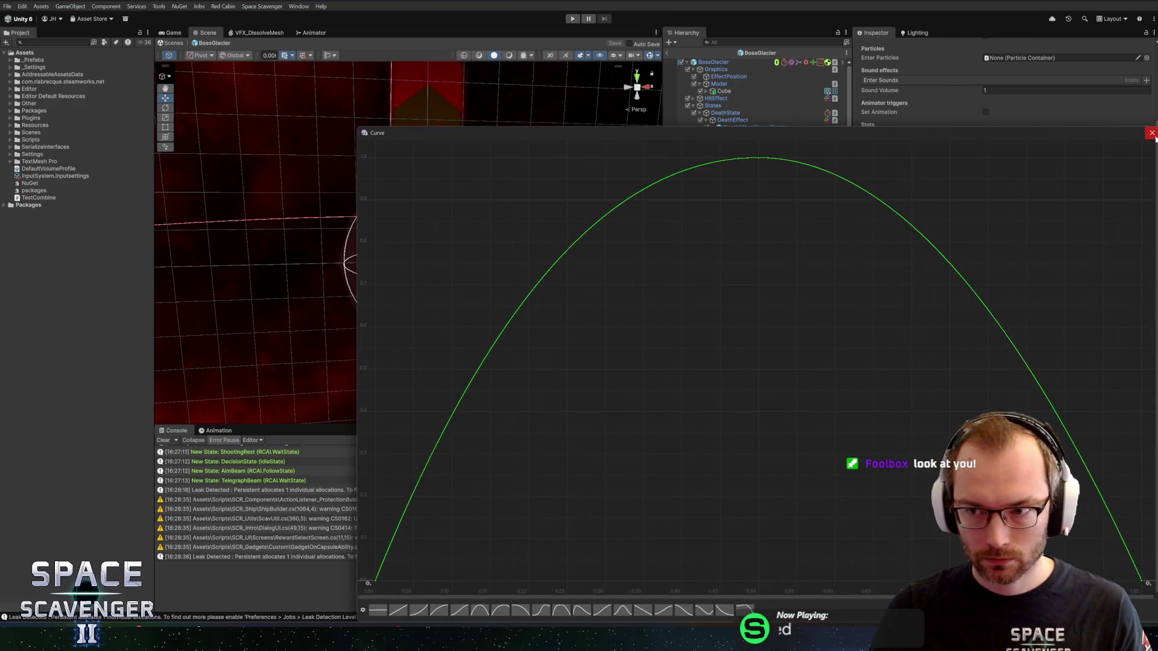
left_click(1151, 133)
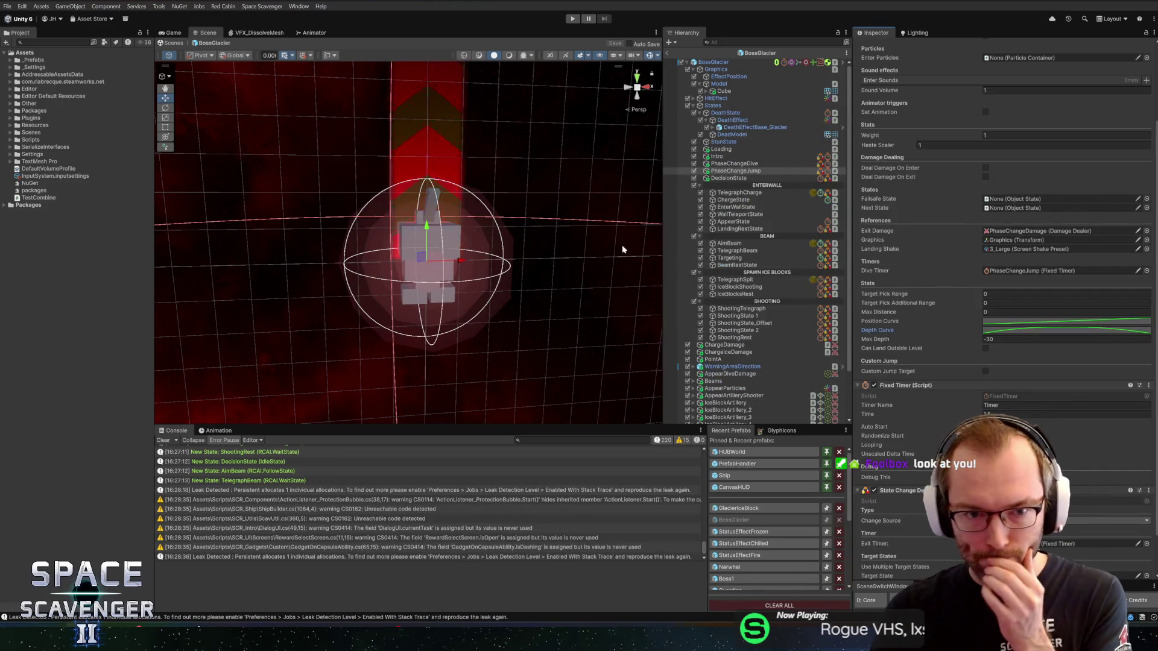
left_click_drag(538, 251, 549, 235)
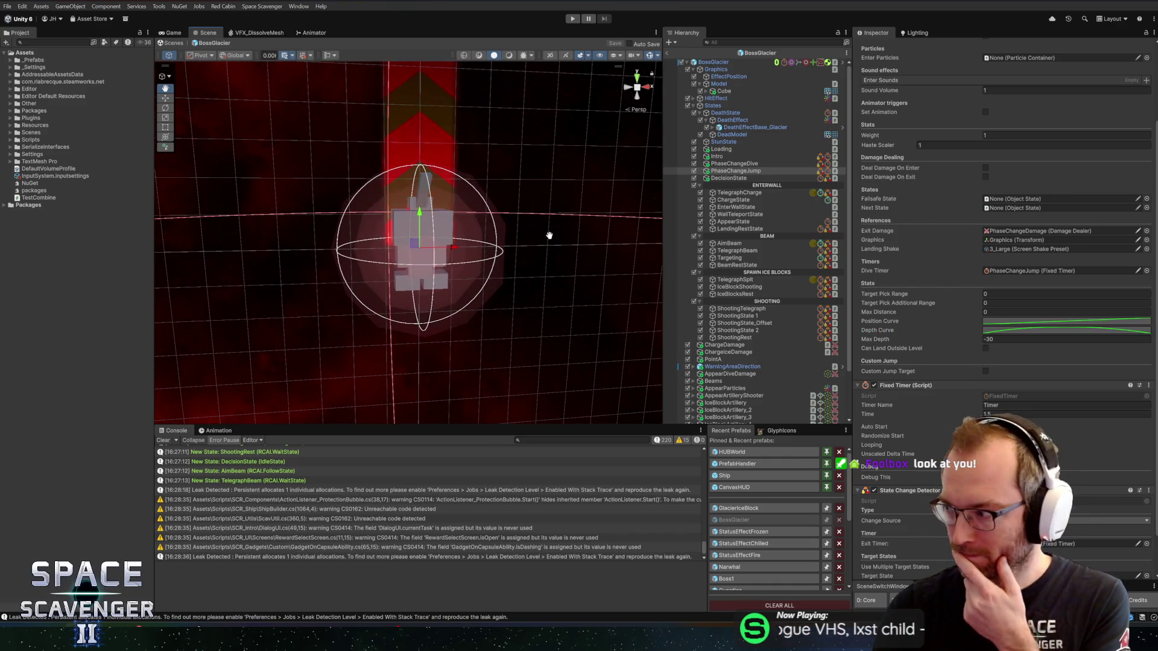
scroll(549, 235, "up", 5)
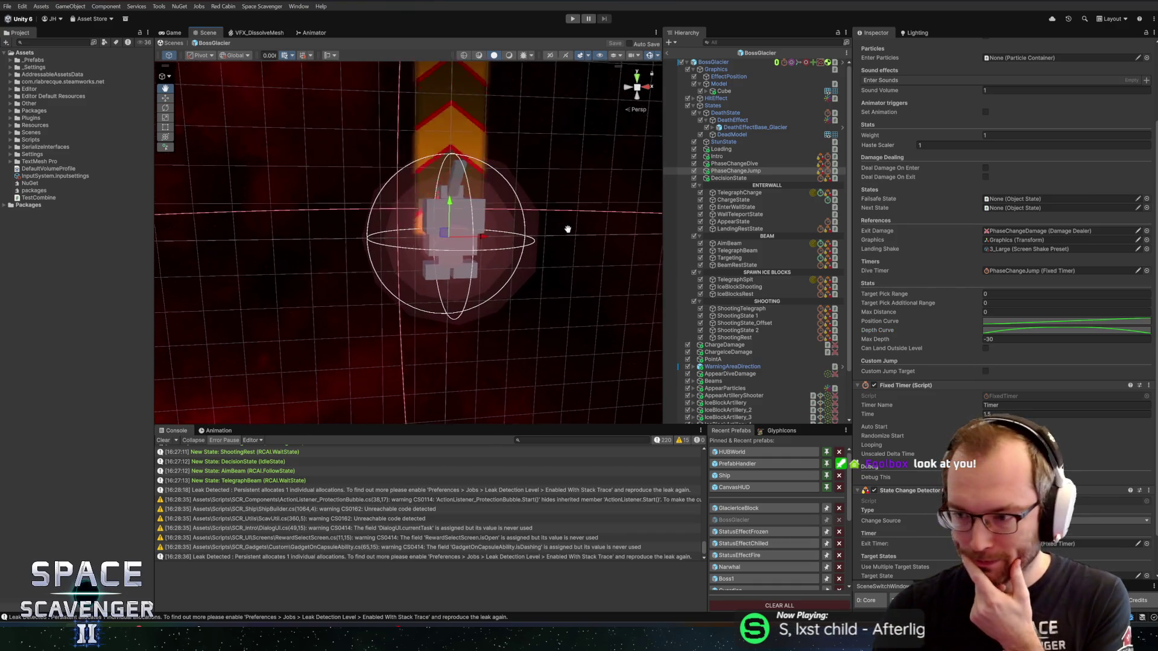
key("w")
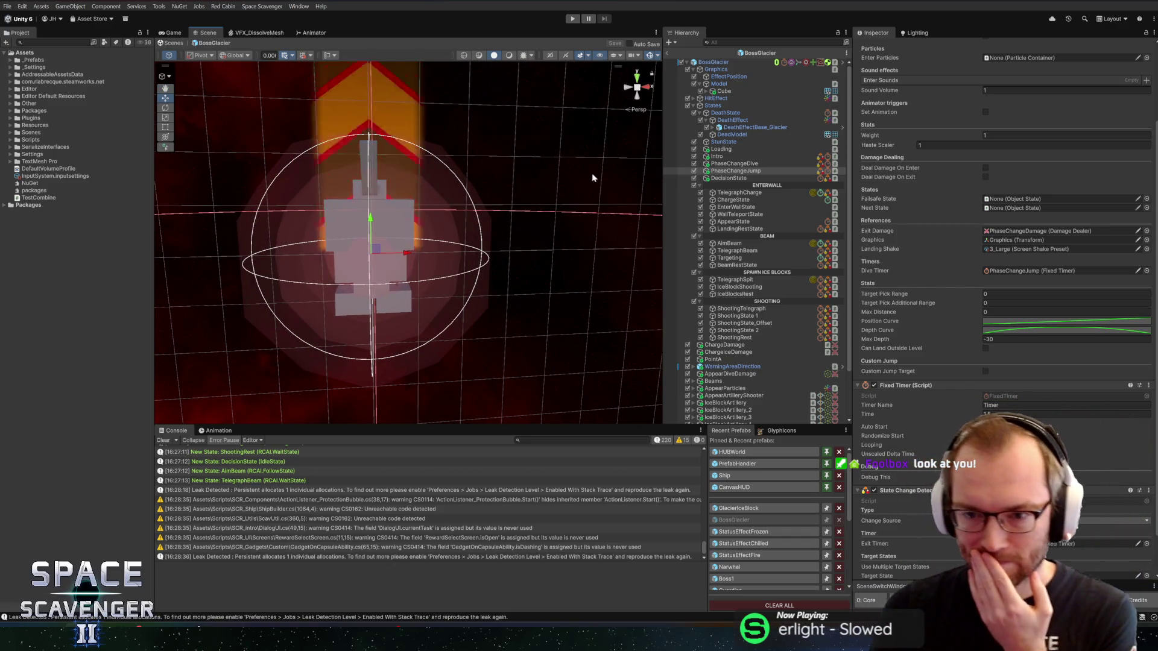
scroll(1012, 211, "up", 5)
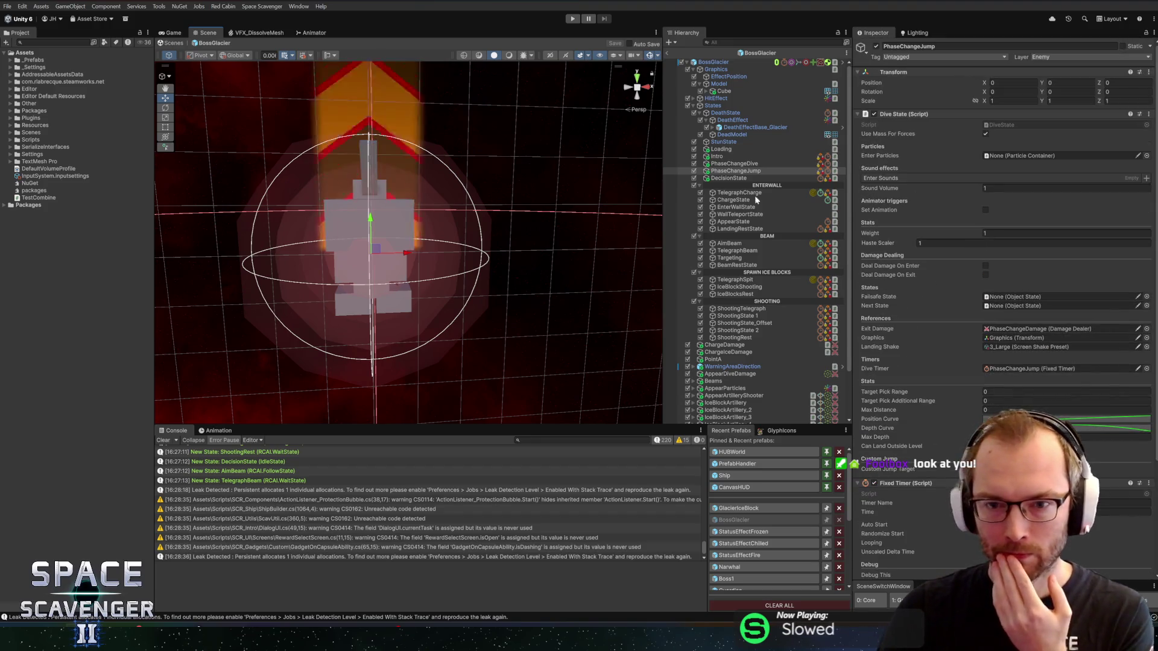
Make PhaseChangeJump the Next State of PhaseChangeDive and save the scene.
left_click(725, 165)
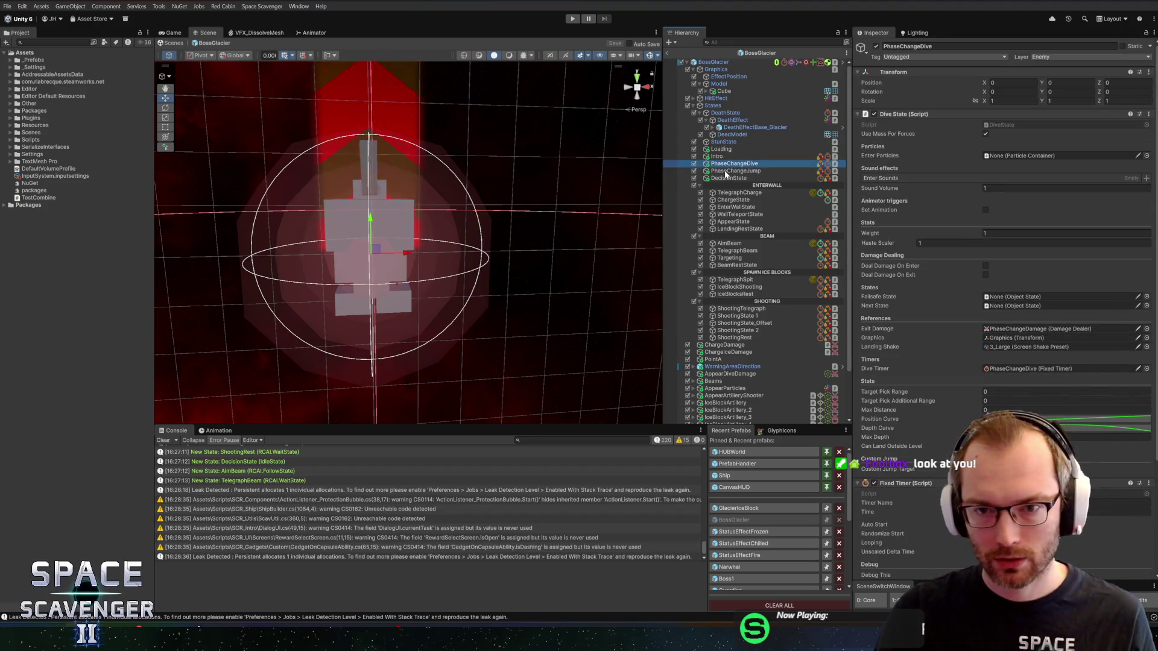
left_click_drag(726, 171, 1013, 305)
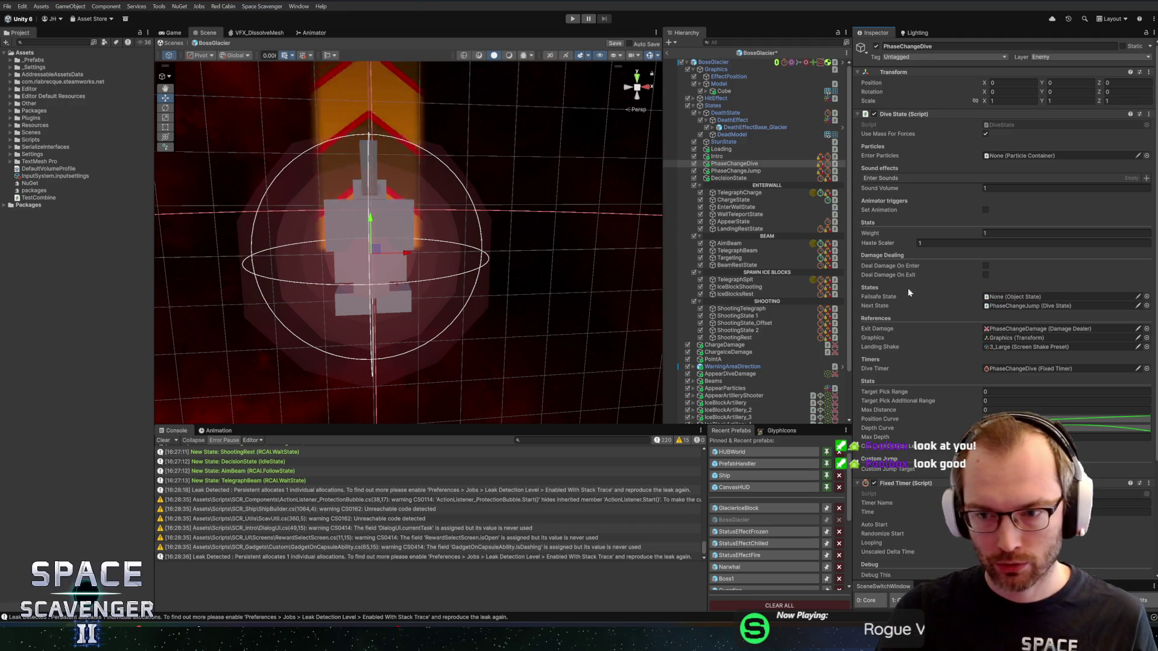
scroll(910, 278, "down", 5)
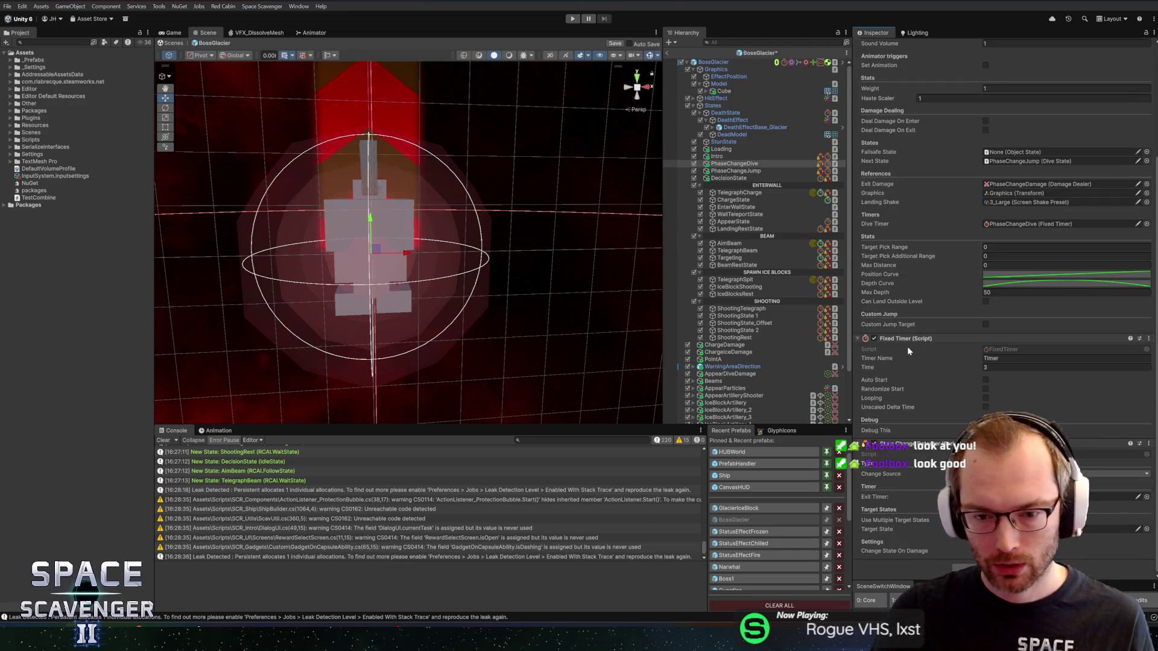
key("ctrl+s")
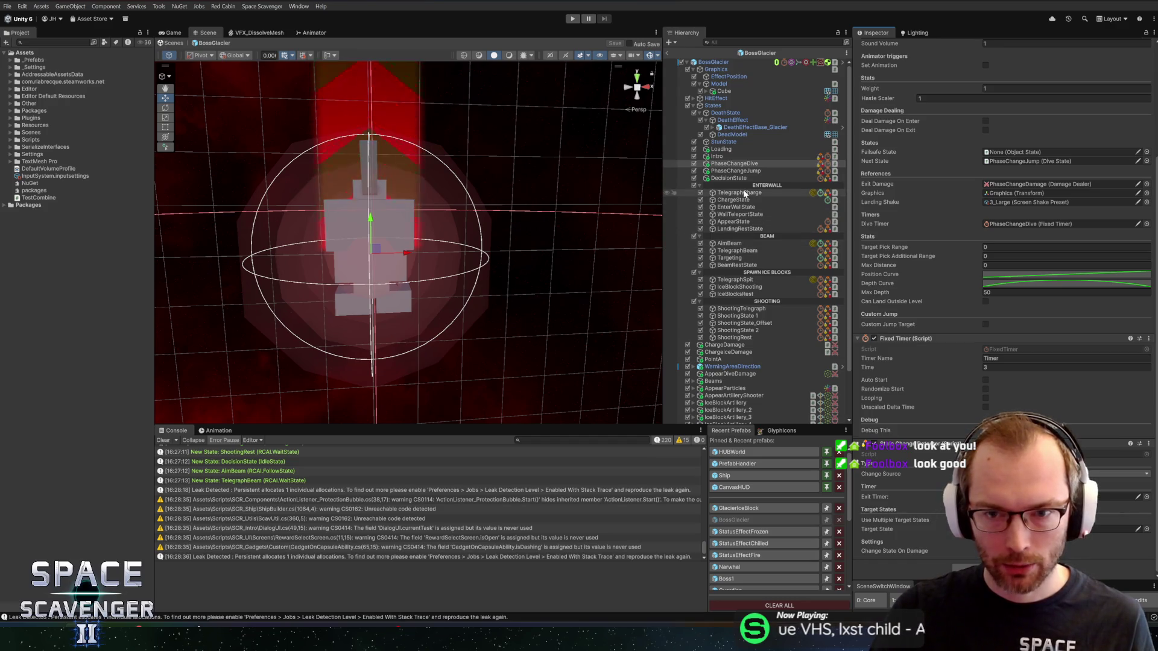
Compare AppearState's settings against the PhaseChangeDive and PhaseChangeJump states.
left_click(735, 222)
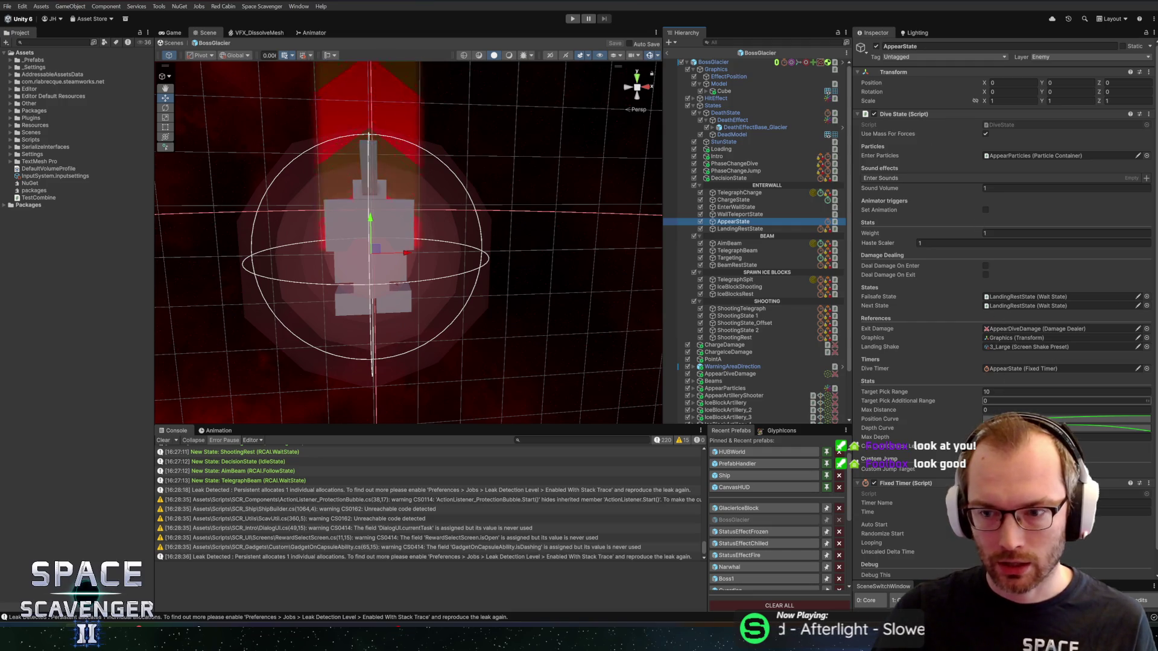
scroll(939, 402, "down", 2)
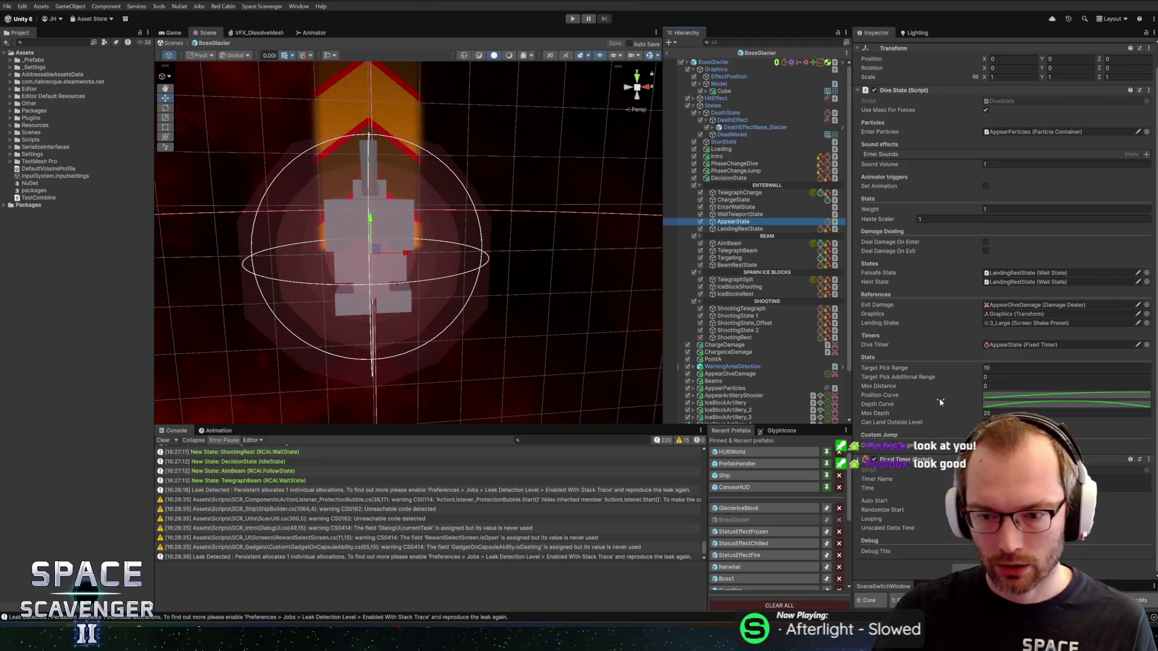
left_click(733, 163)
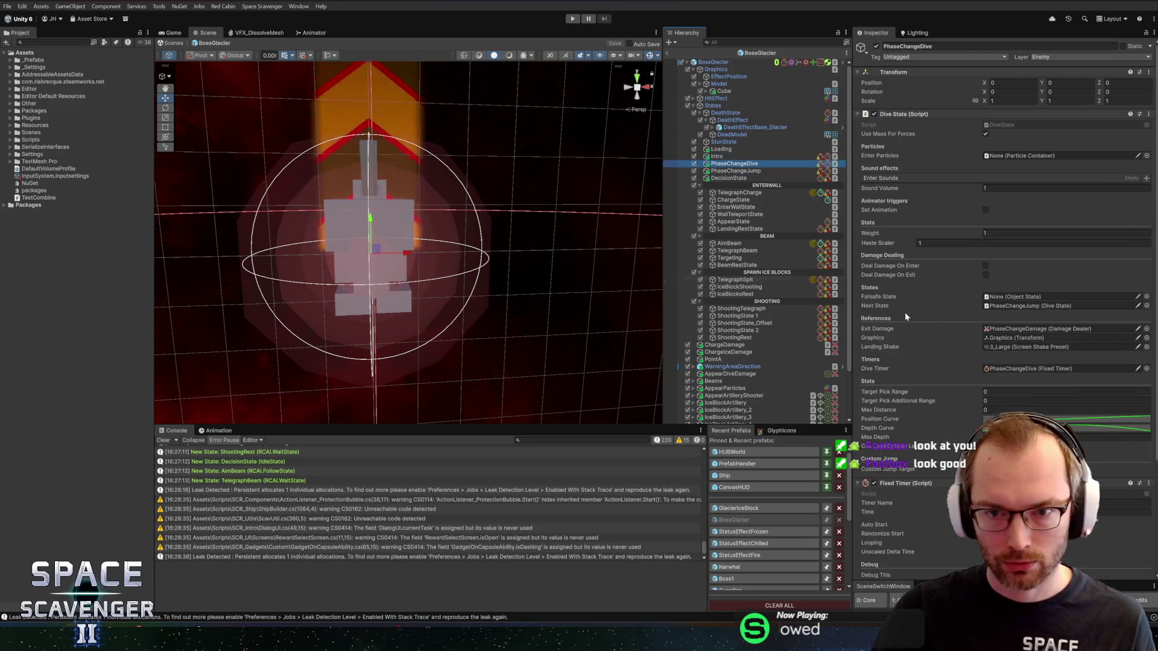
scroll(917, 329, "down", 4)
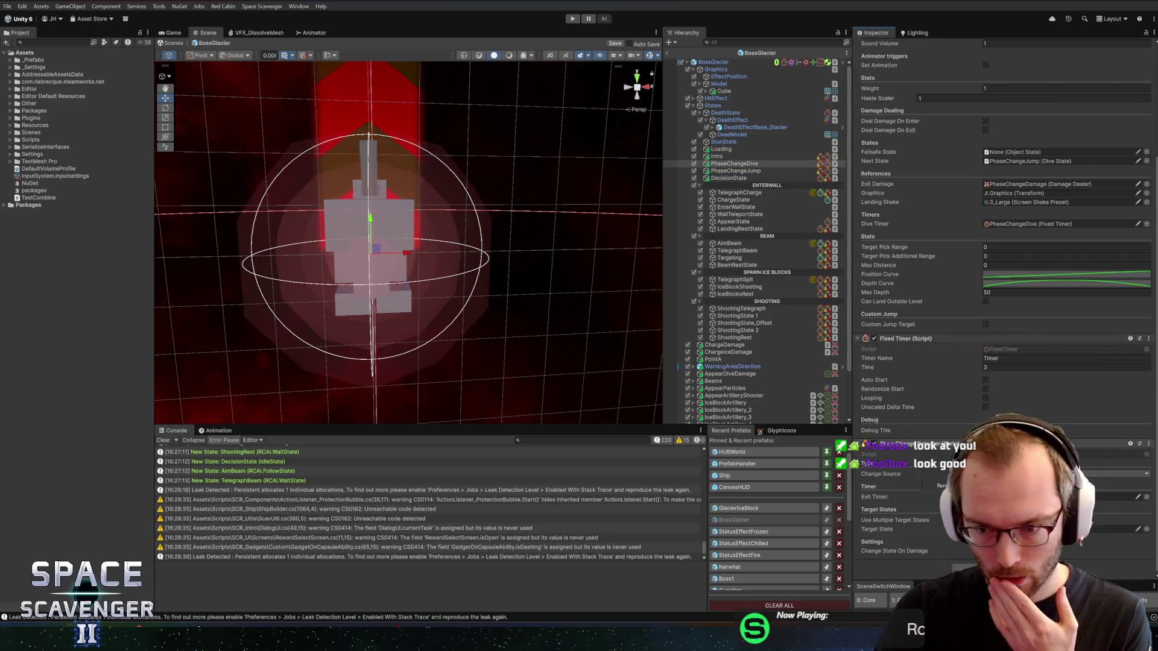
scroll(926, 483, "up", 5)
left_click(736, 171)
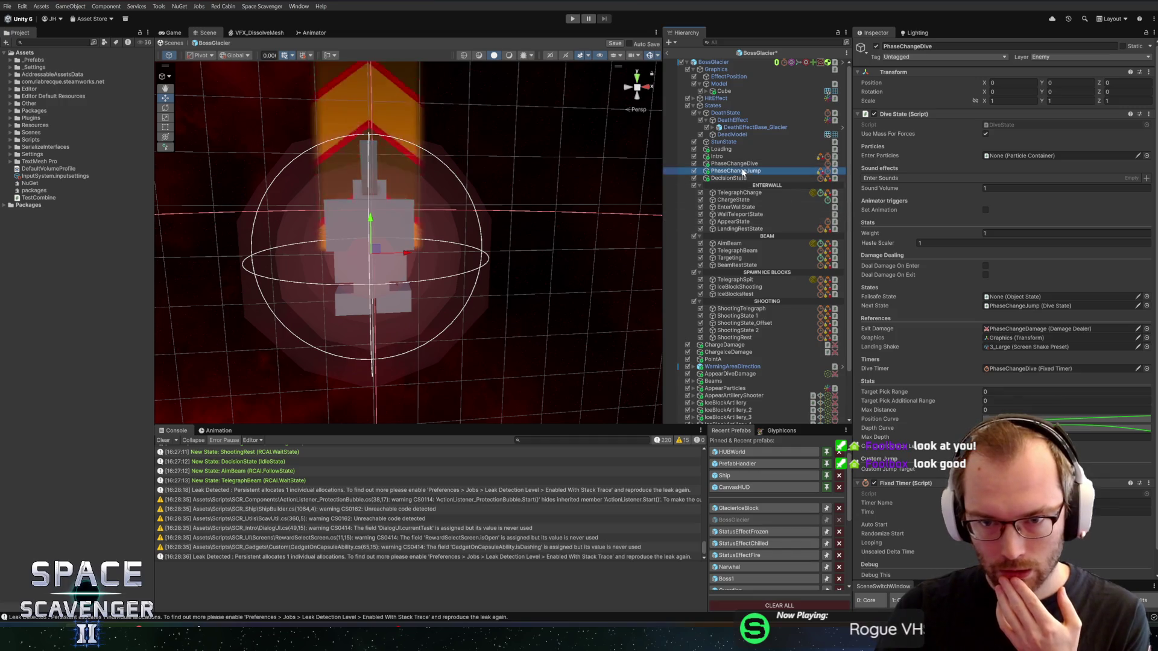
scroll(935, 369, "down", 5)
right_click(918, 445)
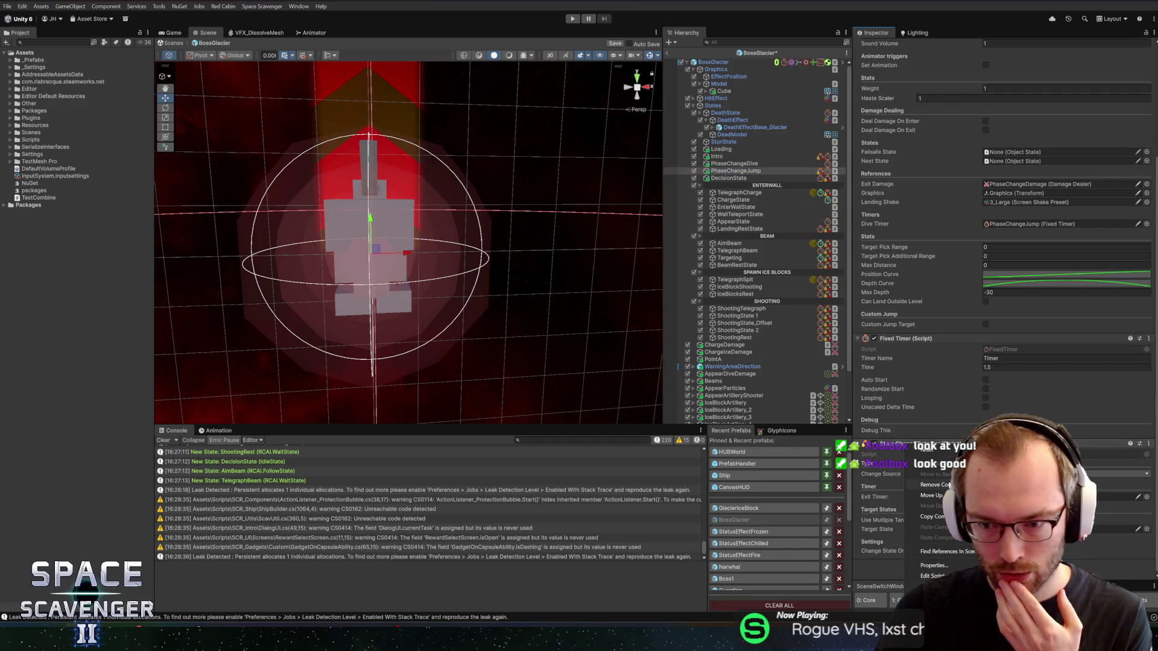
key("Escape")
scroll(965, 302, "up", 5)
Set DecisionState as PhaseChangeJump's next and failsafe state, and PhaseChangeDive's failsafe state.
mouse_move(729, 177)
left_mouse_down()
mouse_move(893, 207)
mouse_move(1010, 357)
mouse_move(1001, 305)
left_mouse_up()
left_click_drag(717, 178, 1025, 296)
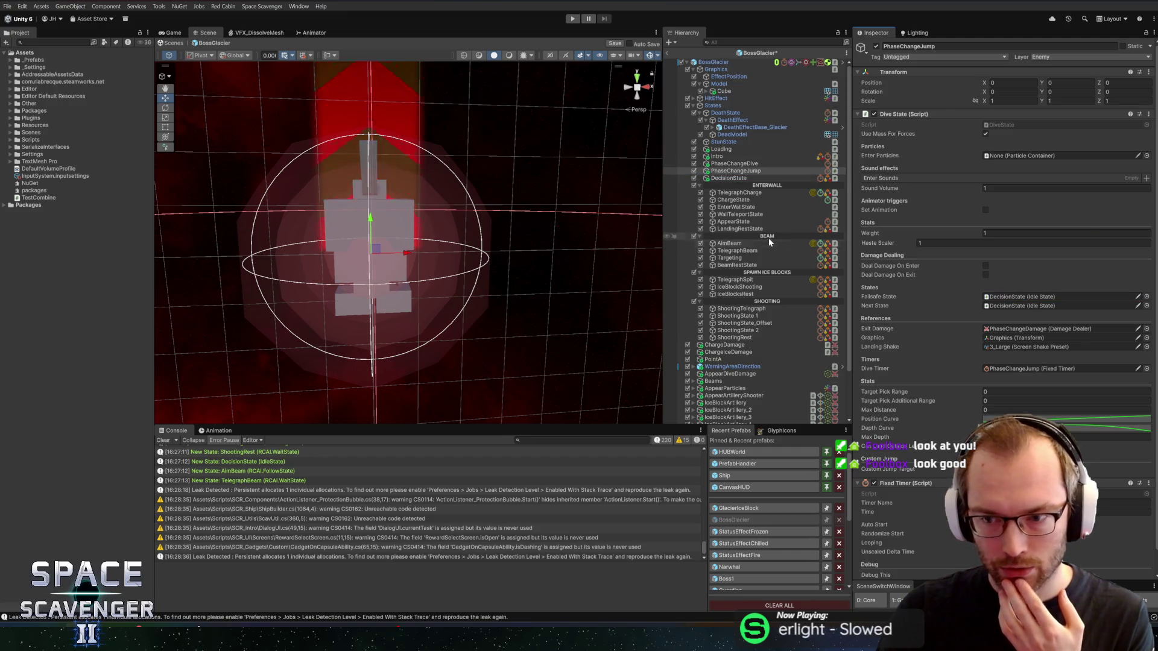
left_click(732, 164)
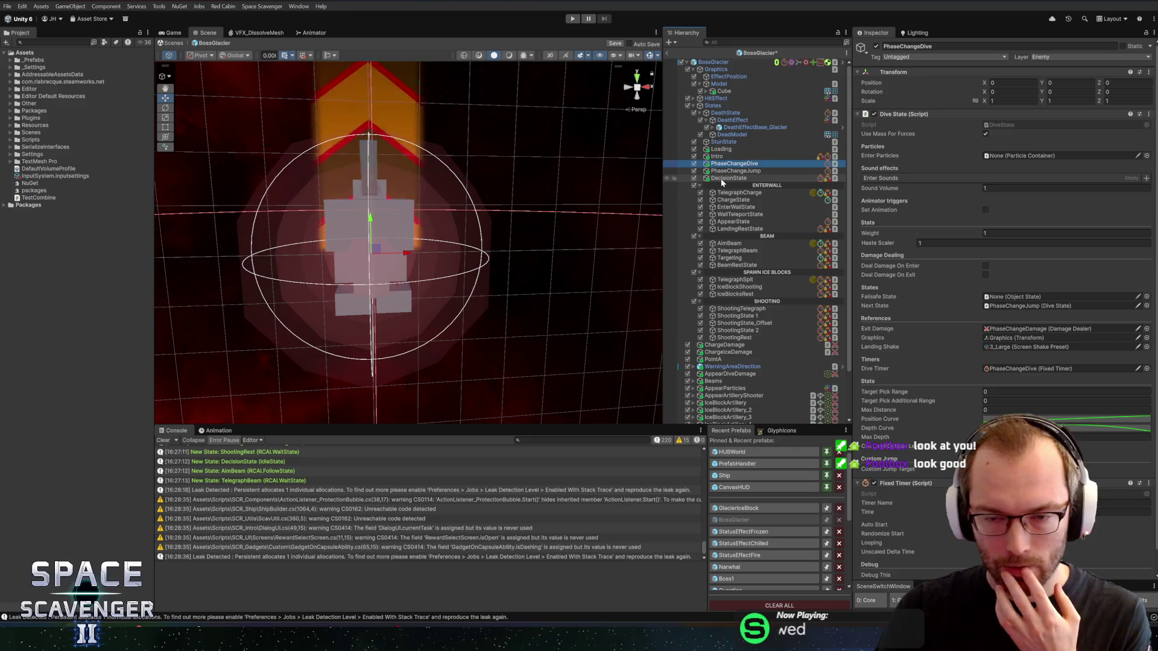
mouse_move(722, 180)
left_mouse_down()
mouse_move(962, 251)
mouse_move(1025, 297)
left_mouse_up()
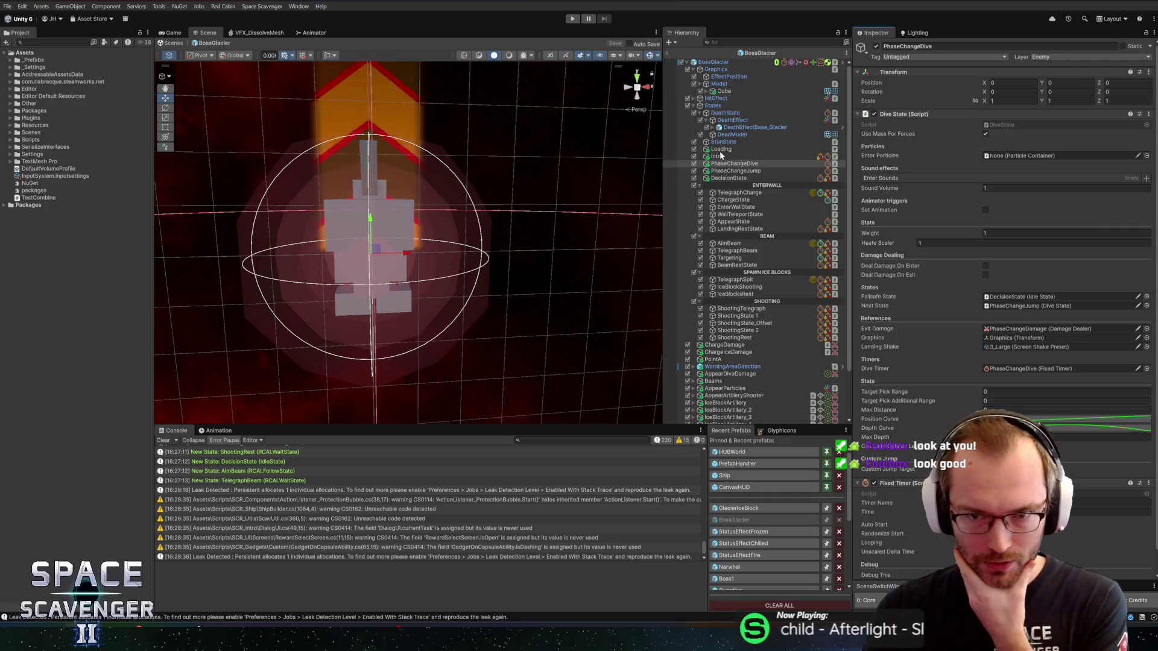
Assign Intro's State Change Detector target state, then duplicate the ---EnterWall--- separator above PhaseChangeDive.
left_click(719, 157)
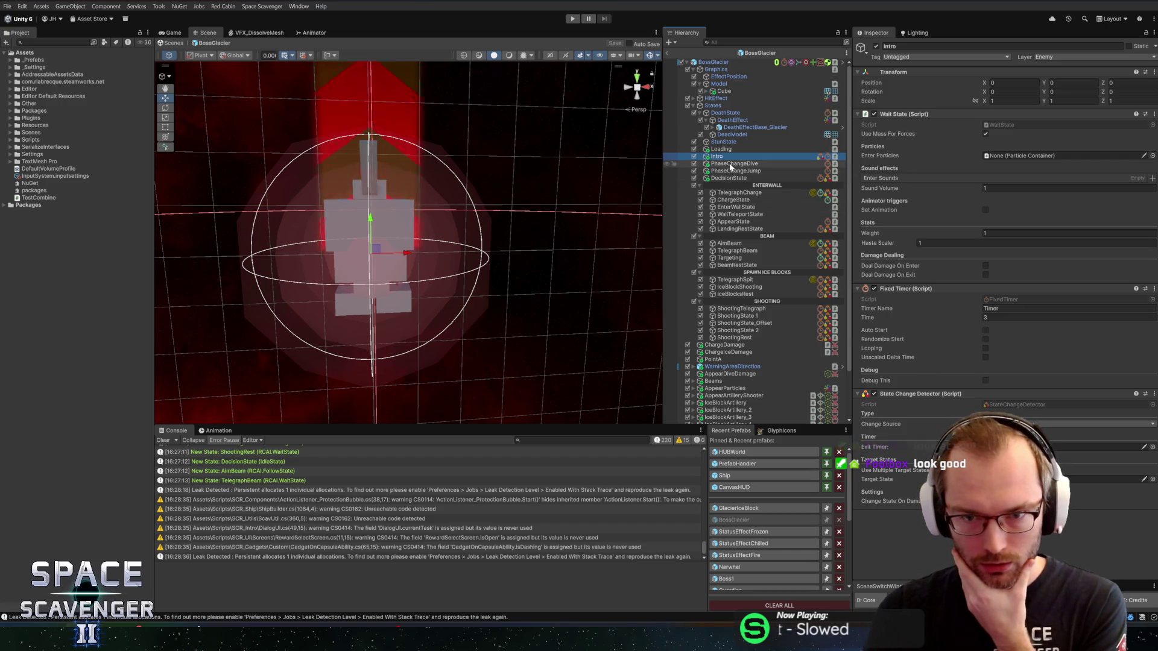
left_click_drag(1085, 479, 1085, 478)
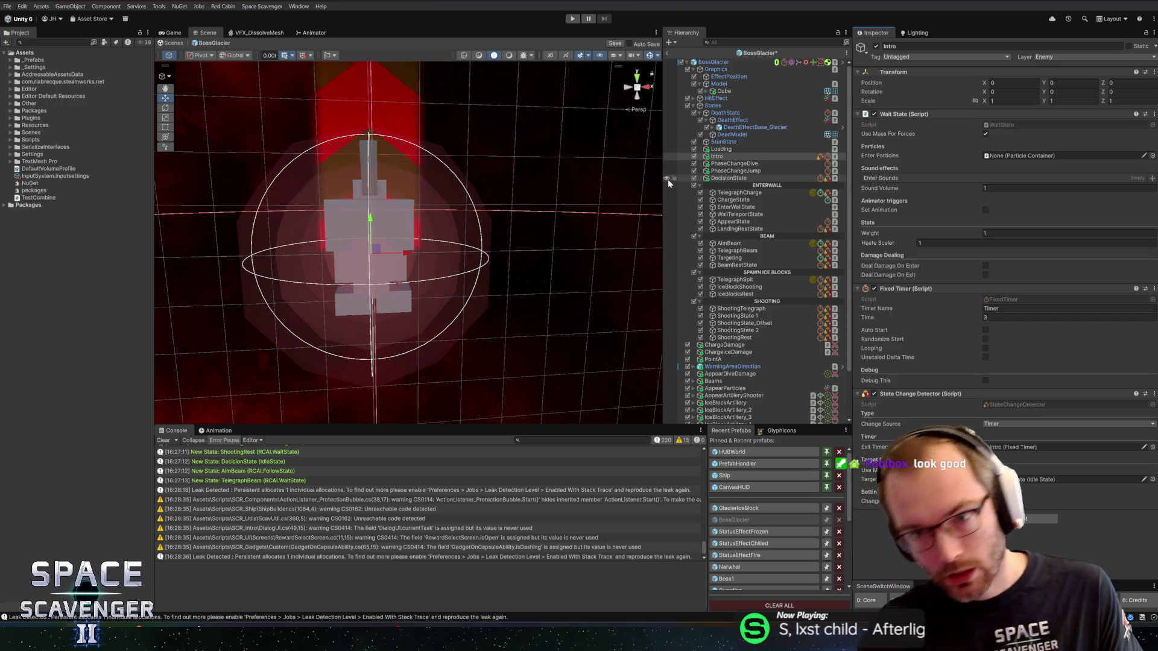
left_click(727, 165)
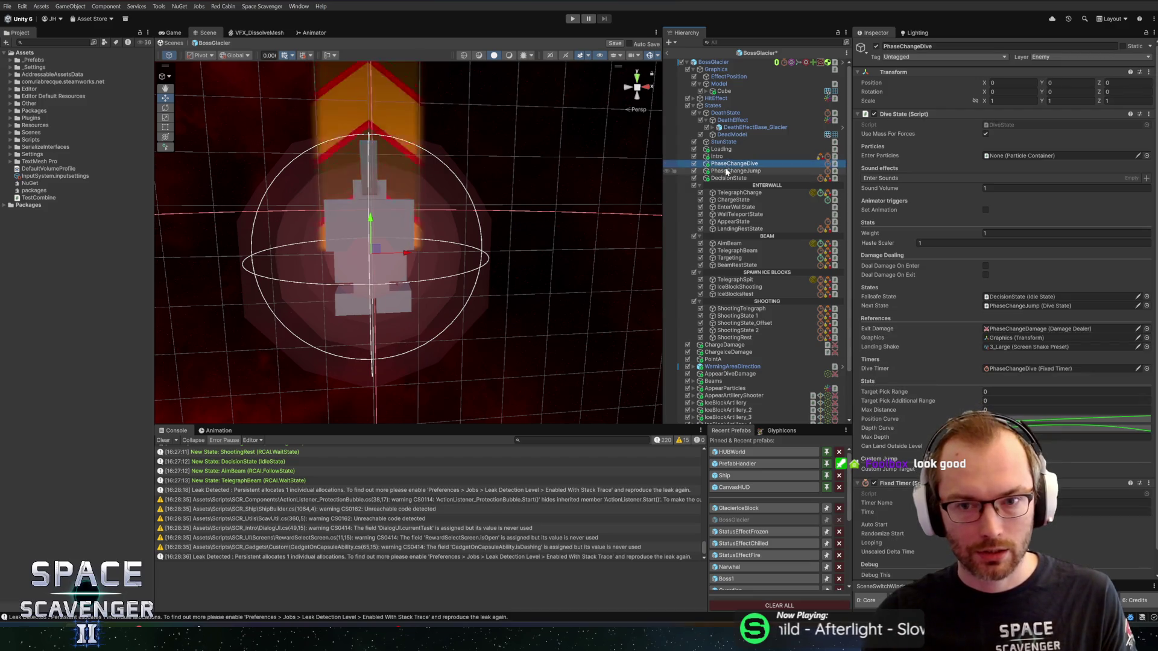
left_click(727, 172, "ctrl")
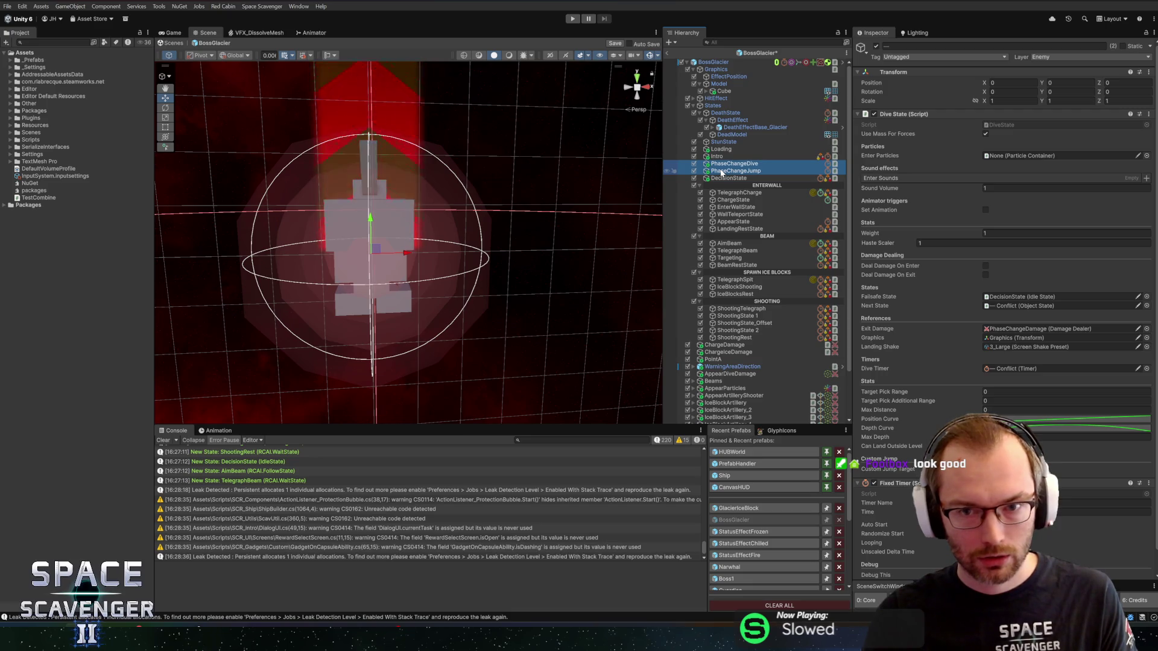
left_click(730, 186)
key("ctrl+d")
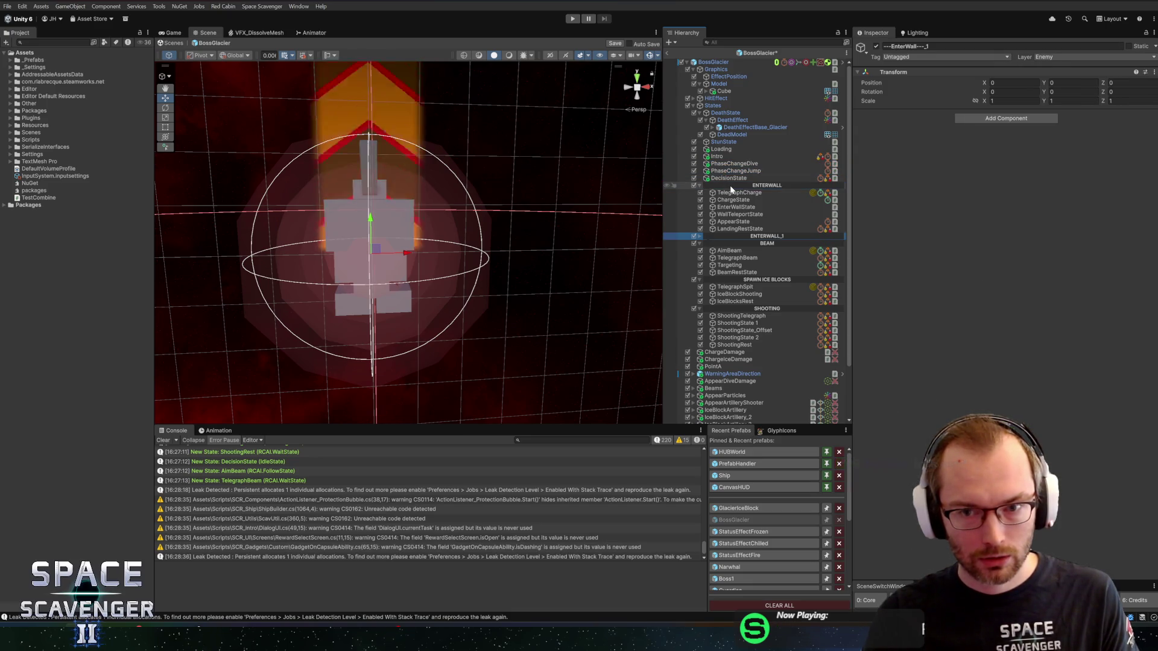
left_click_drag(729, 175, 735, 164)
Rename the duplicated separator to ---Phase Change---.
left_click(736, 161)
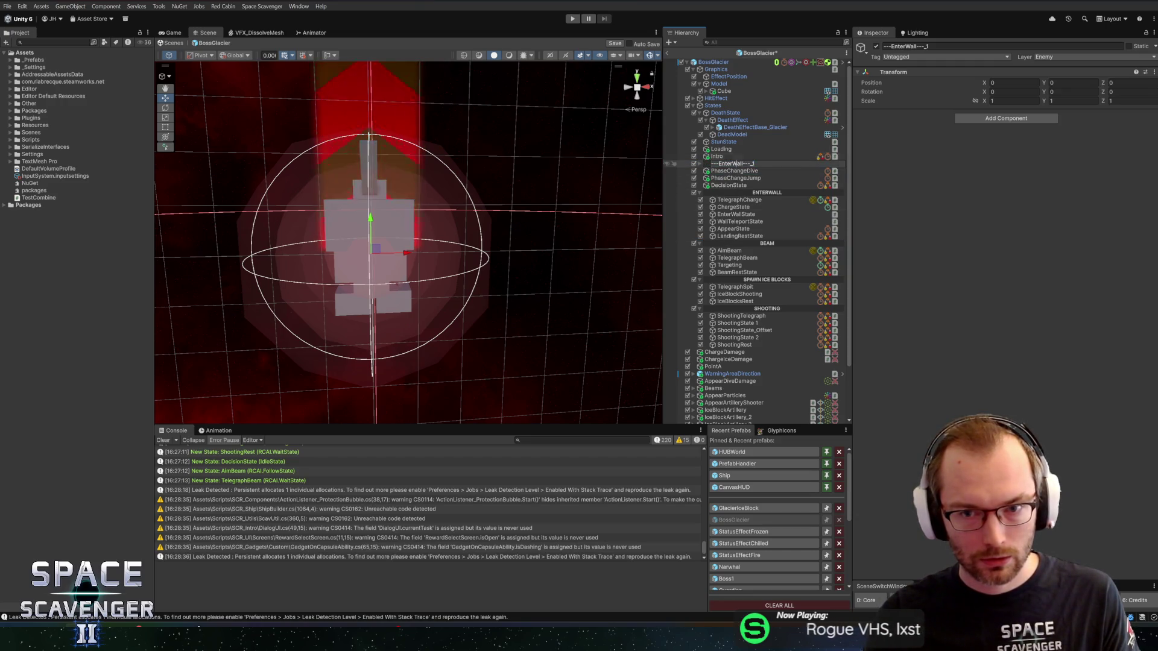
type("Phase Ch")
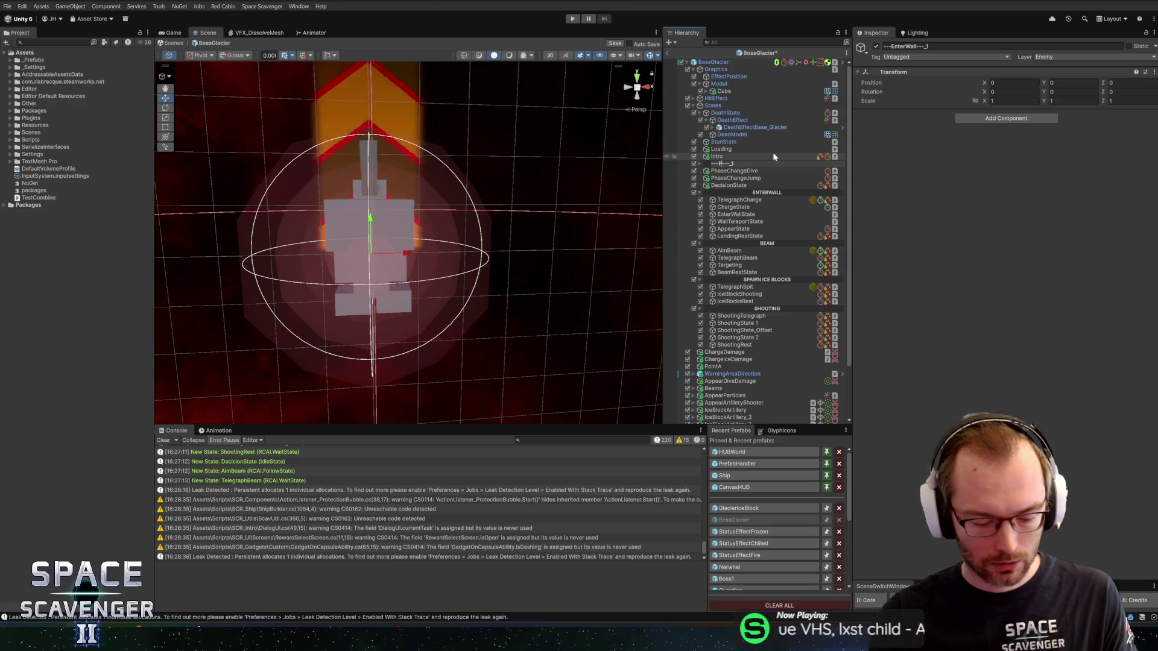
type("ange")
key("End")
key("BackSpace")
key("BackSpace")
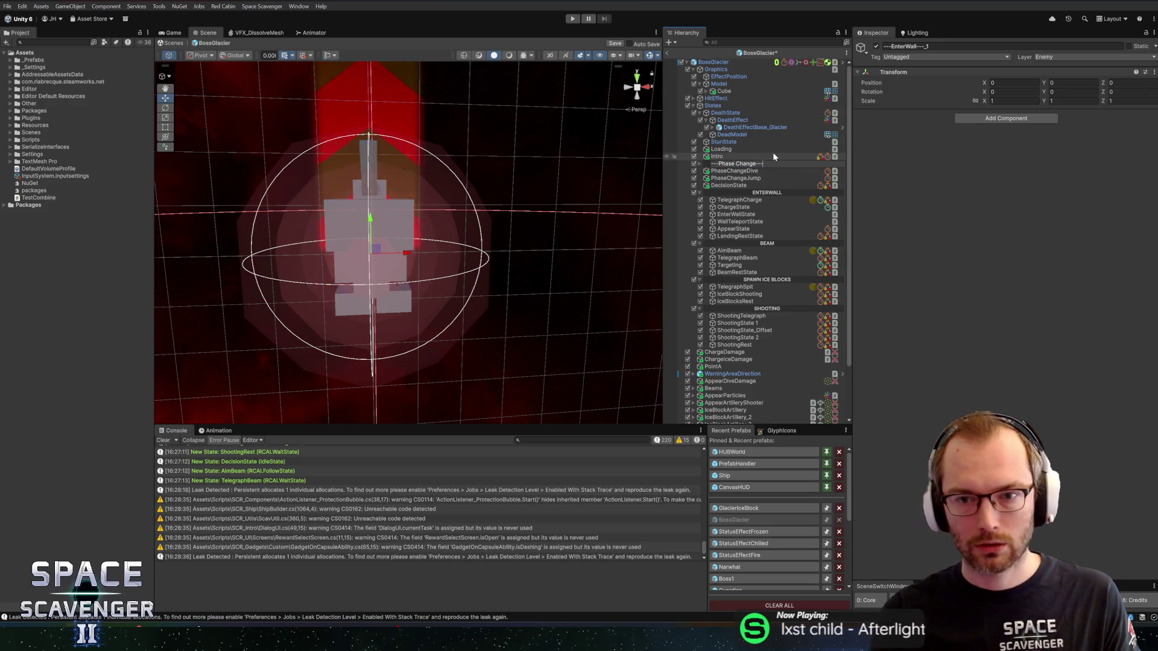
key("Return")
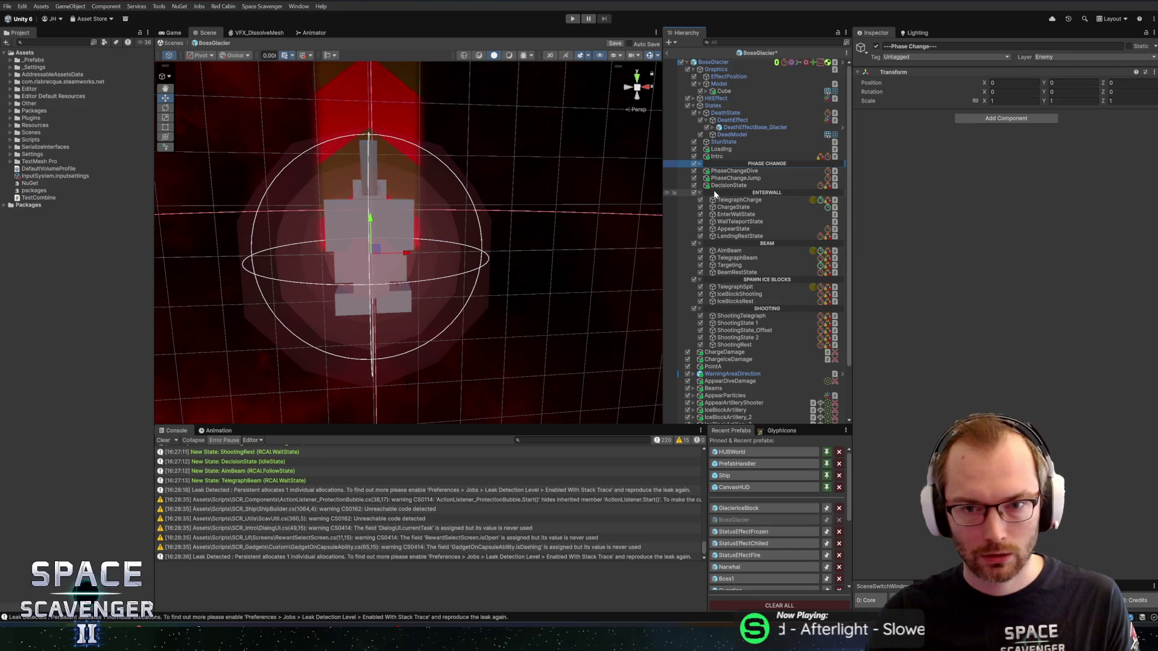
Move DecisionState above the Phase Change header and save the BossGlacier prefab.
left_click_drag(714, 188, 722, 164)
left_click(723, 164)
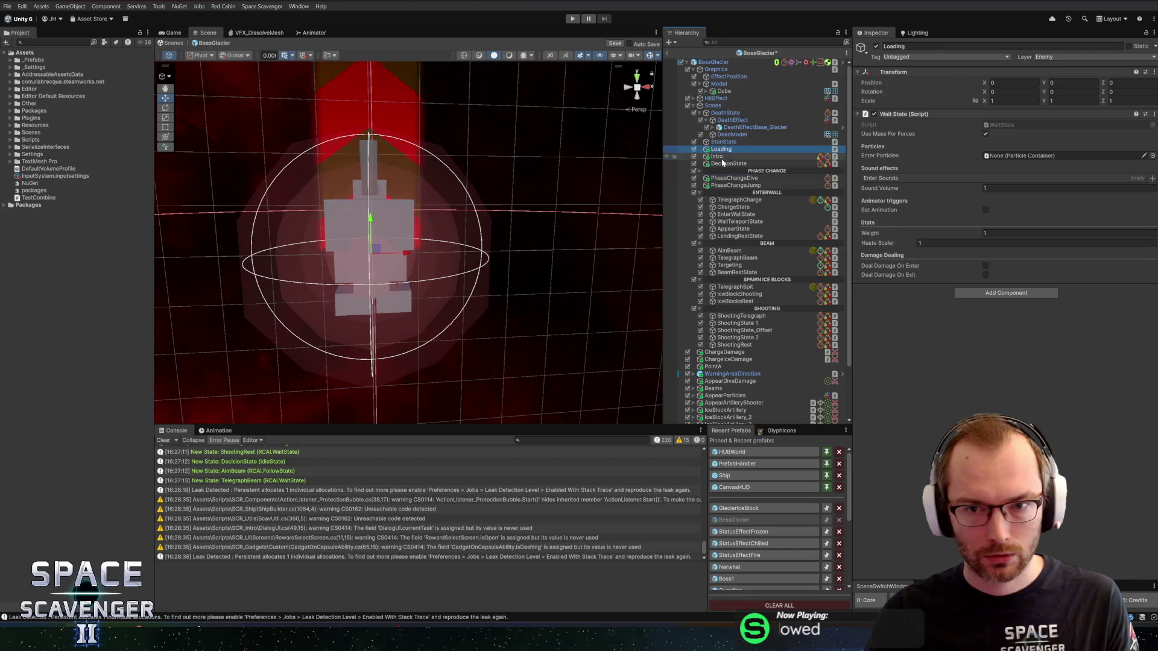
key("ctrl+s")
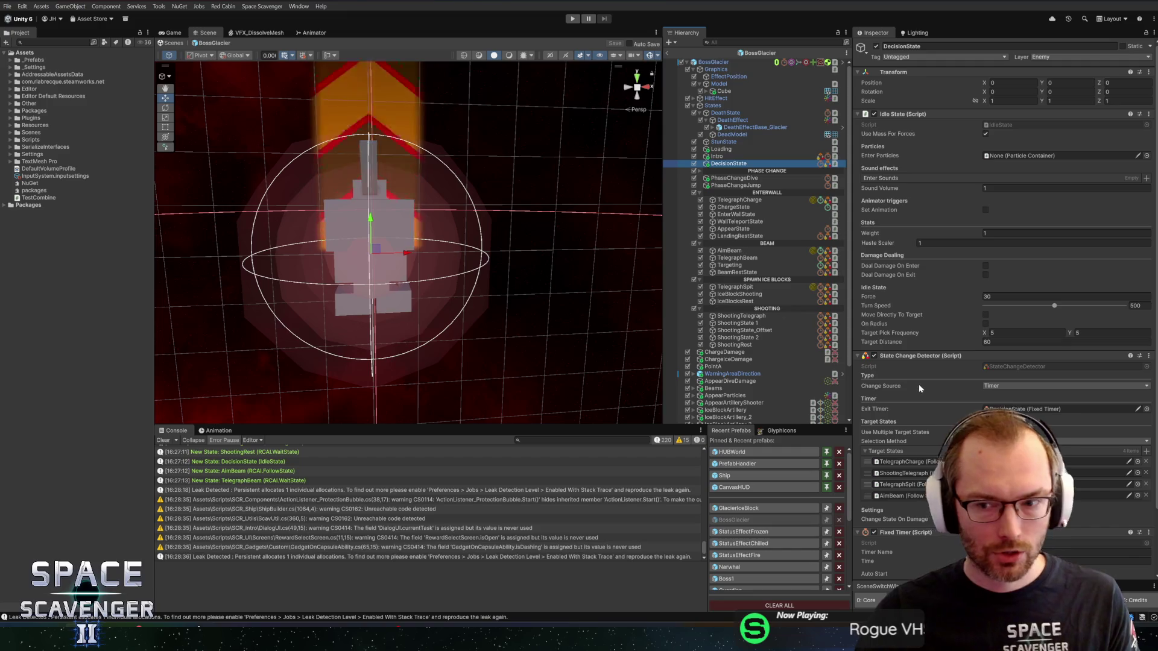
key("alt+Tab")
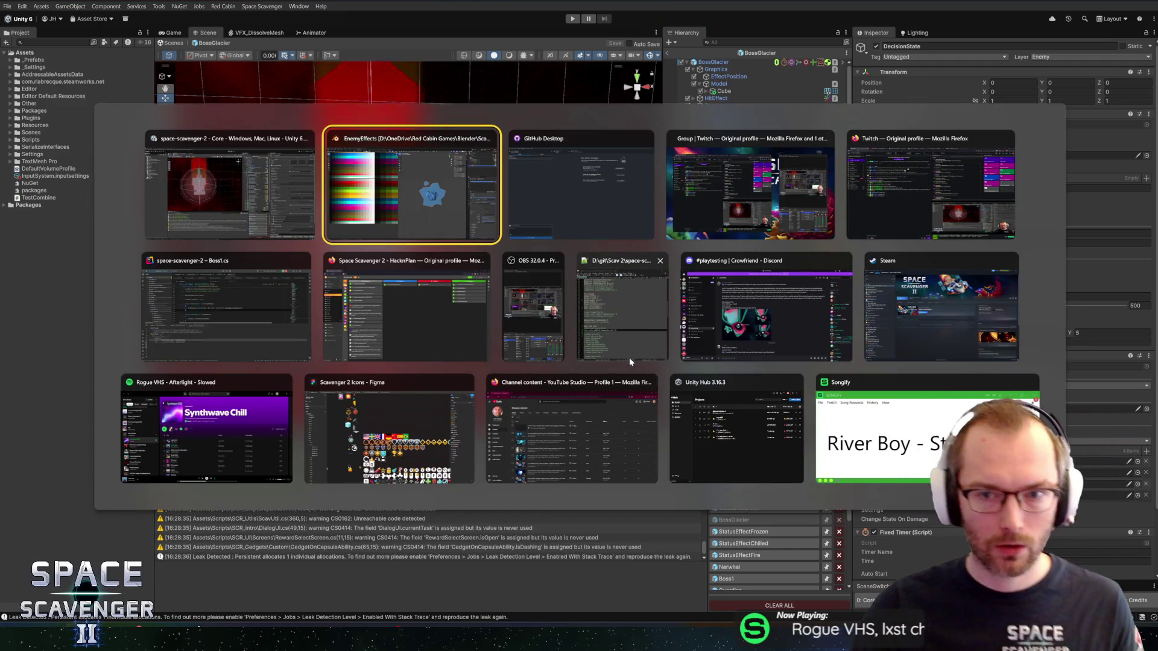
In Rider, open PhaseManager.cs via Ctrl+N class search.
left_click(239, 305)
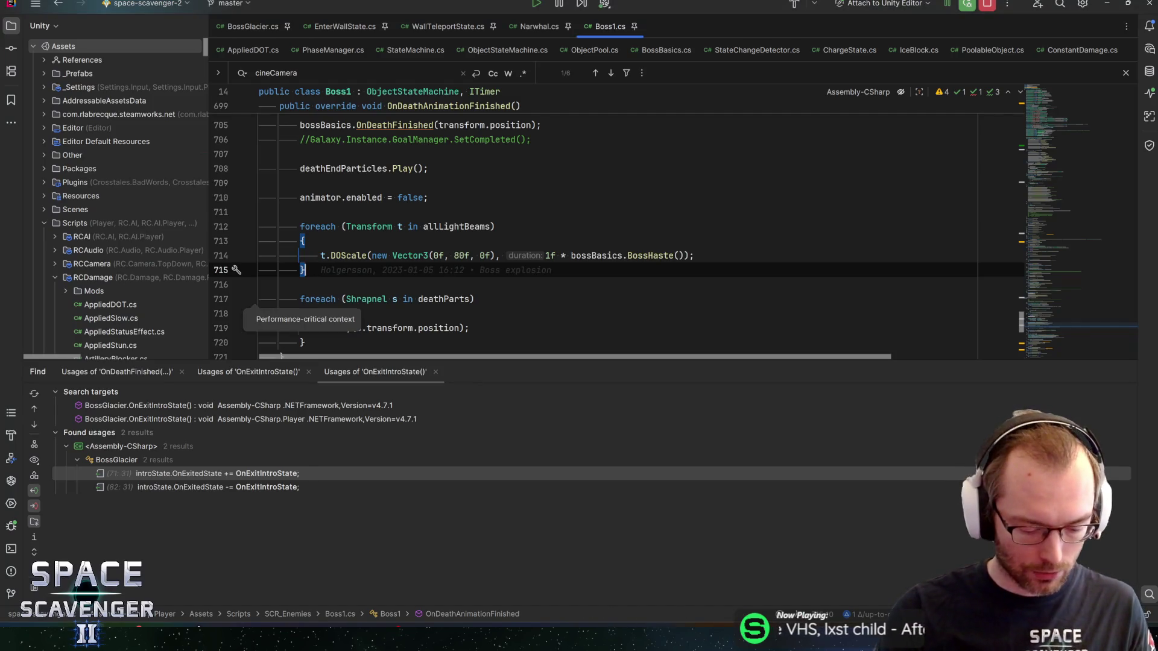
type("p")
key("BackSpace")
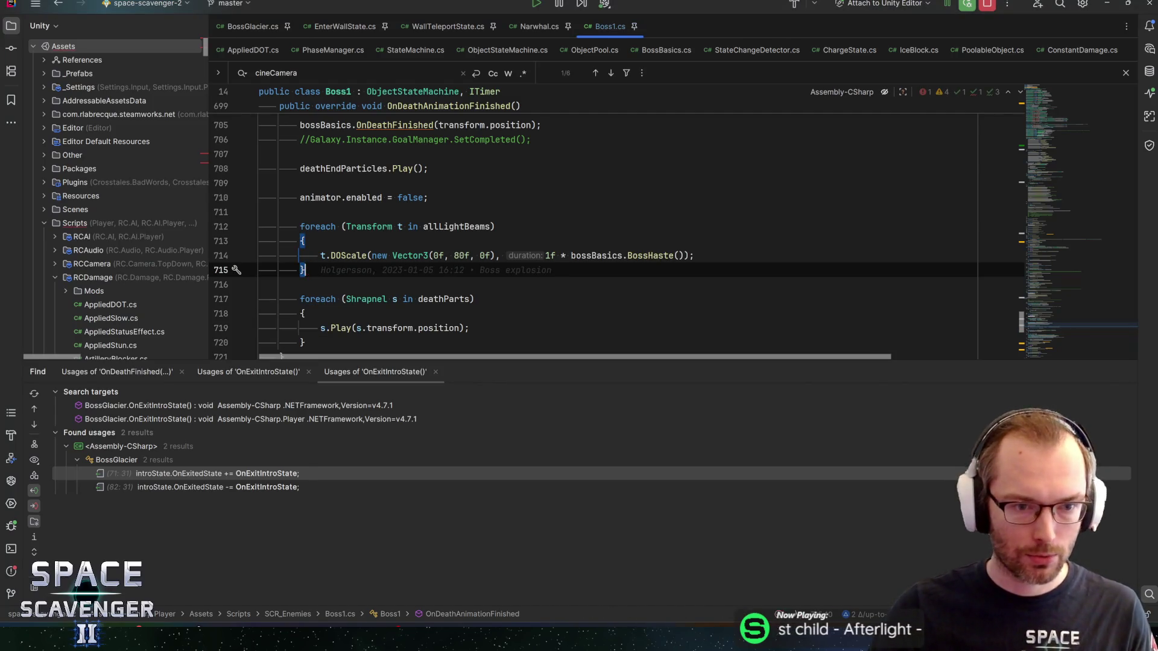
key("ctrl+n")
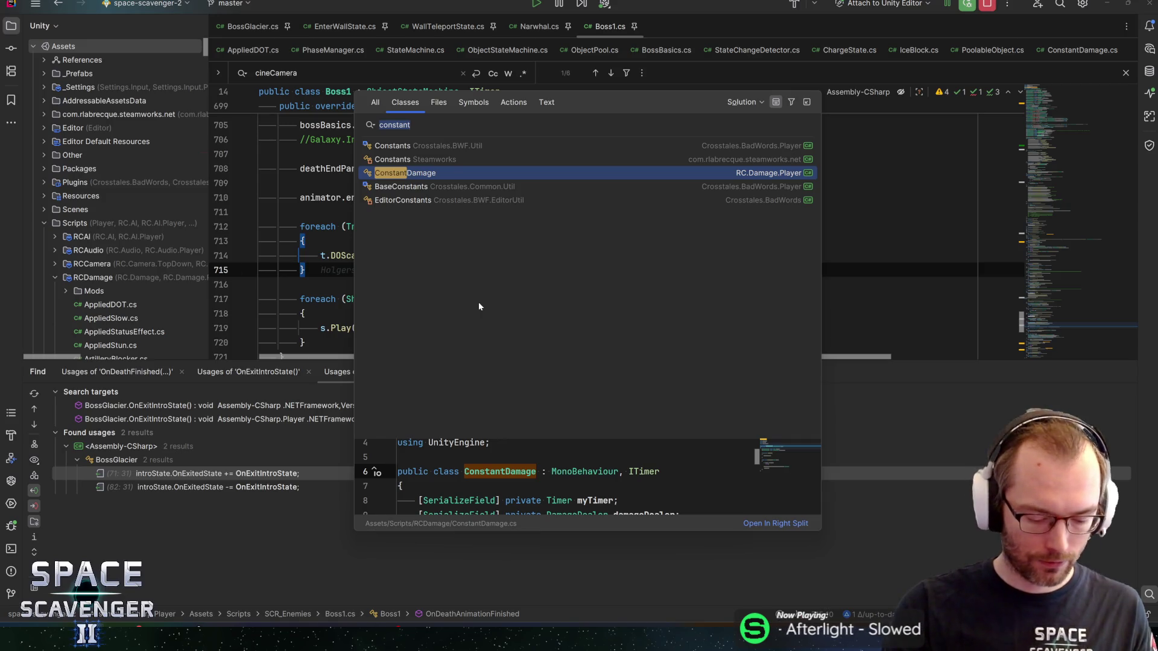
type("phasemanager")
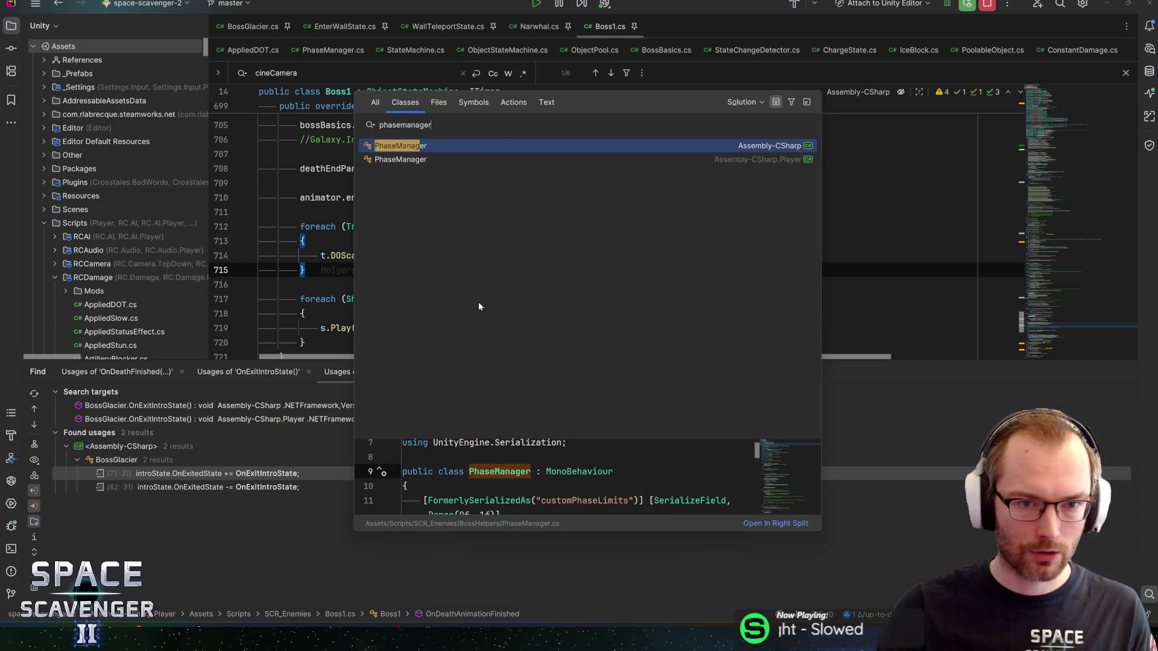
key("Return")
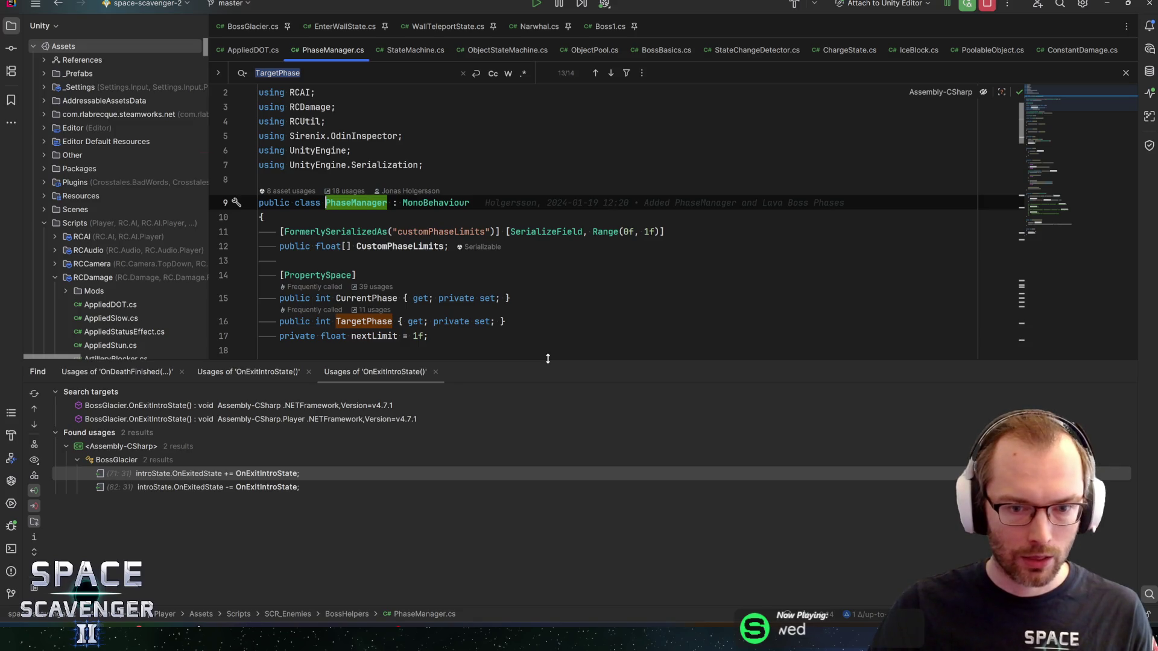
left_click_drag(548, 359, 554, 421)
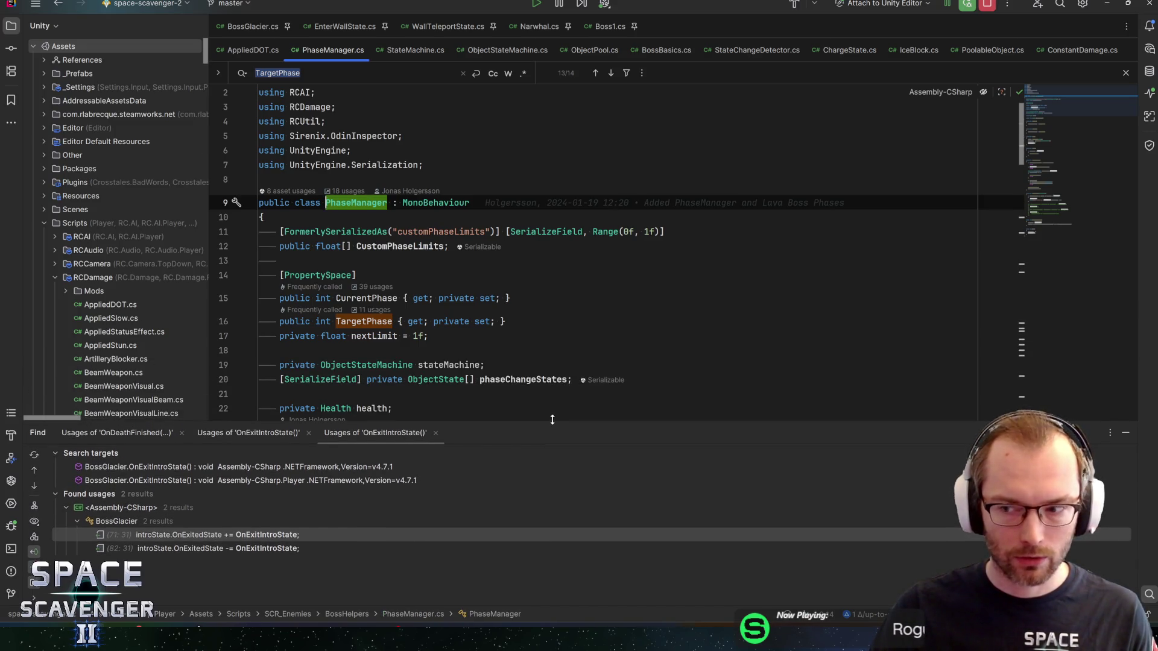
Search PhaseManager.cs for stateMachine and step through its occurrences toward Awake.
left_click(435, 336)
scroll(434, 336, "down", 4)
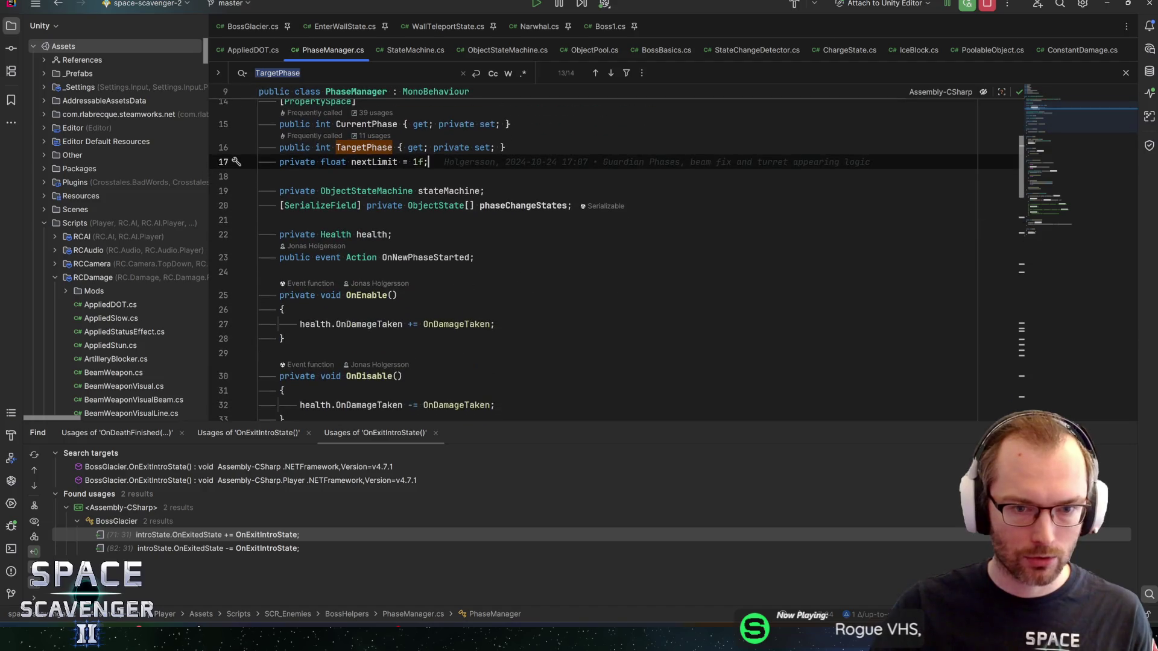
scroll(616, 251, "up", 2)
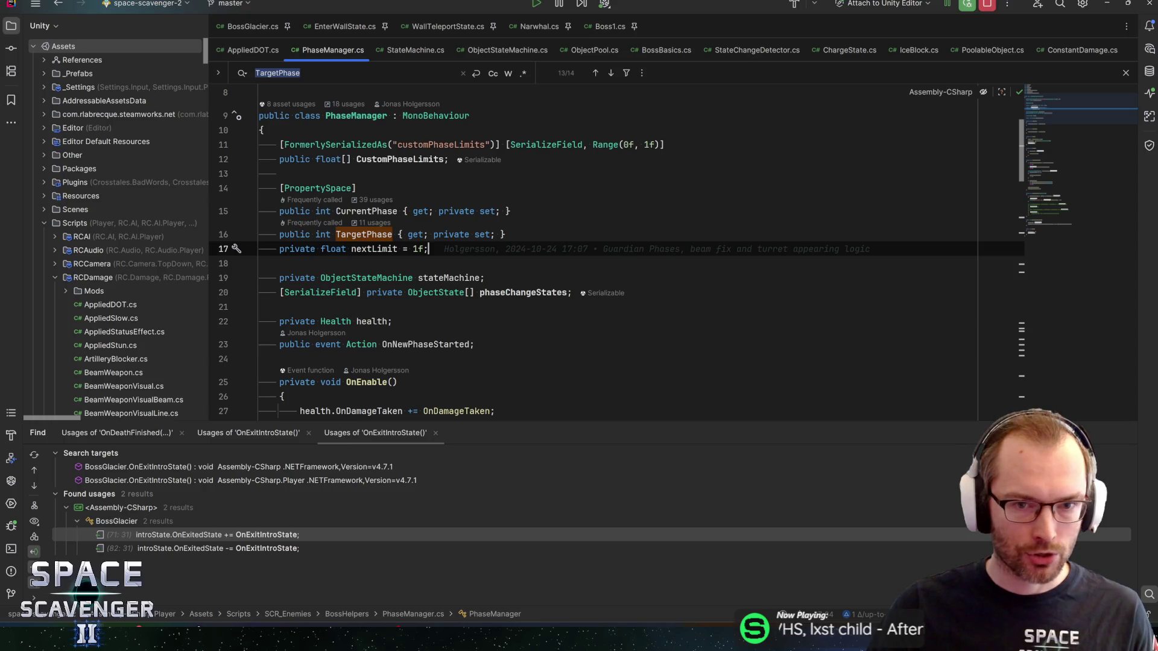
scroll(615, 253, "down", 4)
scroll(616, 253, "up", 3)
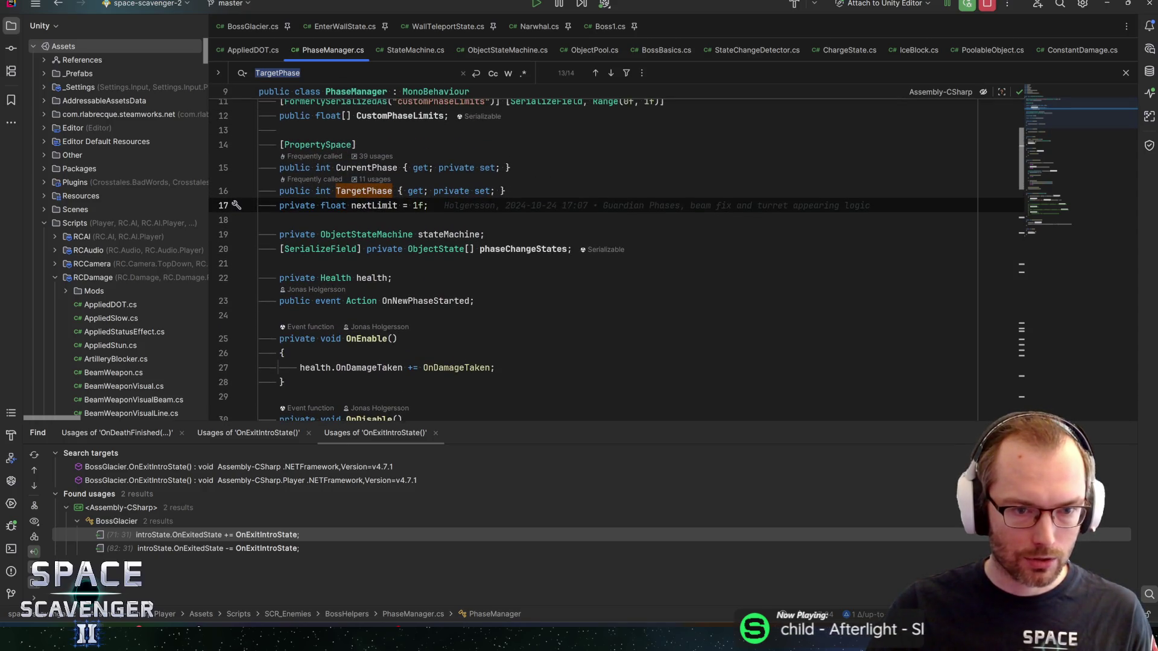
double_click(448, 234)
key("ctrl+f")
key("Return")
scroll(616, 259, "down", 3)
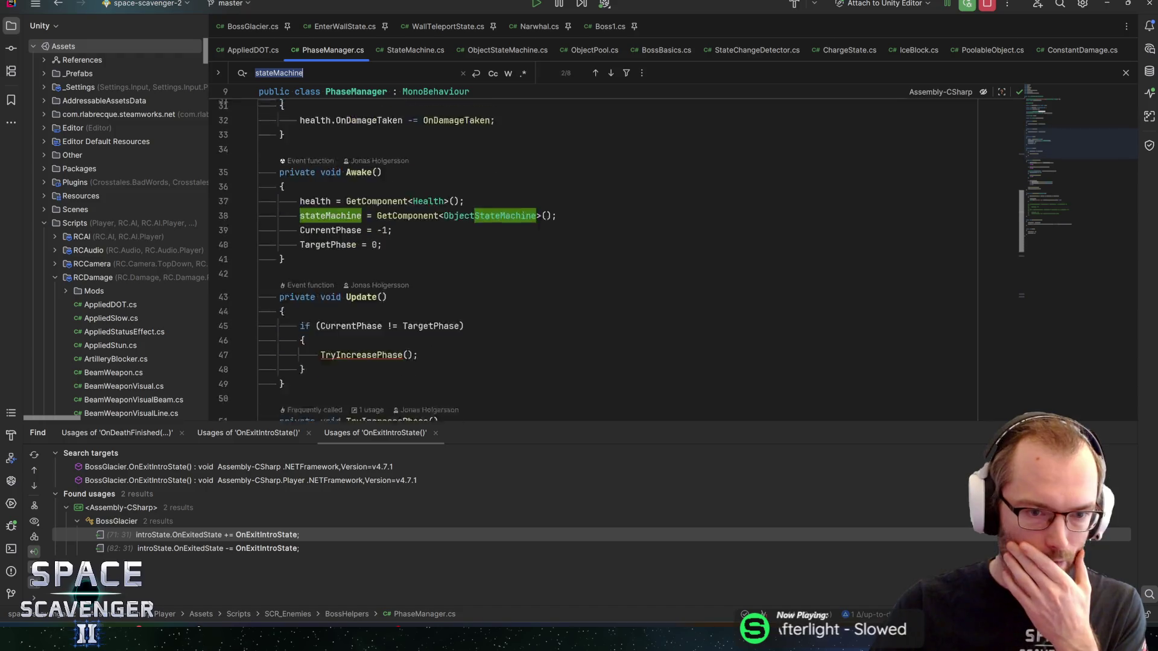
scroll(616, 259, "up", 1)
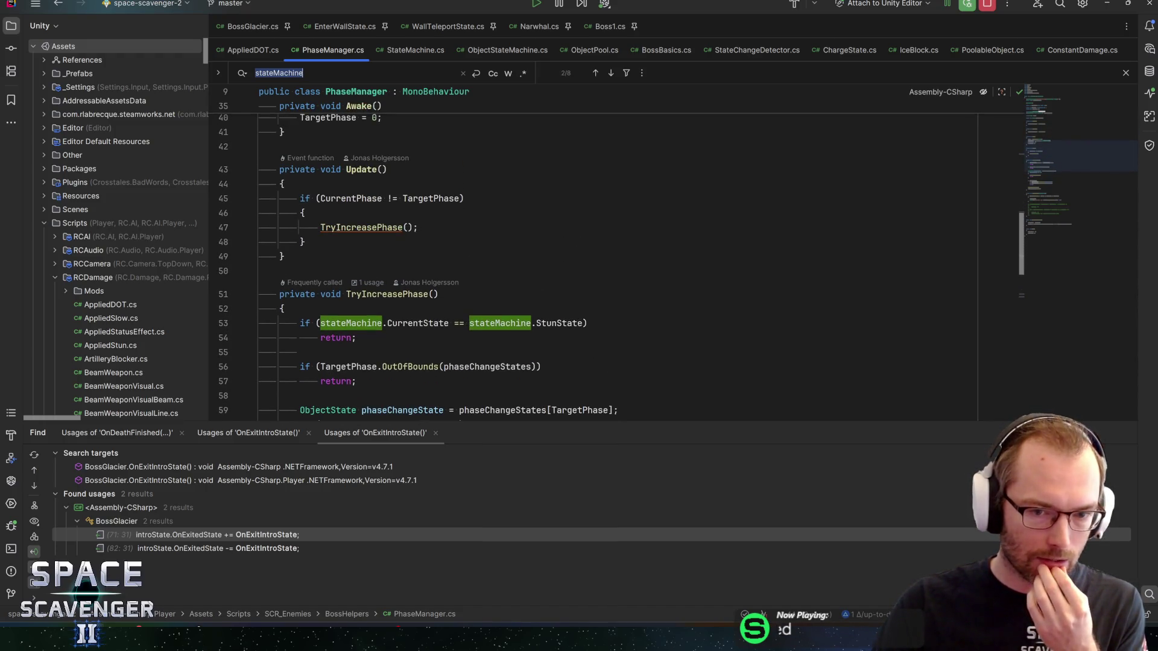
scroll(616, 259, "down", 3)
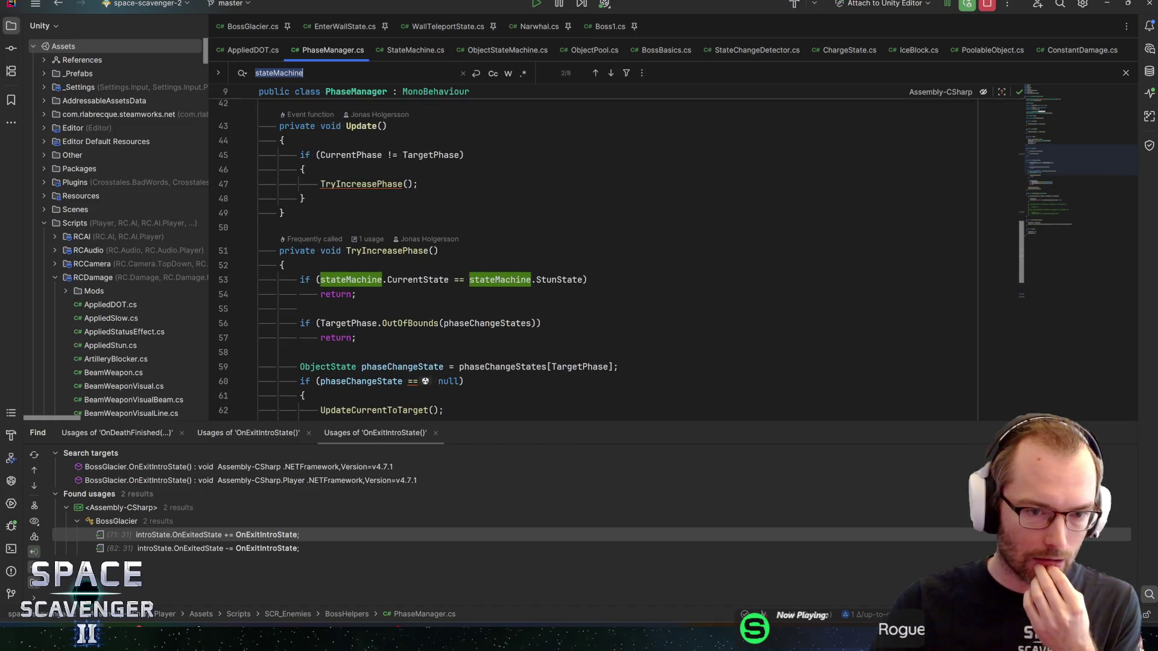
scroll(471, 324, "down", 3)
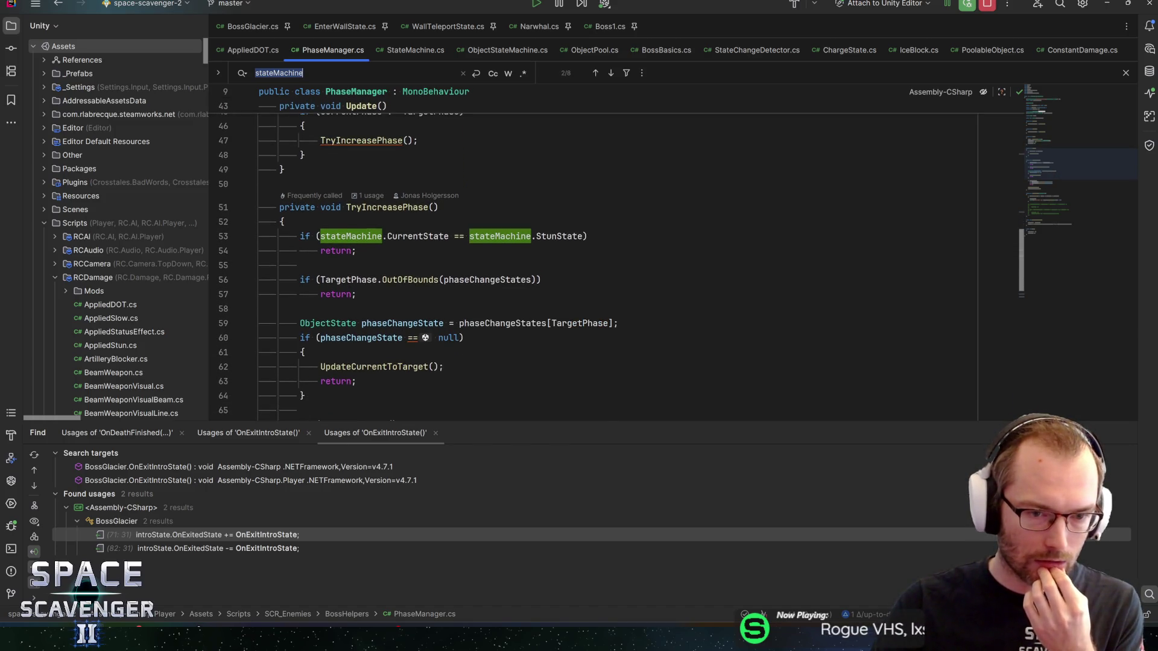
scroll(471, 324, "down", 3)
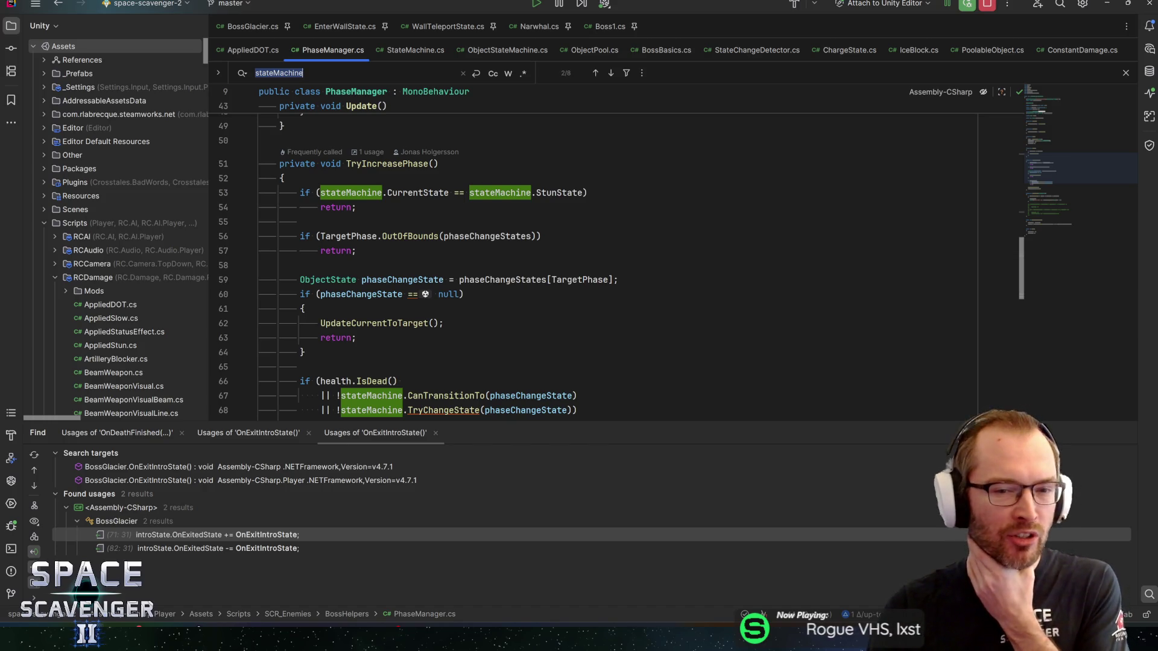
mouse_move(492, 236)
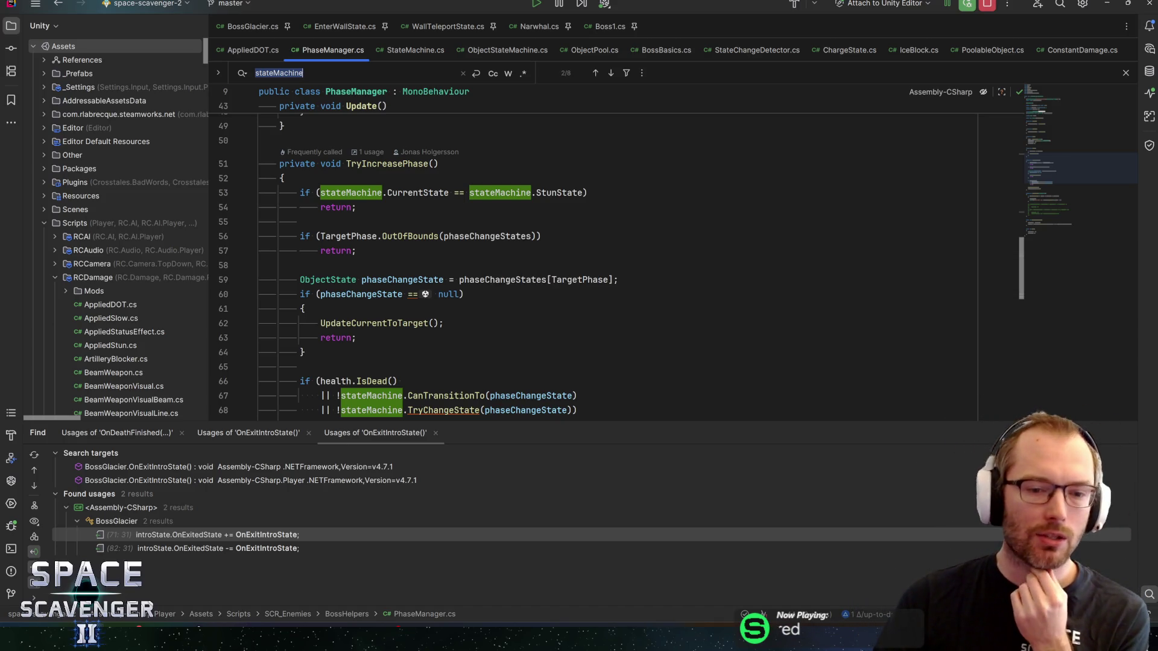
scroll(671, 258, "down", 1)
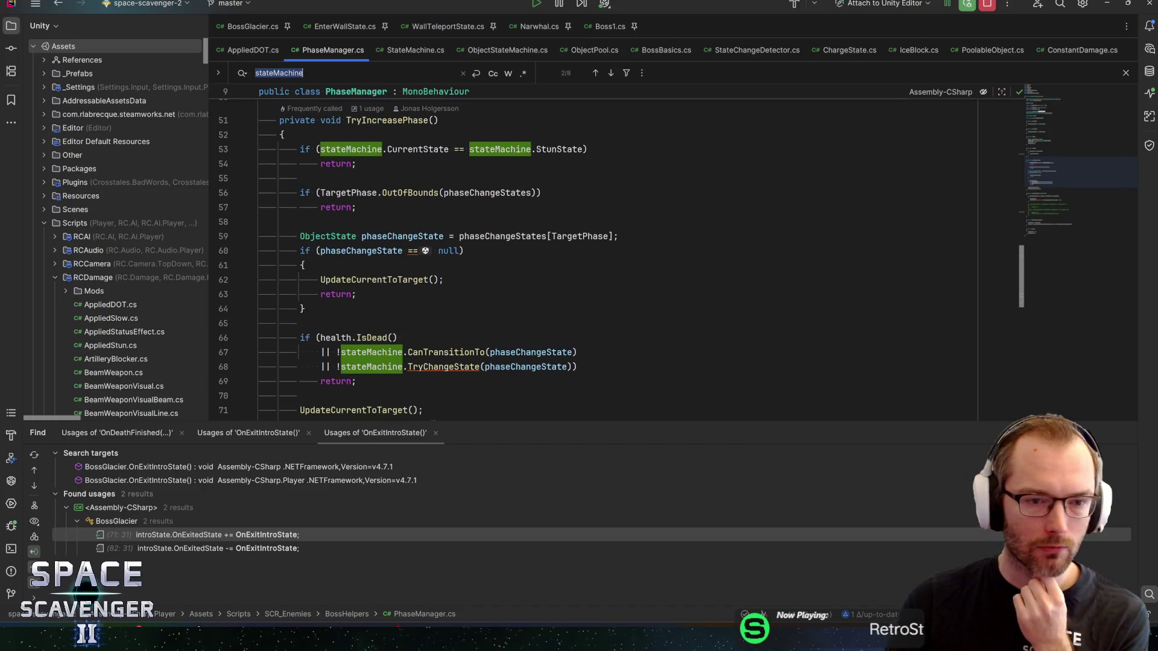
scroll(603, 259, "down", 1)
scroll(603, 260, "down", 1)
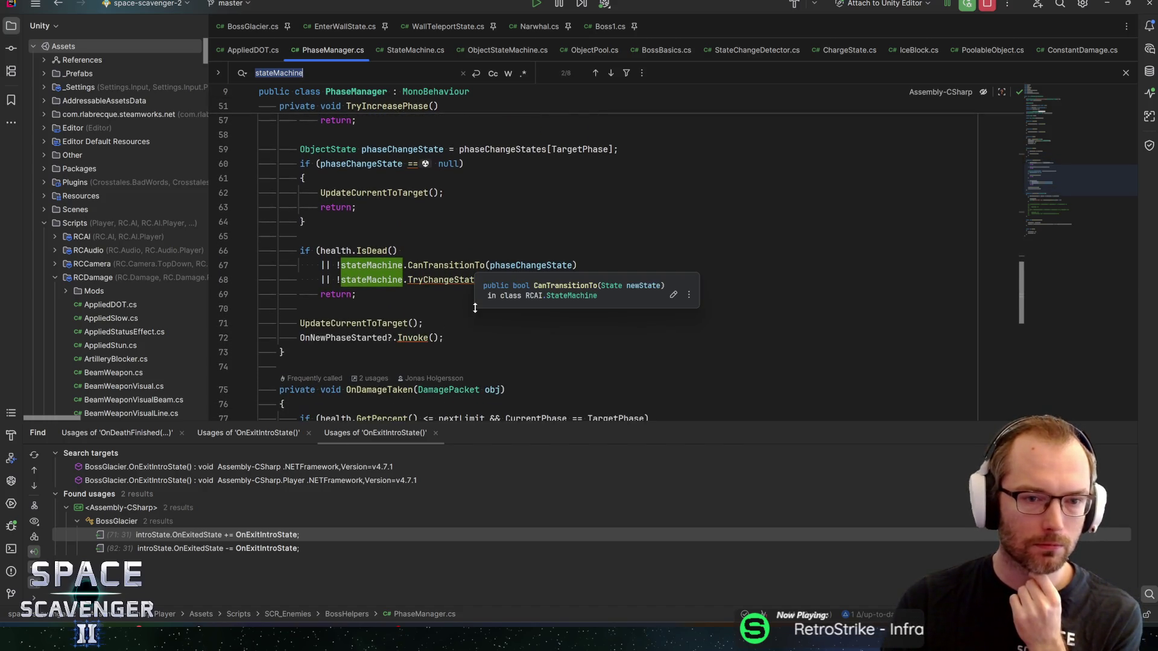
scroll(603, 259, "up", 1)
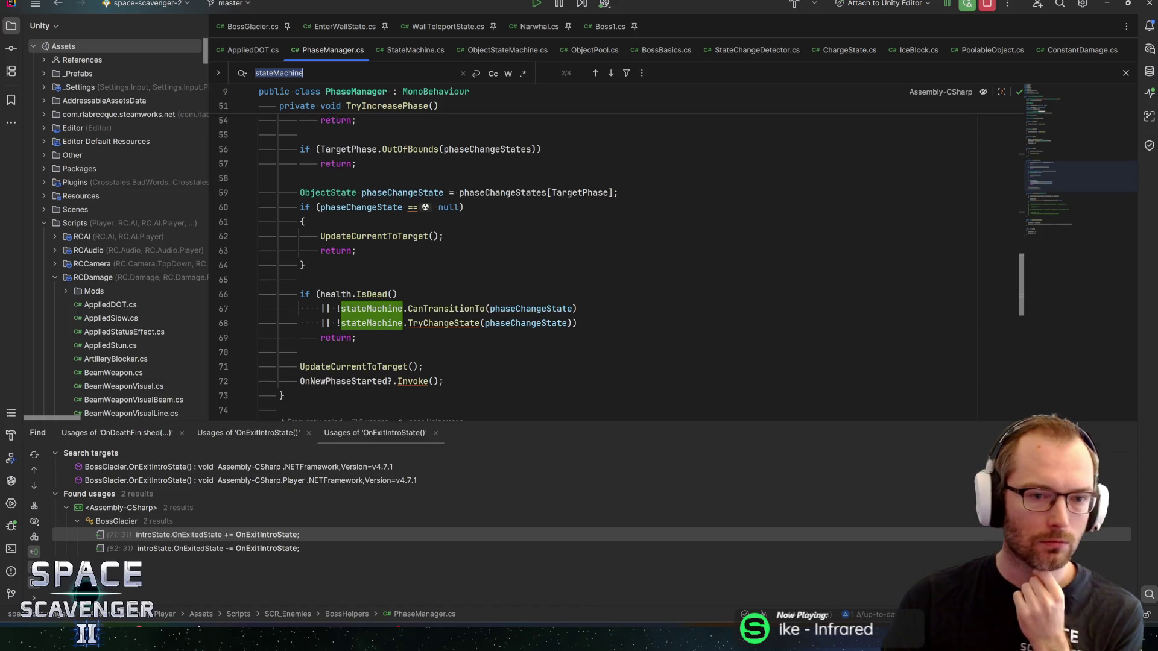
mouse_move(380, 208)
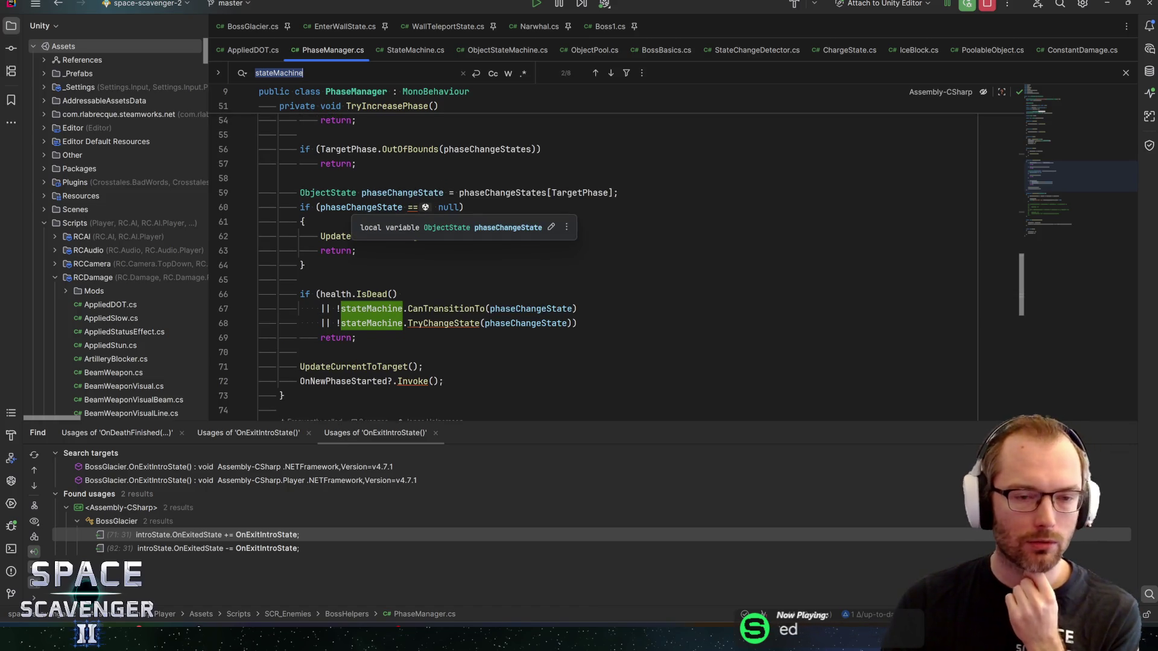
mouse_move(425, 207)
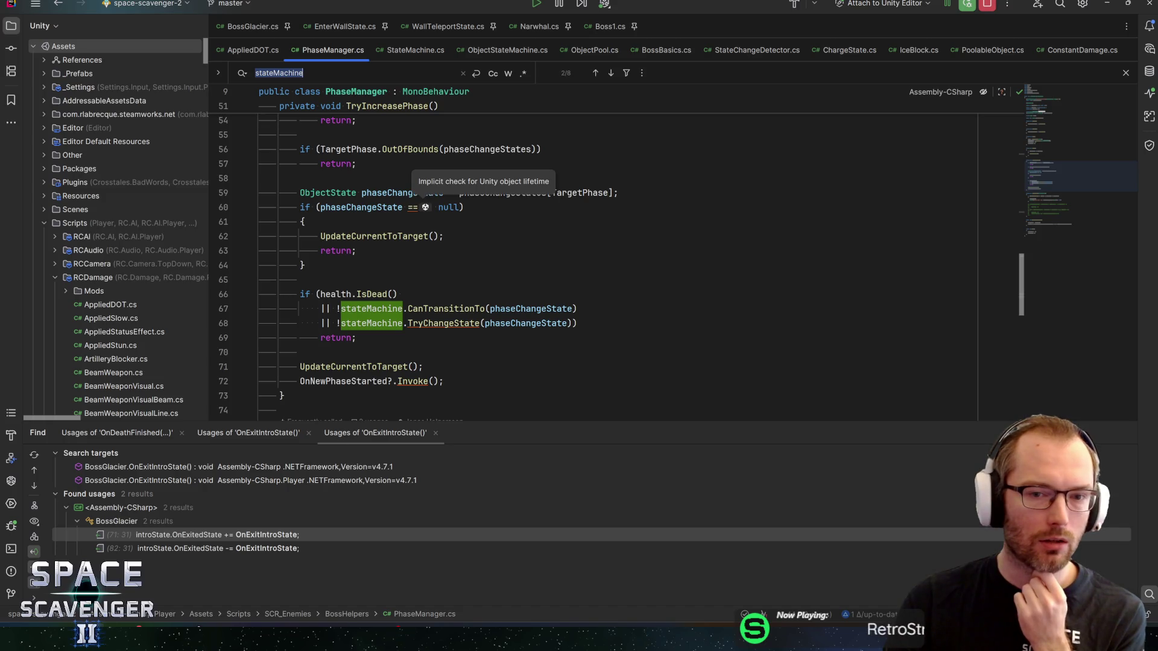
mouse_move(374, 237)
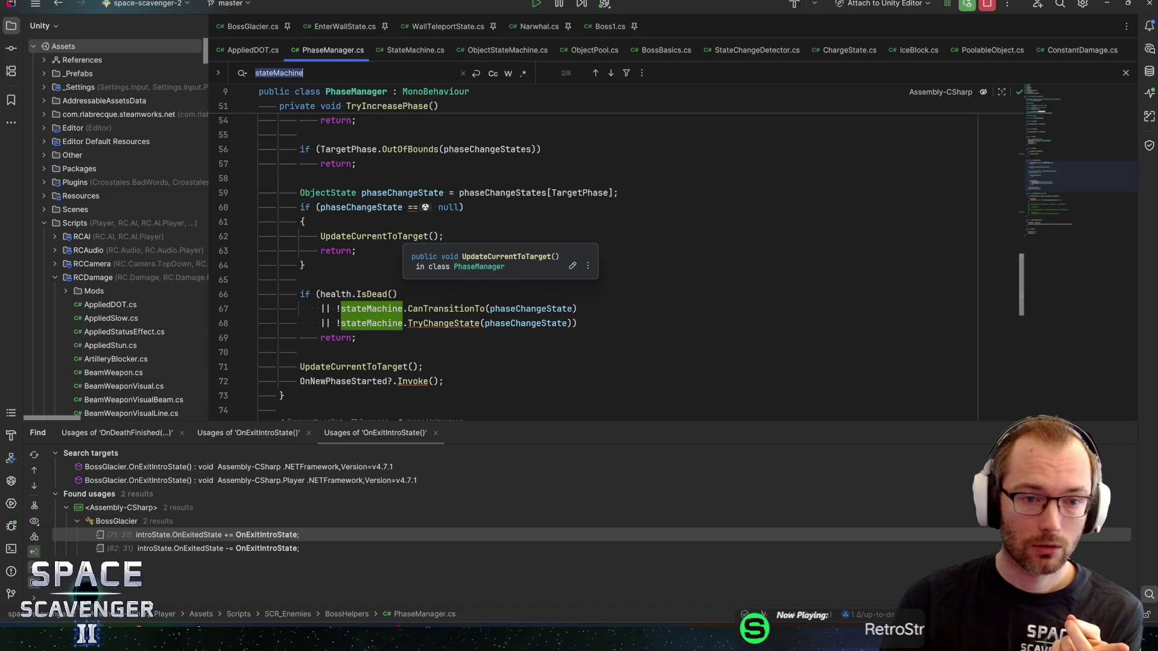
scroll(374, 237, "up", 3)
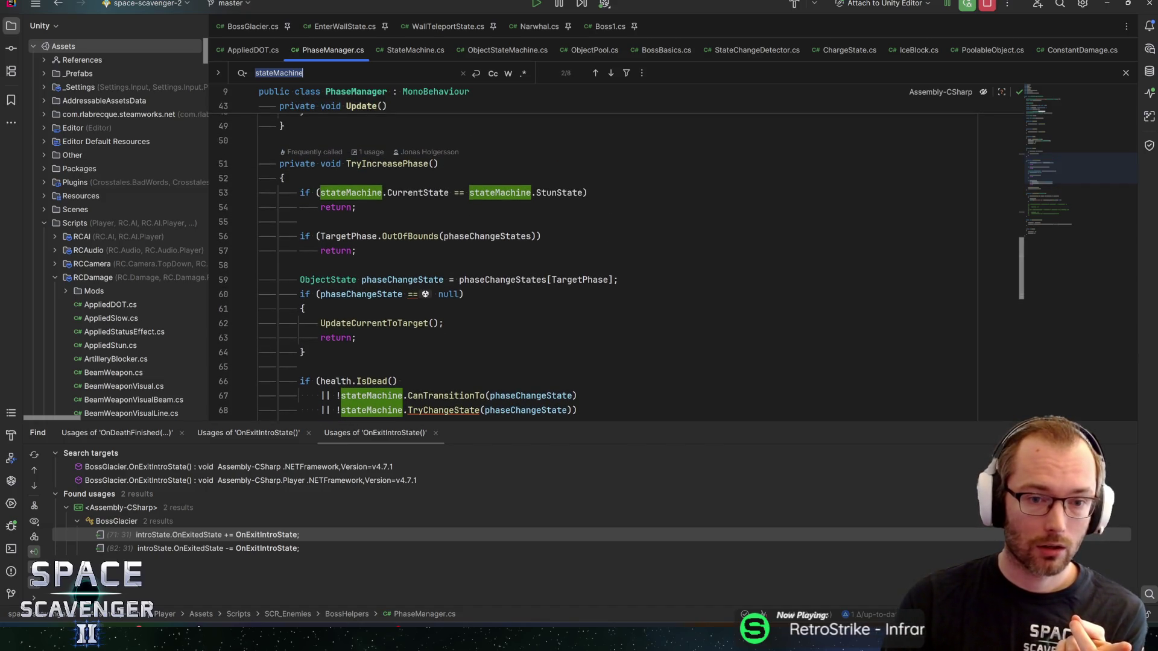
left_click_drag(226, 251, 222, 235)
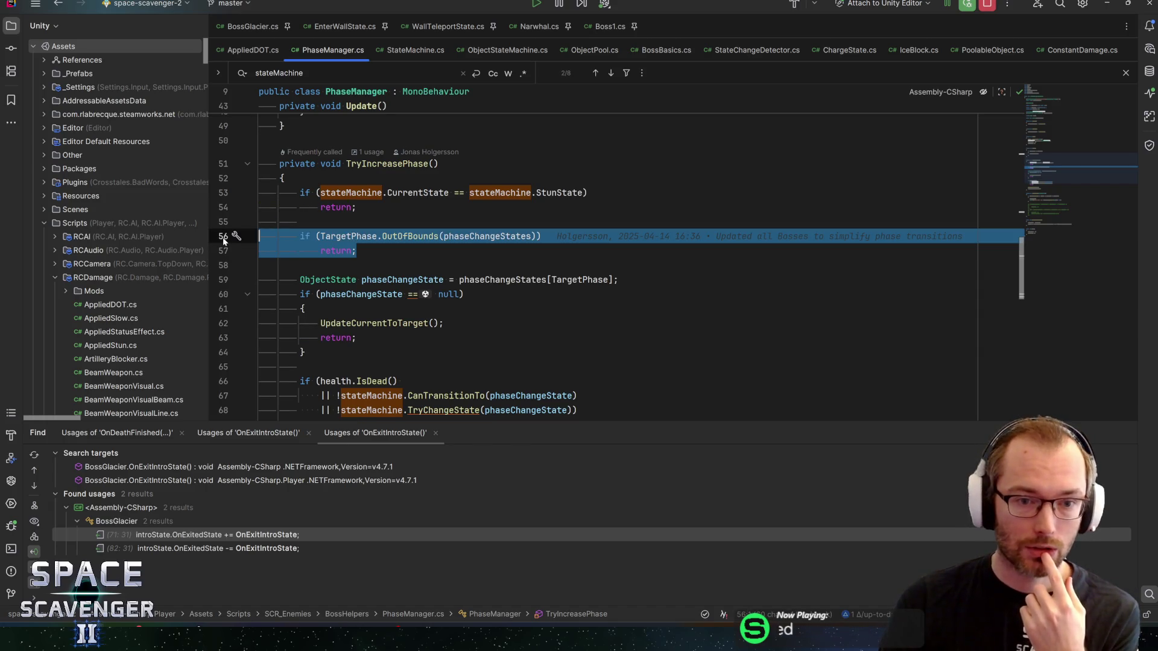
Highlight the usages of TargetPhase and phaseChangeStates in TryIncreasePhase.
left_click(341, 236)
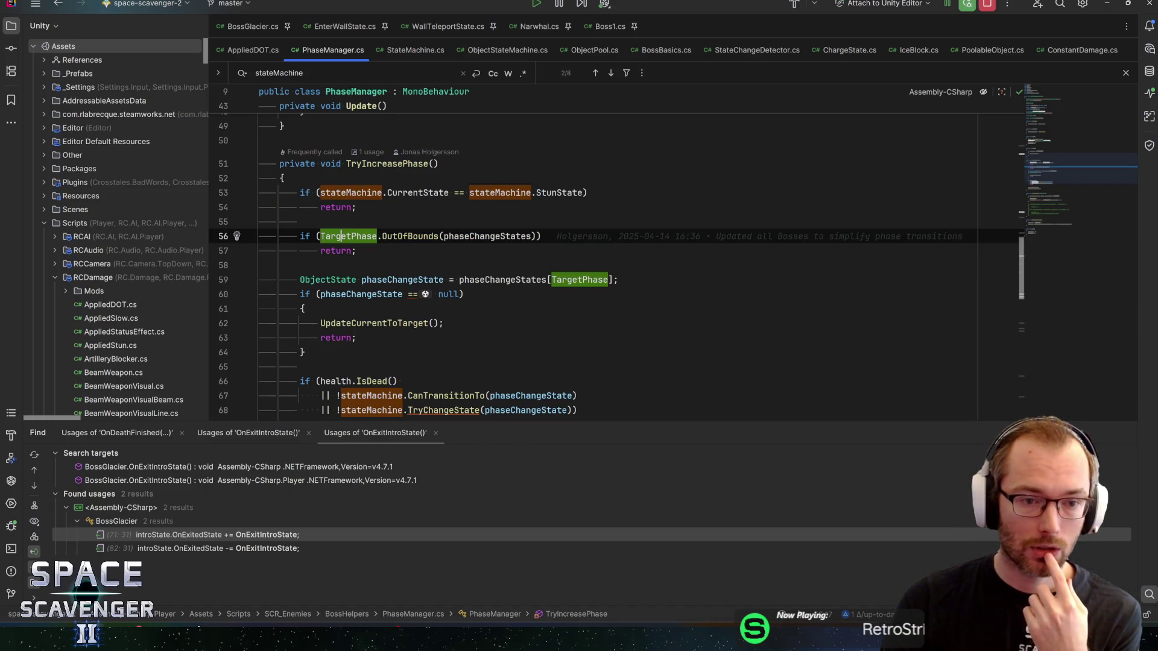
mouse_move(341, 236)
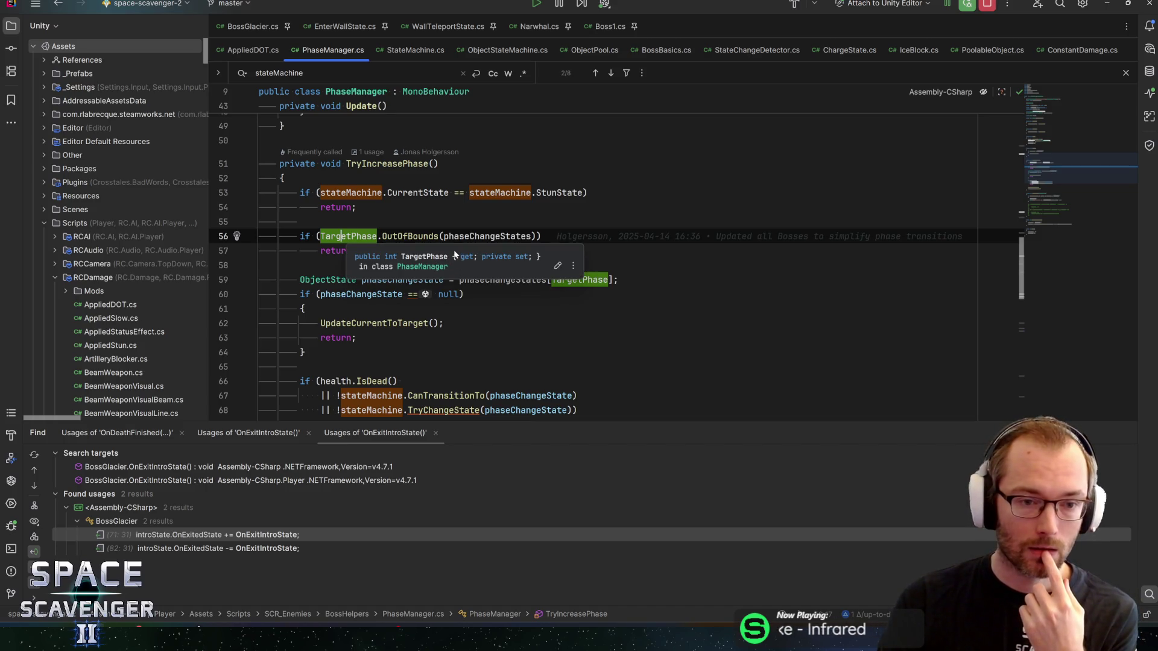
left_click(461, 236)
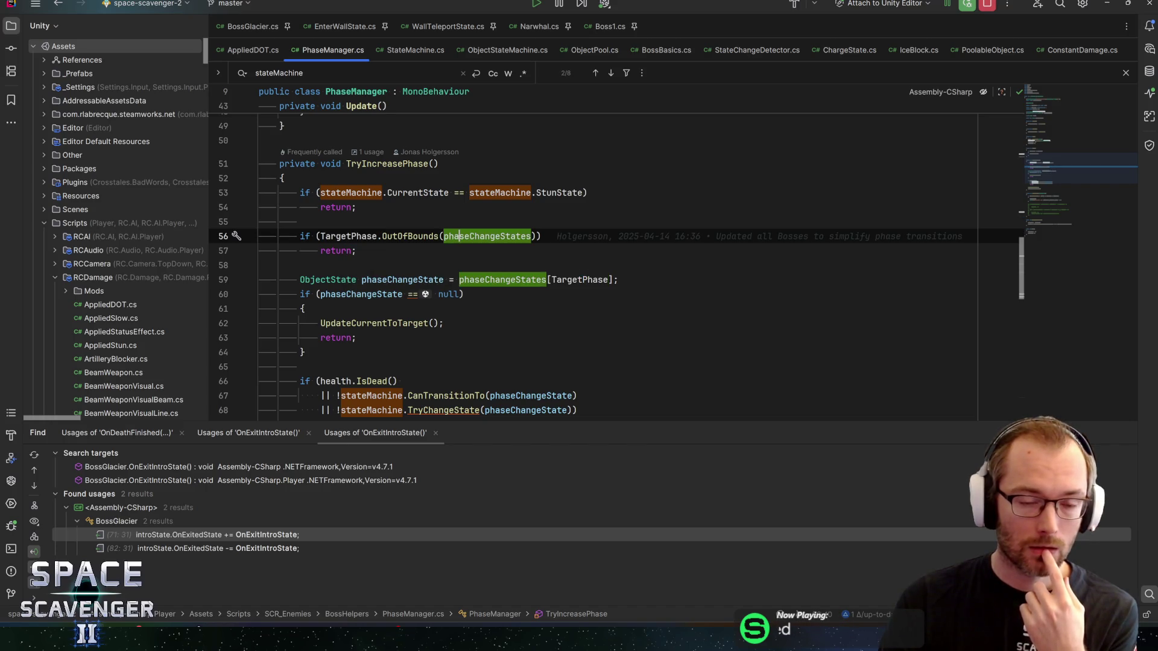
mouse_move(460, 236)
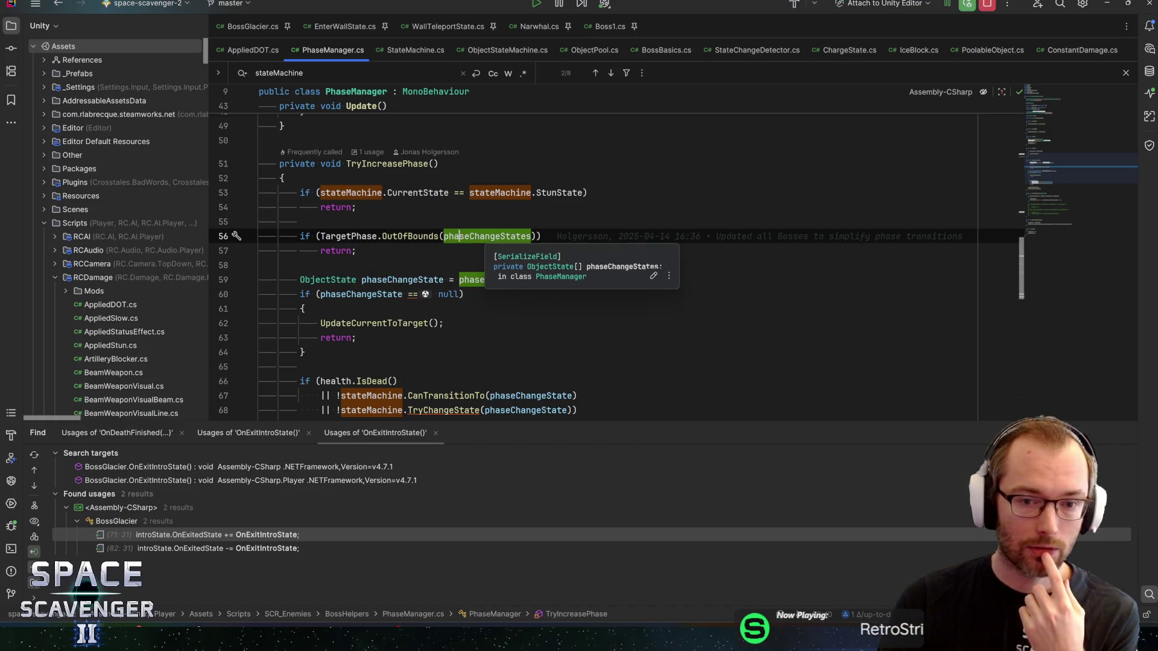
key("Down")
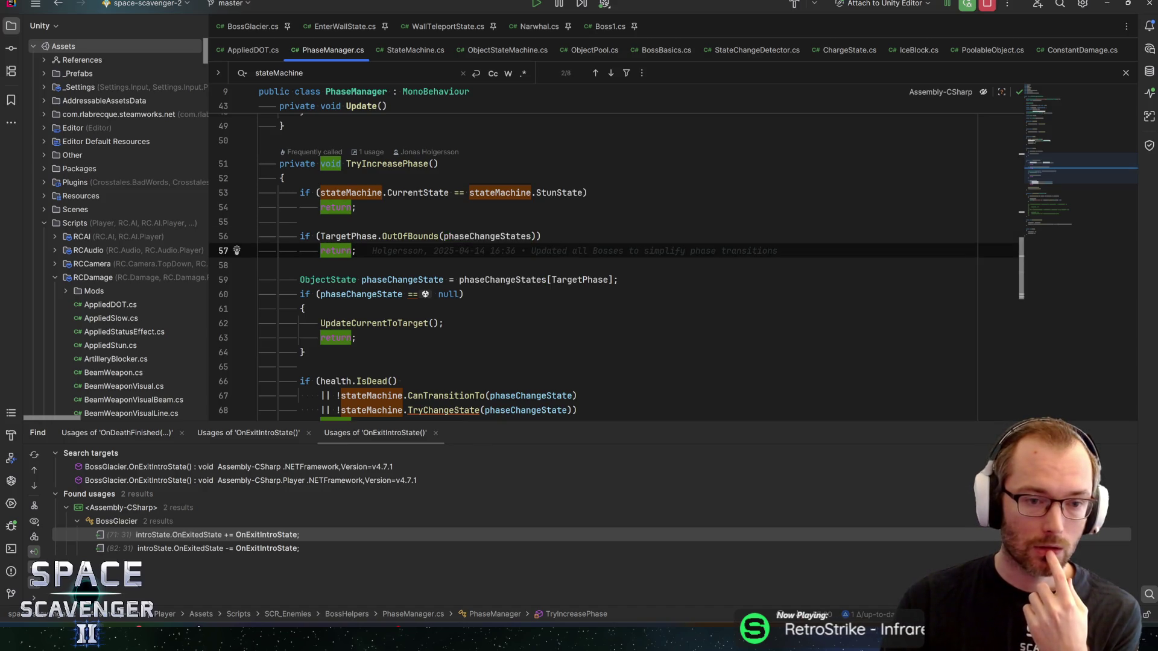
scroll(615, 259, "down", 1)
scroll(615, 259, "down", 1)
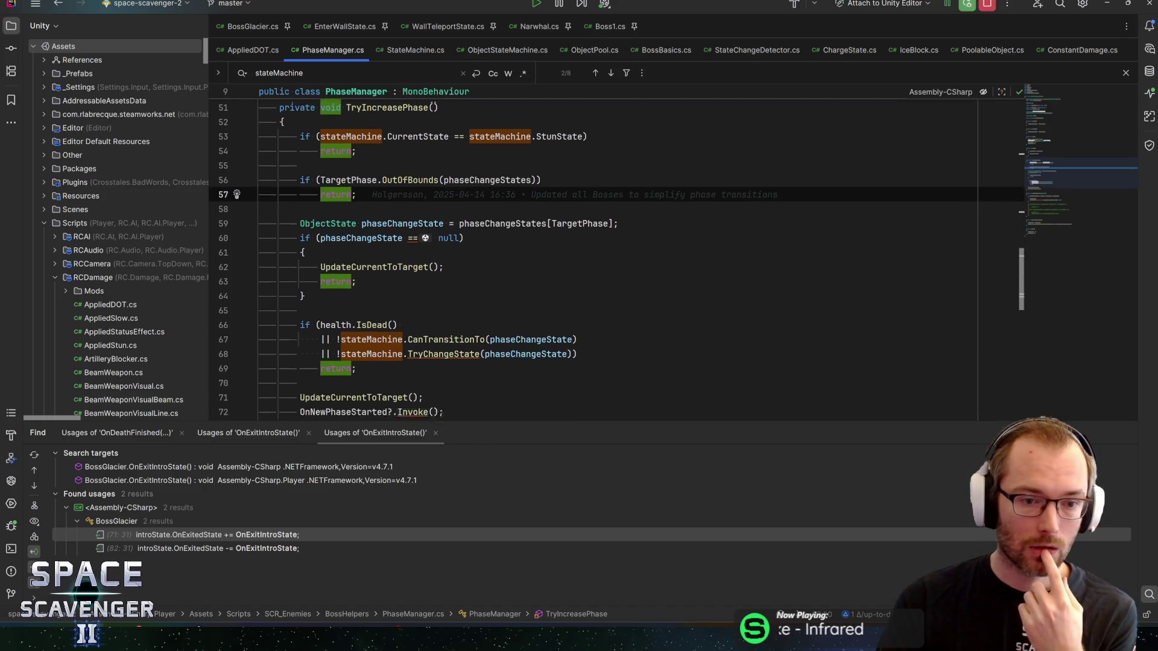
scroll(615, 259, "down", 1)
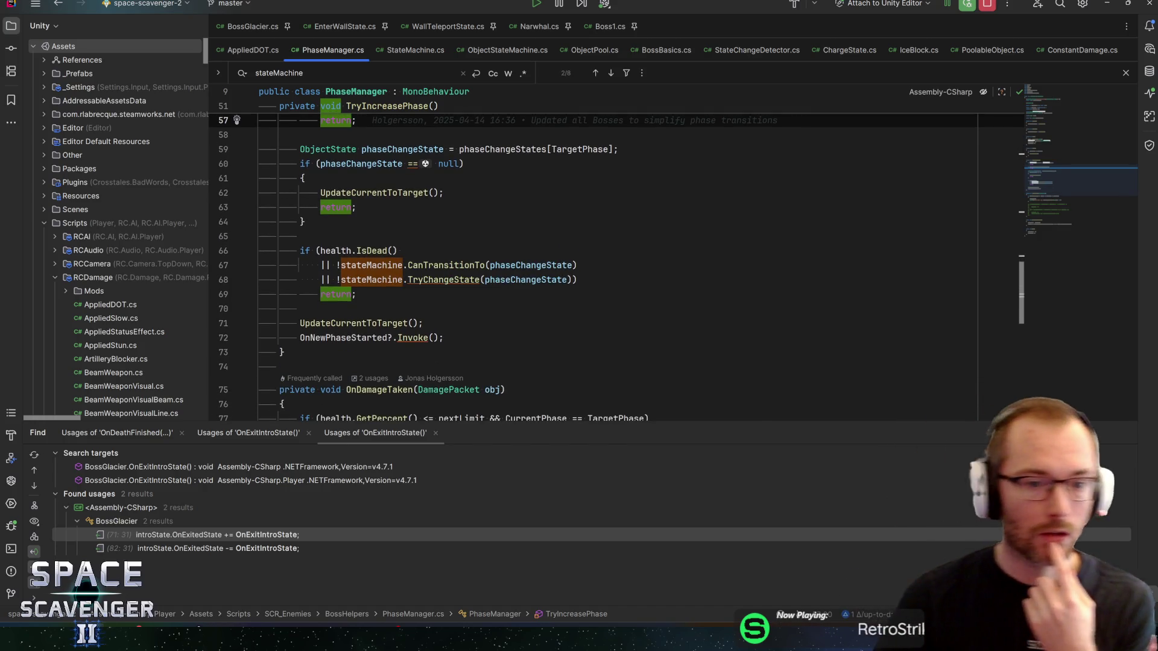
Highlight health, stateMachine.CanTransitionTo and phaseChangeState on lines 67-68, then return to Unity.
left_click(342, 250)
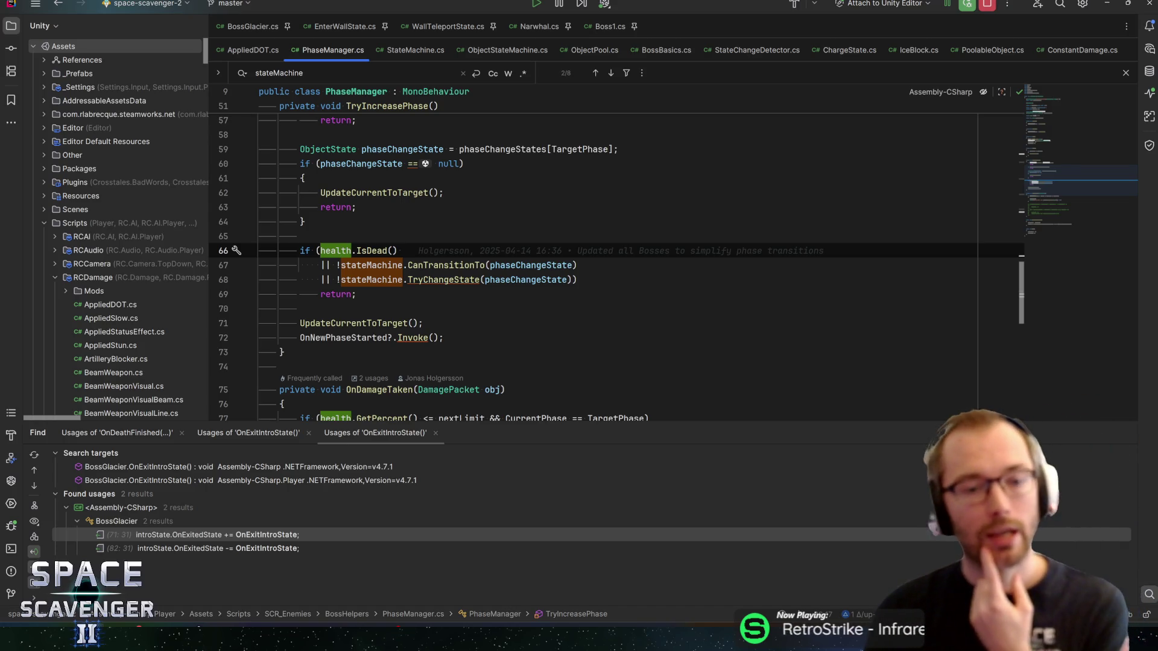
left_click(378, 264)
left_click(459, 264)
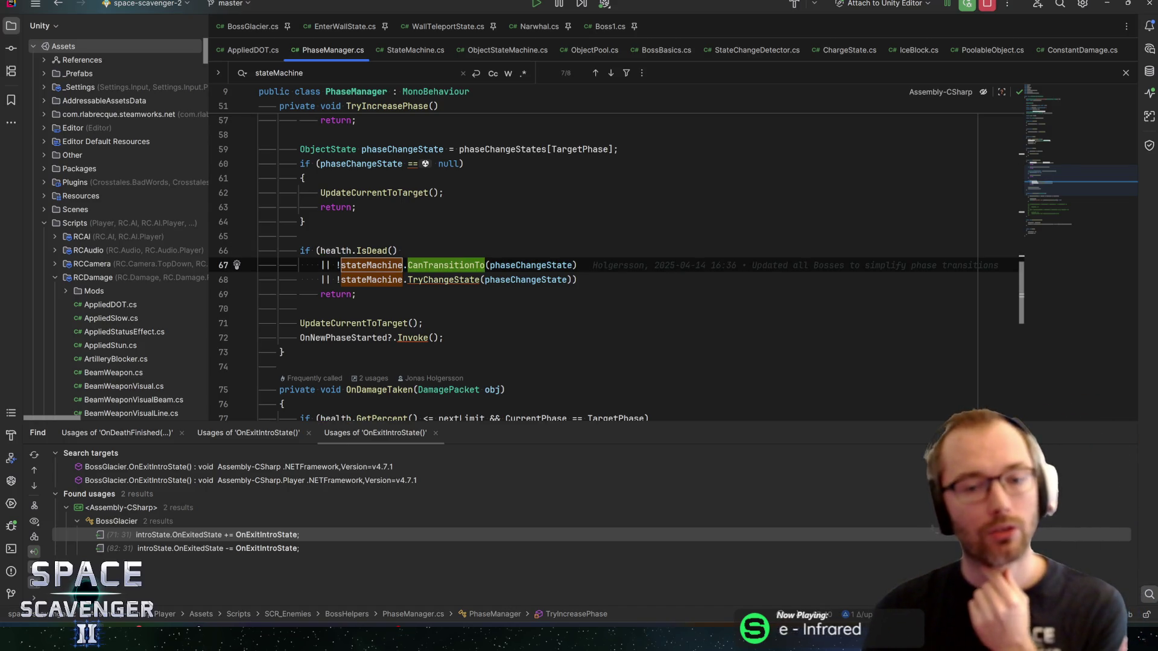
left_click(531, 265)
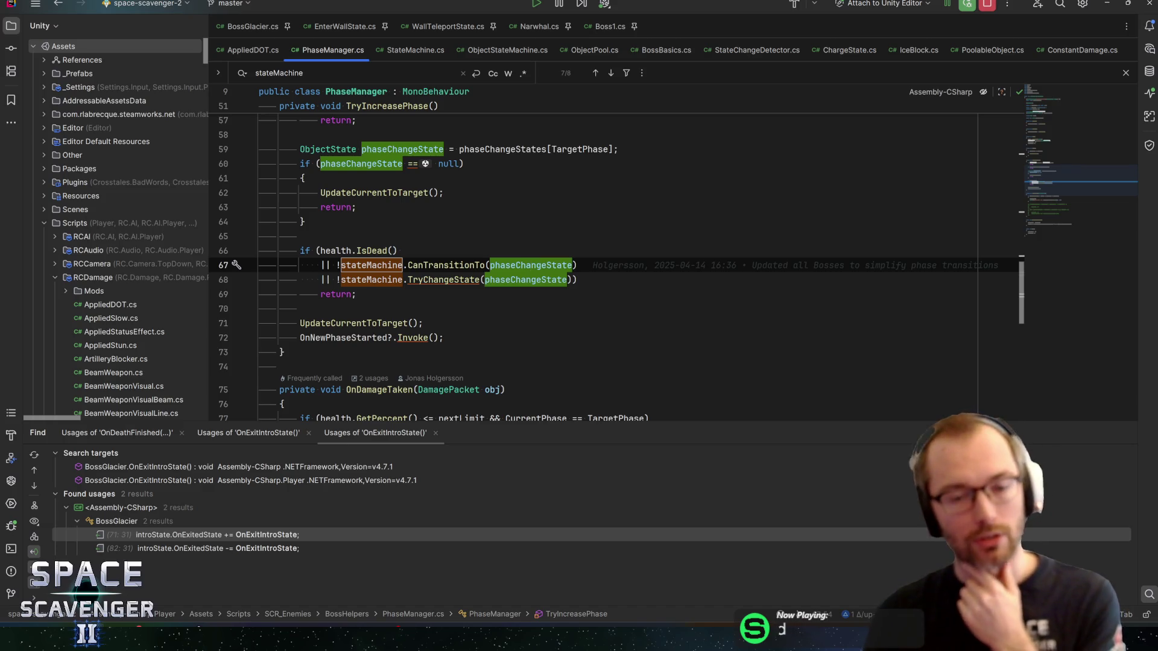
mouse_move(531, 265)
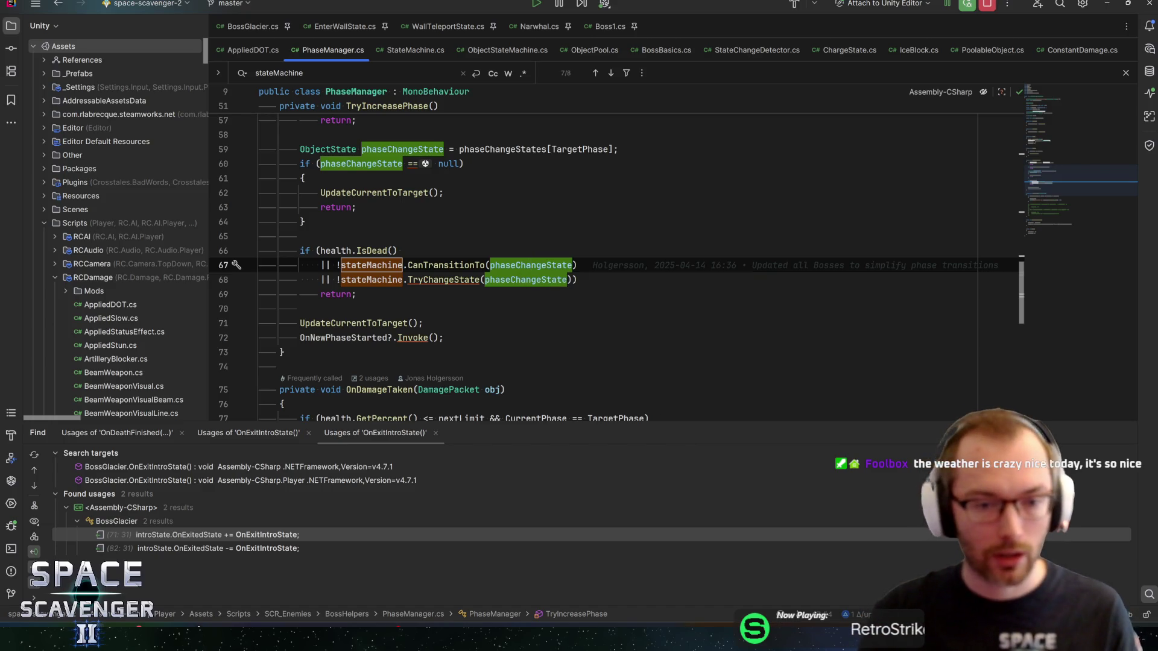
double_click(525, 279)
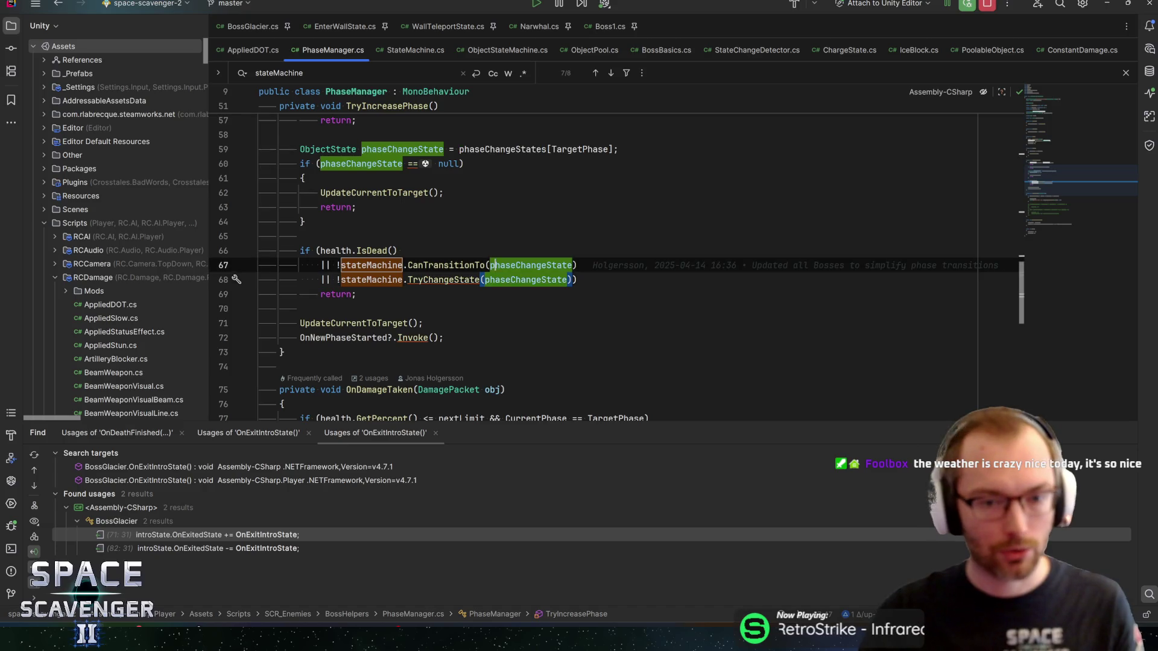
left_click(511, 280)
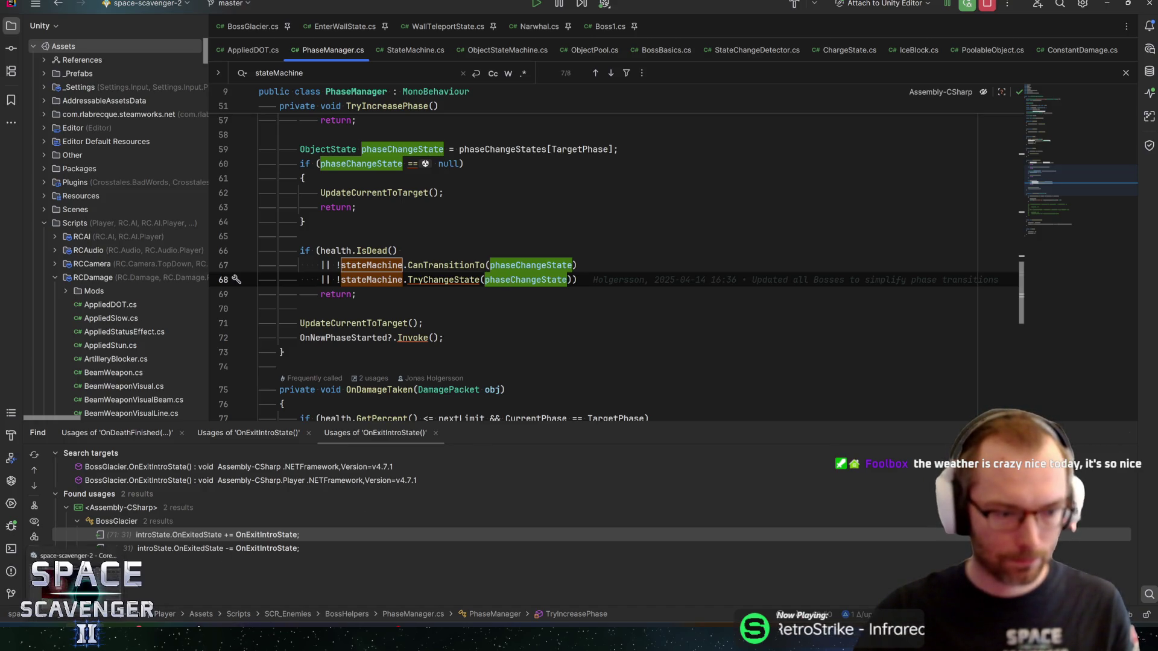
key("alt+Tab")
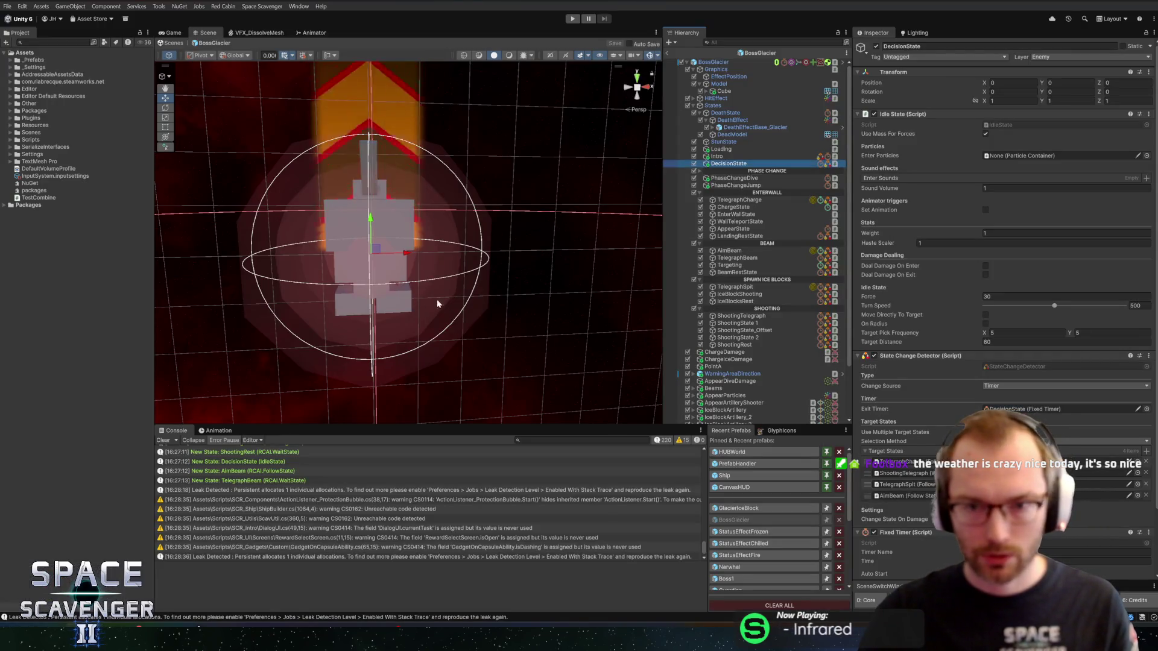
Select the BossGlacier root and scroll its Inspector down to Health Bar Box and Camera Target.
left_click_drag(437, 299, 465, 299)
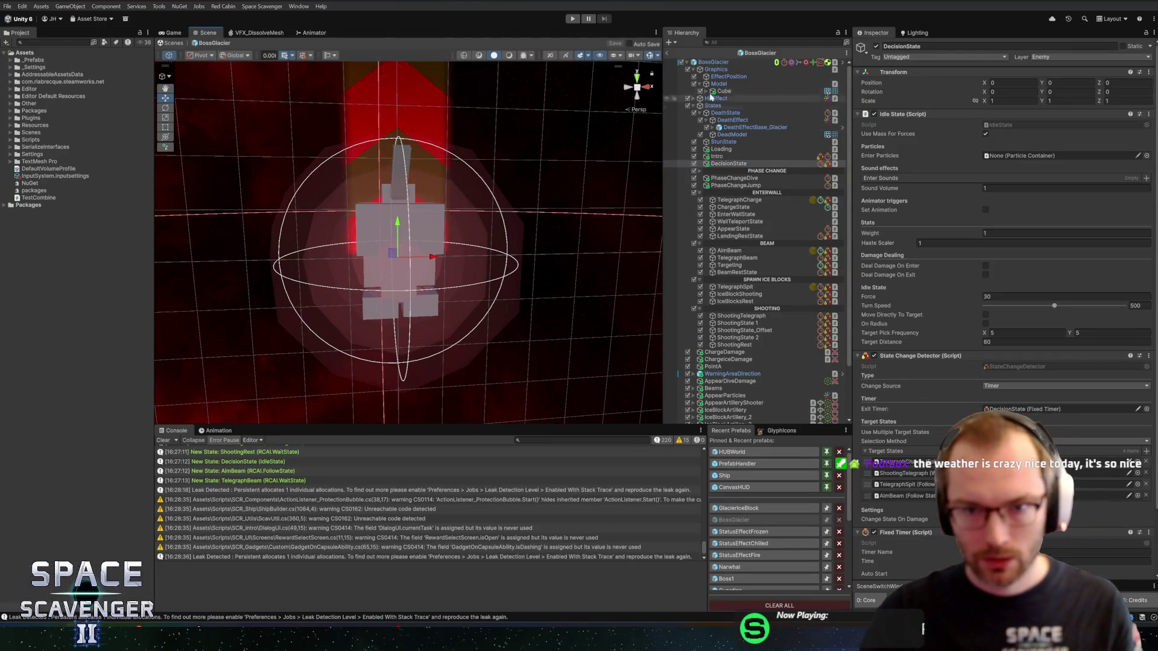
left_click(721, 68)
left_click(715, 63)
scroll(1001, 241, "down", 15)
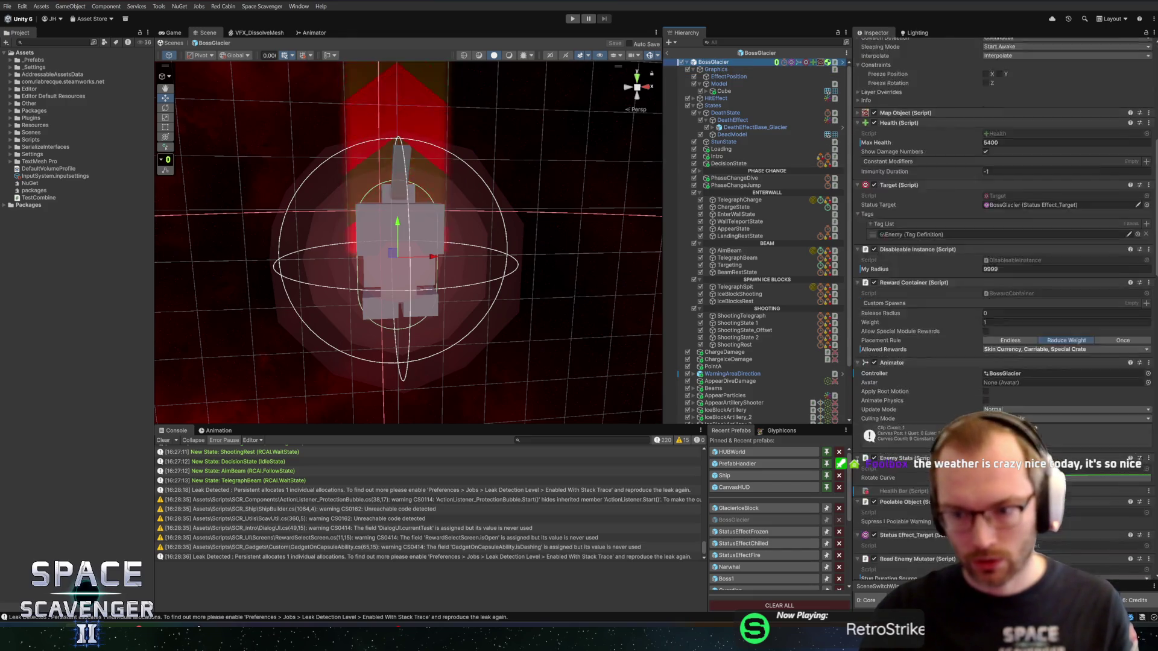
scroll(1001, 241, "down", 10)
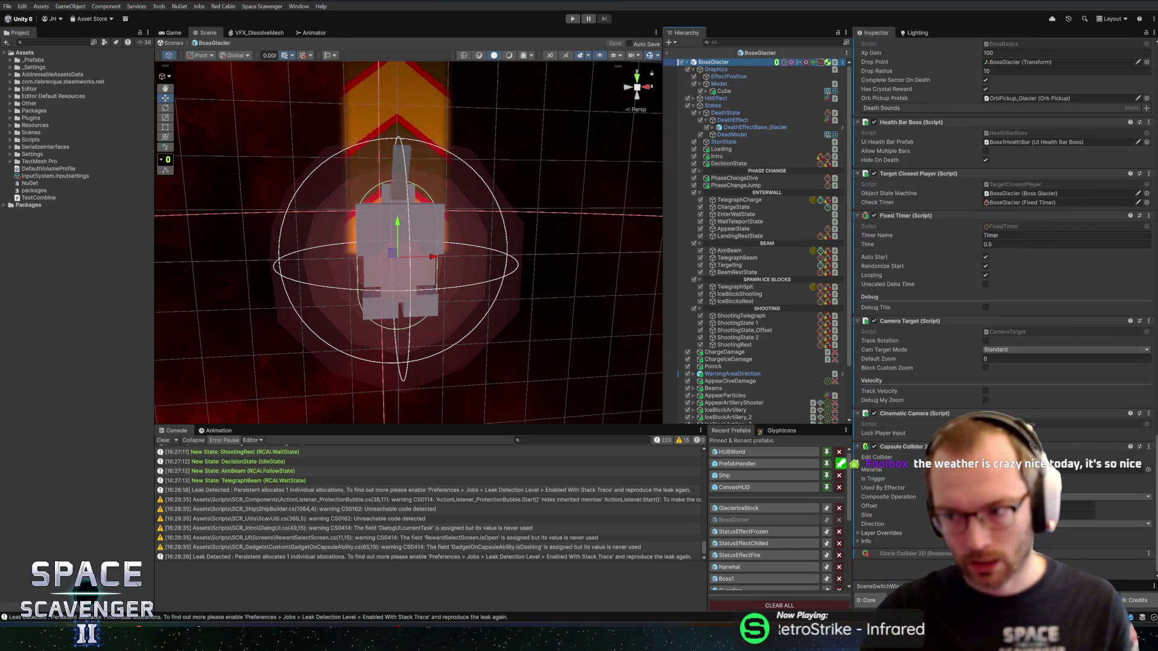
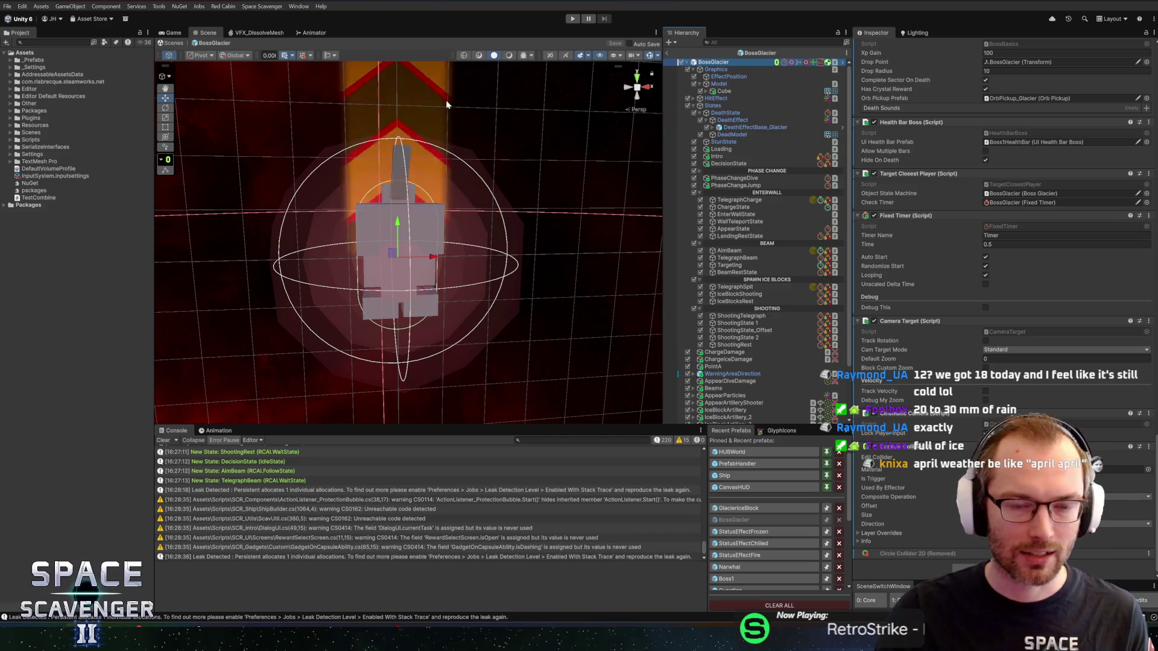
Orbit, pan and zoom the scene view around the Glacier boss model.
mouse_move(446, 104)
left_mouse_down()
mouse_move(598, 237)
mouse_move(572, 159)
mouse_move(543, 177)
mouse_move(530, 209)
mouse_move(598, 210)
mouse_move(569, 156)
mouse_move(568, 170)
left_mouse_up()
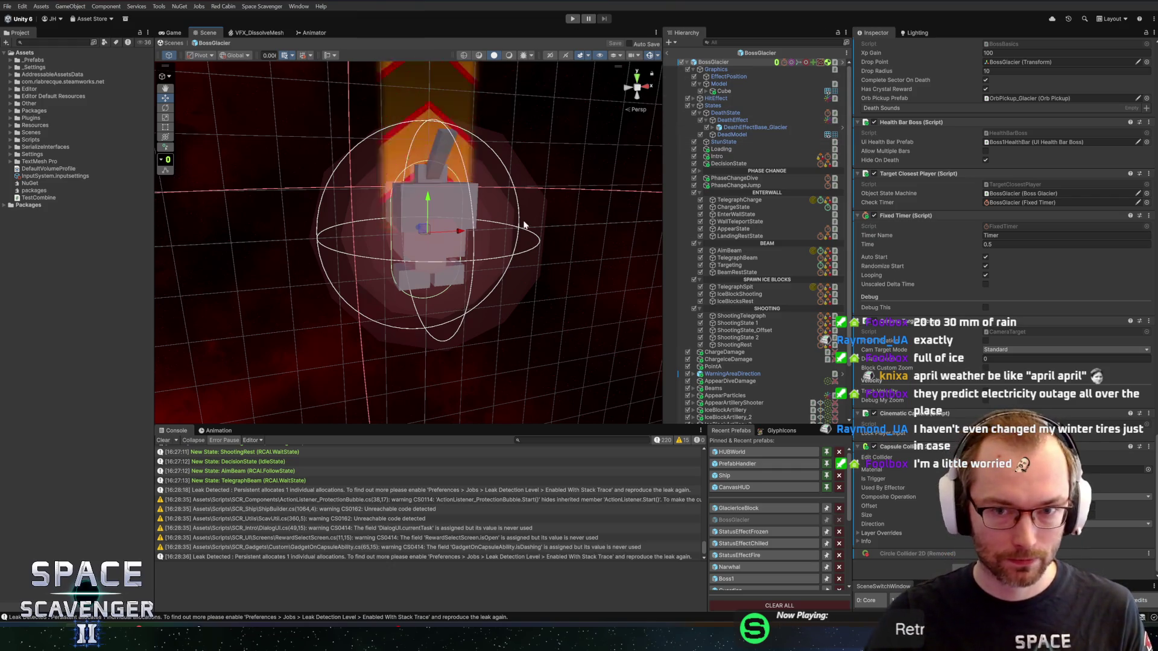
mouse_move(524, 225)
left_mouse_down()
mouse_move(502, 214)
mouse_move(521, 176)
mouse_move(546, 178)
mouse_move(540, 169)
mouse_move(552, 184)
left_mouse_up()
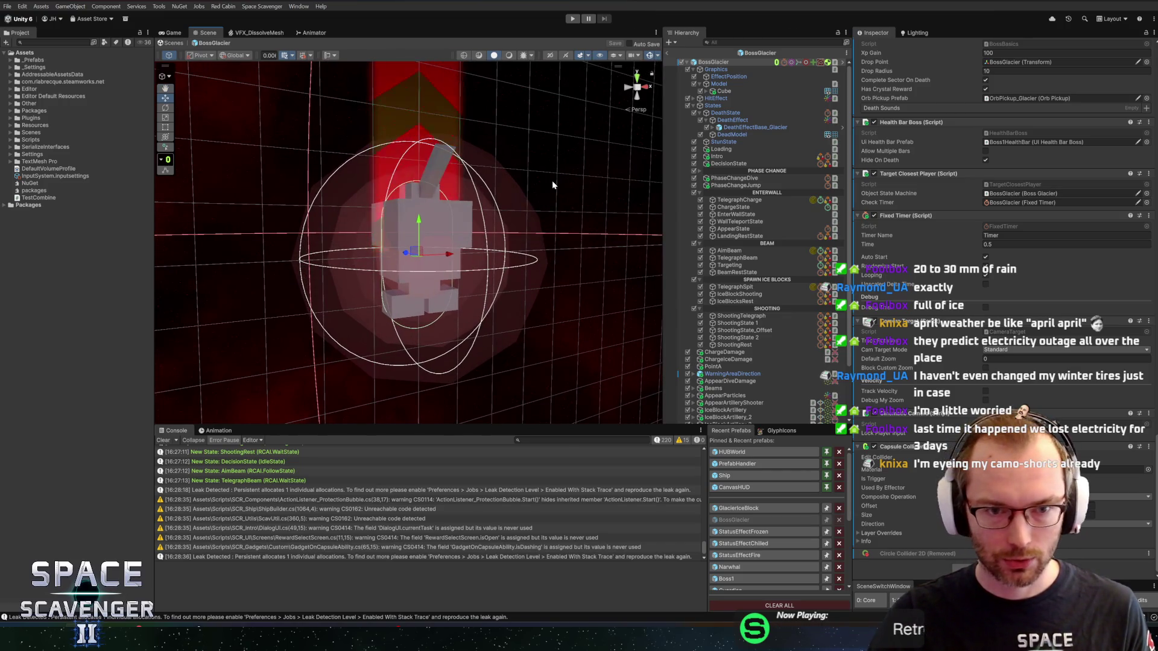
mouse_move(563, 163)
left_mouse_down()
mouse_move(577, 170)
mouse_move(543, 173)
mouse_move(612, 210)
left_mouse_up()
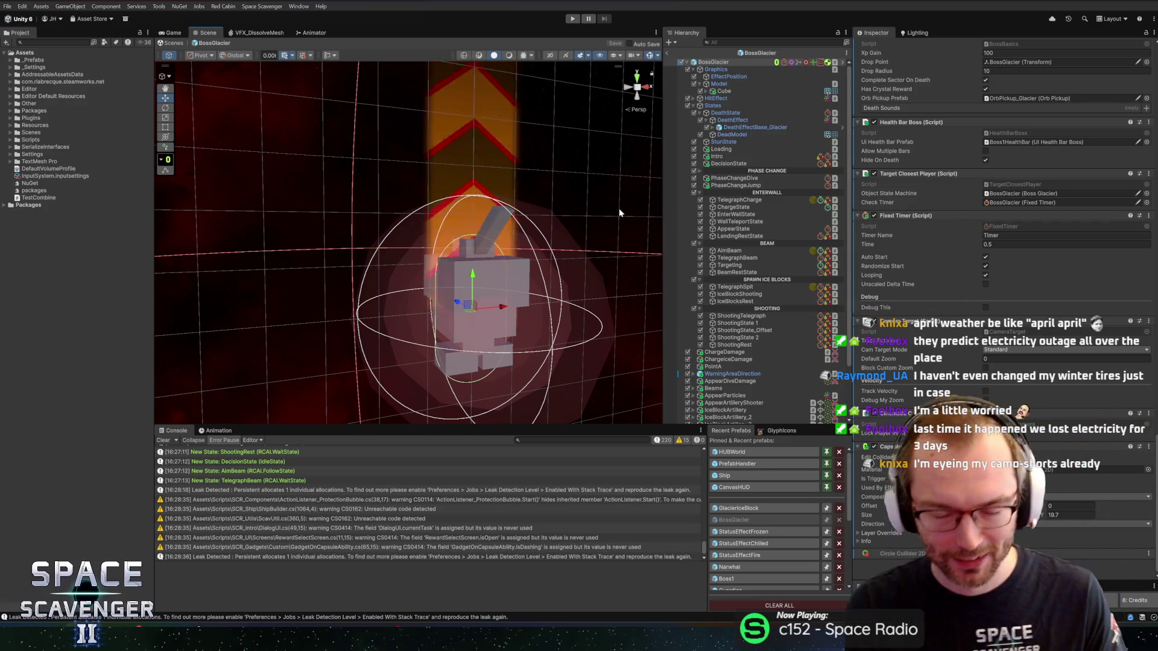
scroll(548, 277, "down", 2)
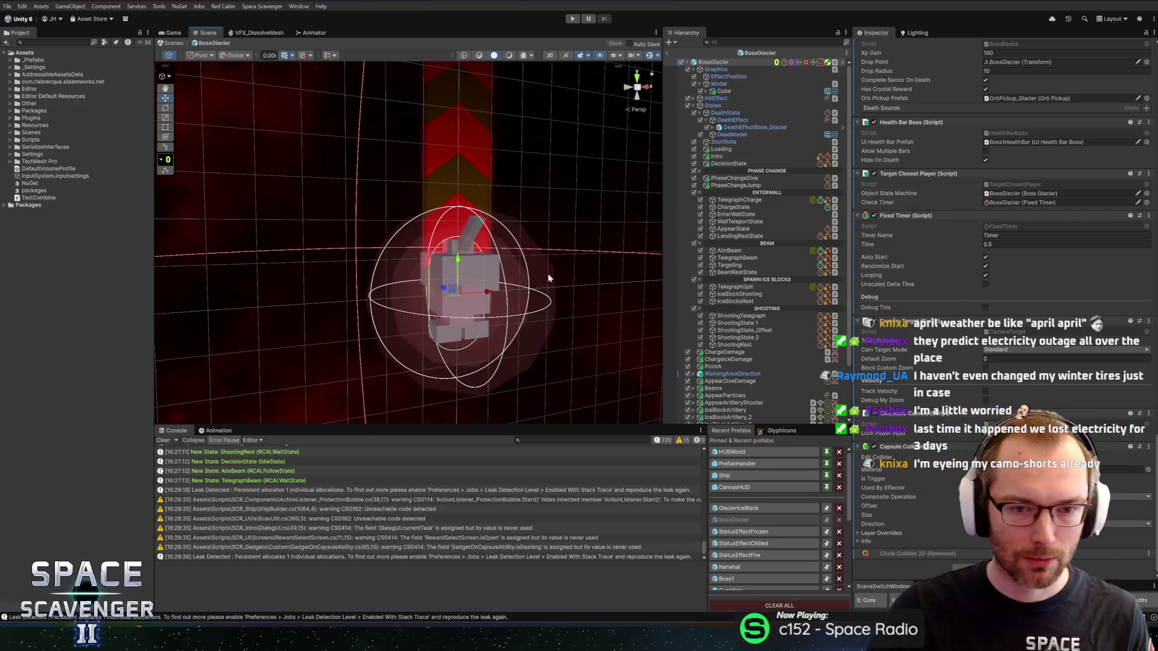
mouse_move(548, 273)
left_mouse_down()
mouse_move(536, 238)
mouse_move(525, 258)
mouse_move(539, 243)
left_mouse_up()
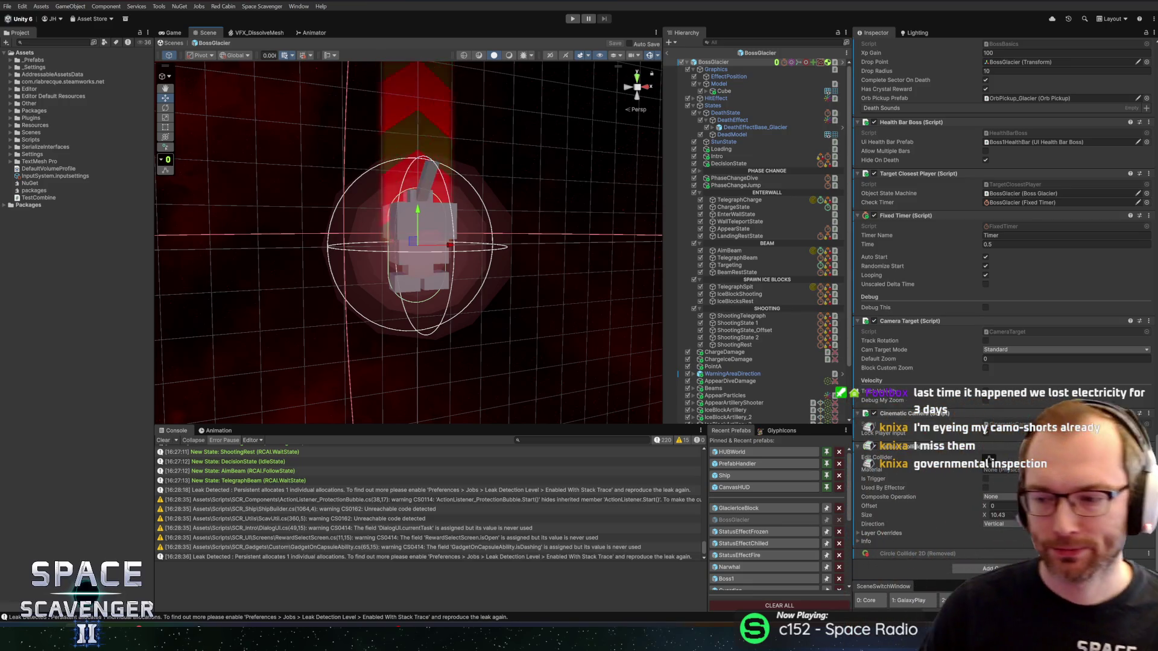
left_click_drag(516, 275, 533, 291)
scroll(537, 295, "up", 3)
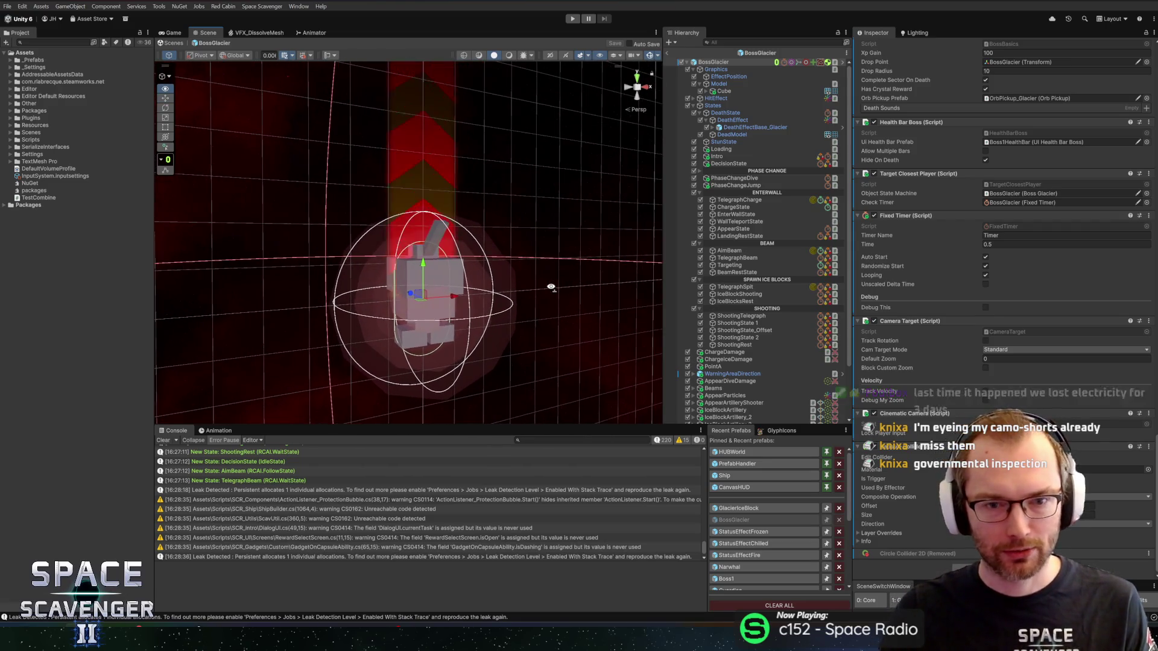
left_click_drag(574, 281, 568, 268)
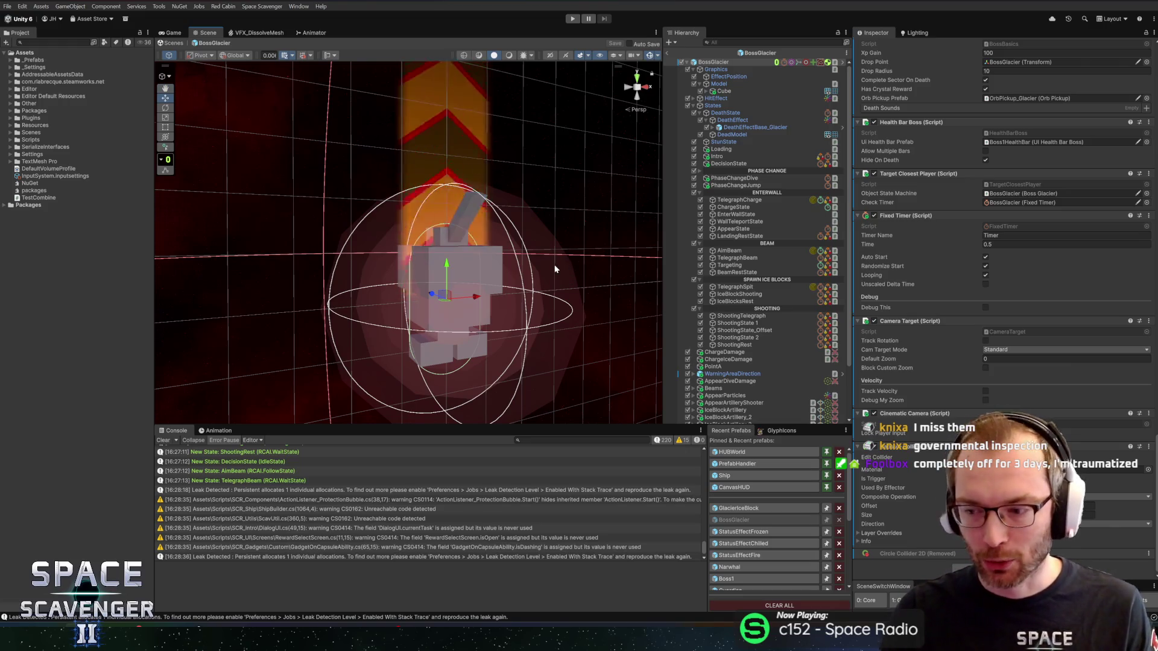
mouse_move(563, 279)
left_mouse_down()
mouse_move(543, 248)
mouse_move(555, 261)
mouse_move(550, 280)
mouse_move(483, 287)
mouse_move(549, 269)
mouse_move(458, 258)
mouse_move(556, 289)
mouse_move(536, 281)
left_mouse_up()
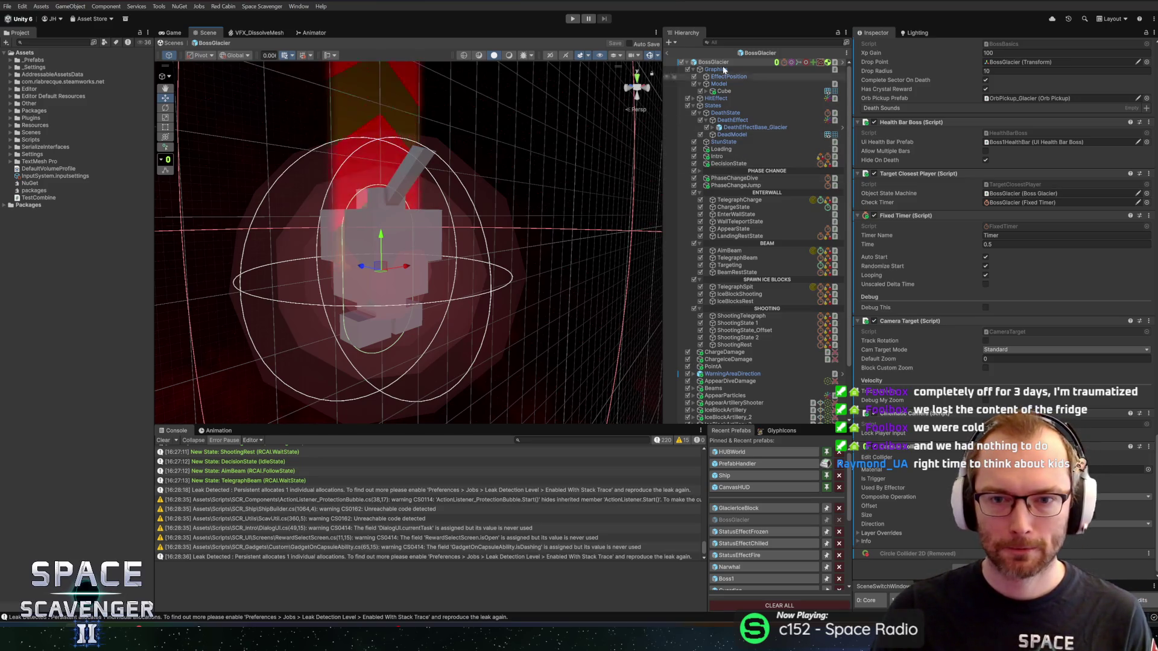
Fill the Phase Manager's phase change states with PhaseChangeDive and a second PhaseChangeJump entry.
scroll(946, 368, "up", 5)
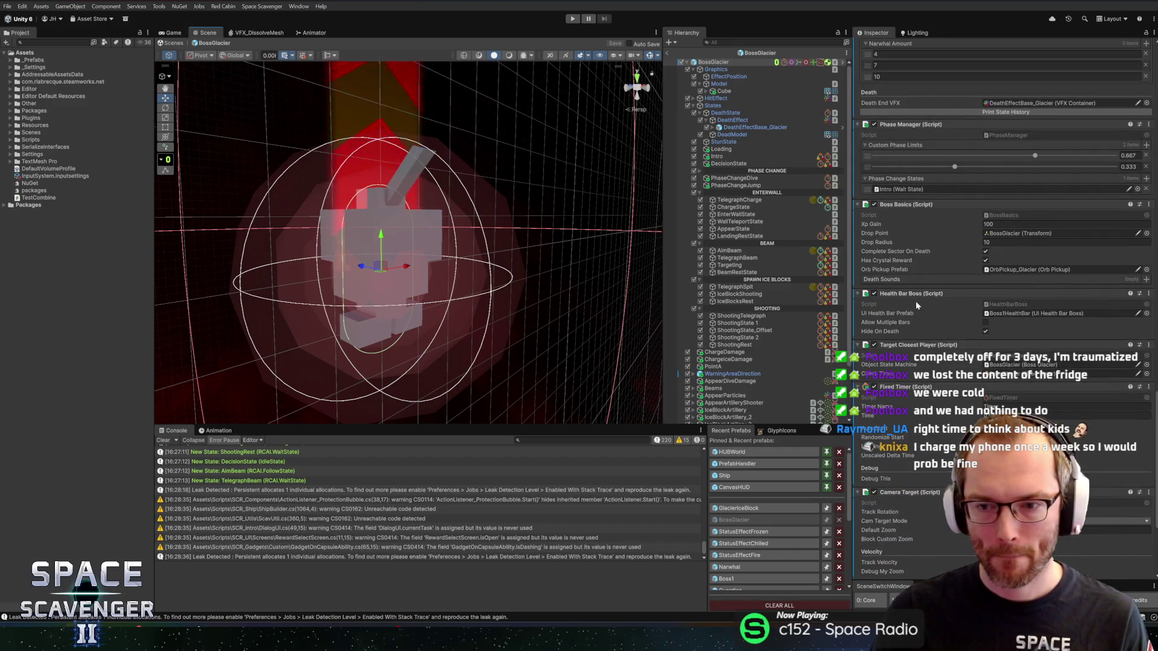
scroll(915, 245, "up", 4)
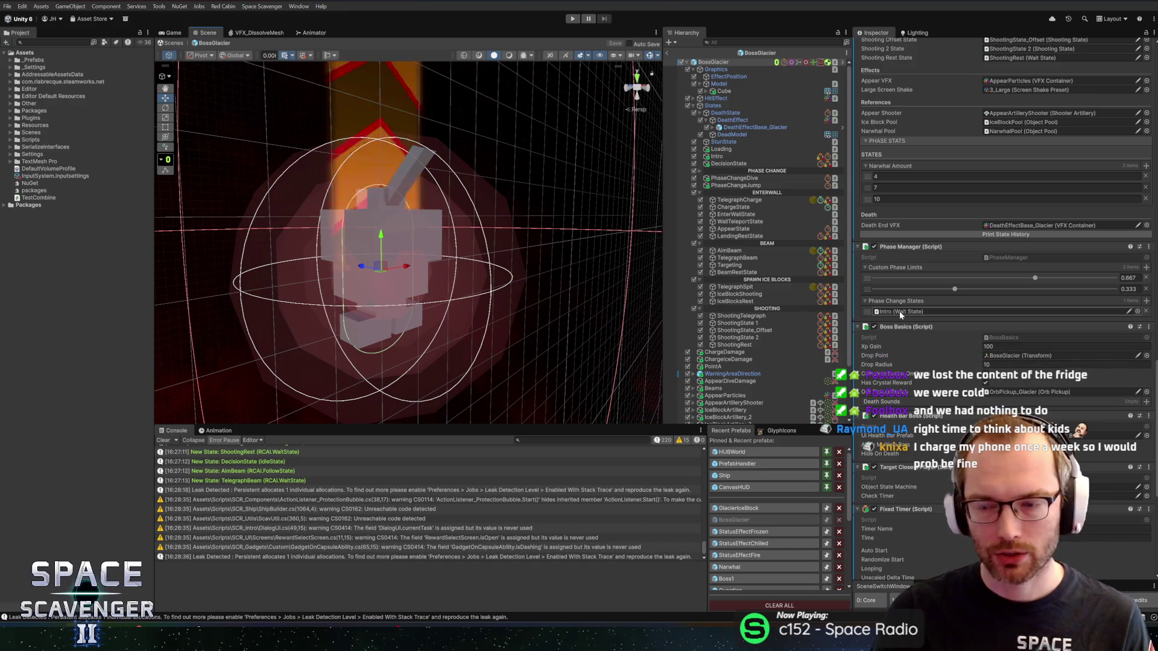
mouse_move(901, 314)
left_mouse_down()
mouse_move(918, 281)
mouse_move(922, 312)
left_mouse_up()
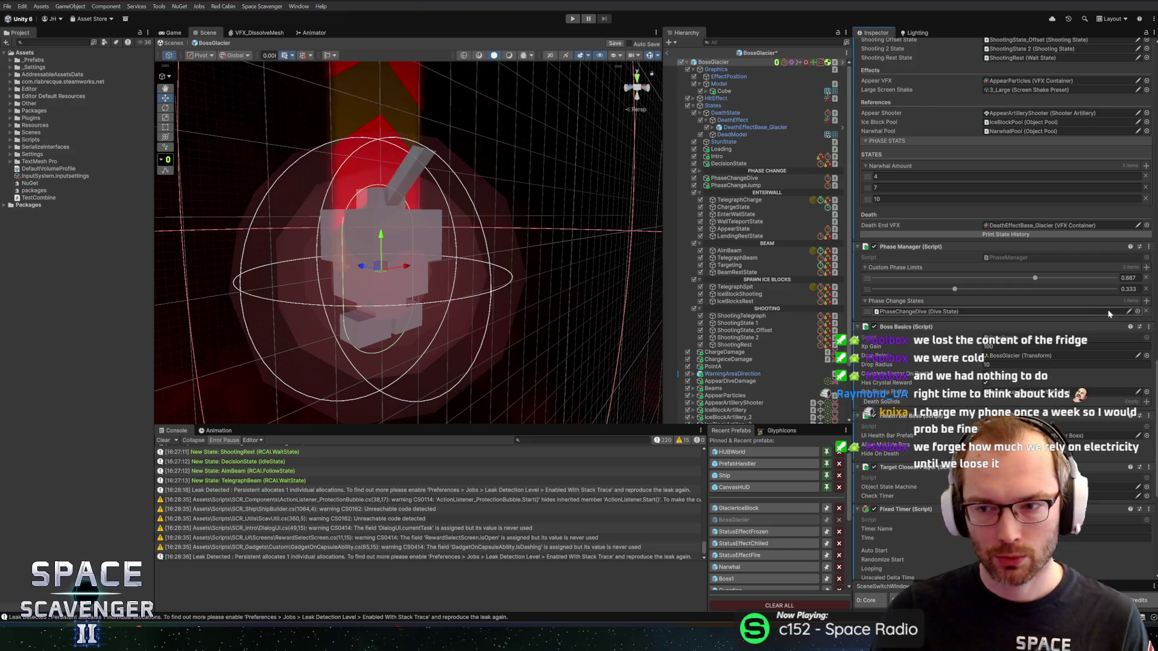
left_click(1146, 300)
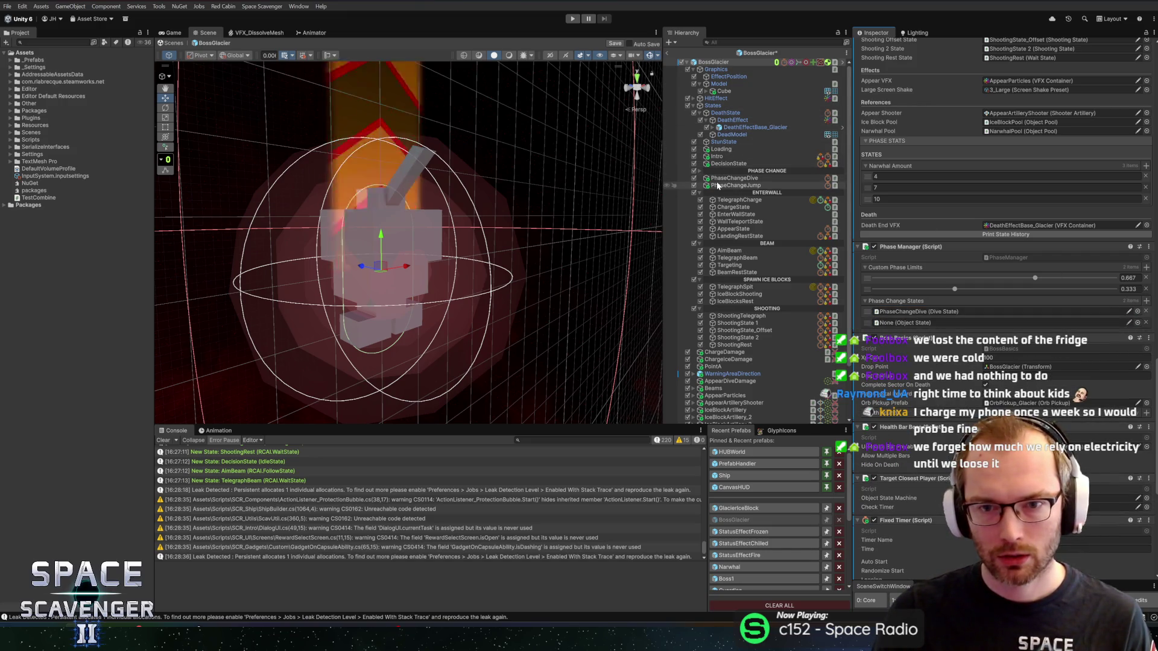
mouse_move(717, 186)
left_mouse_down()
mouse_move(754, 199)
mouse_move(896, 323)
left_mouse_up()
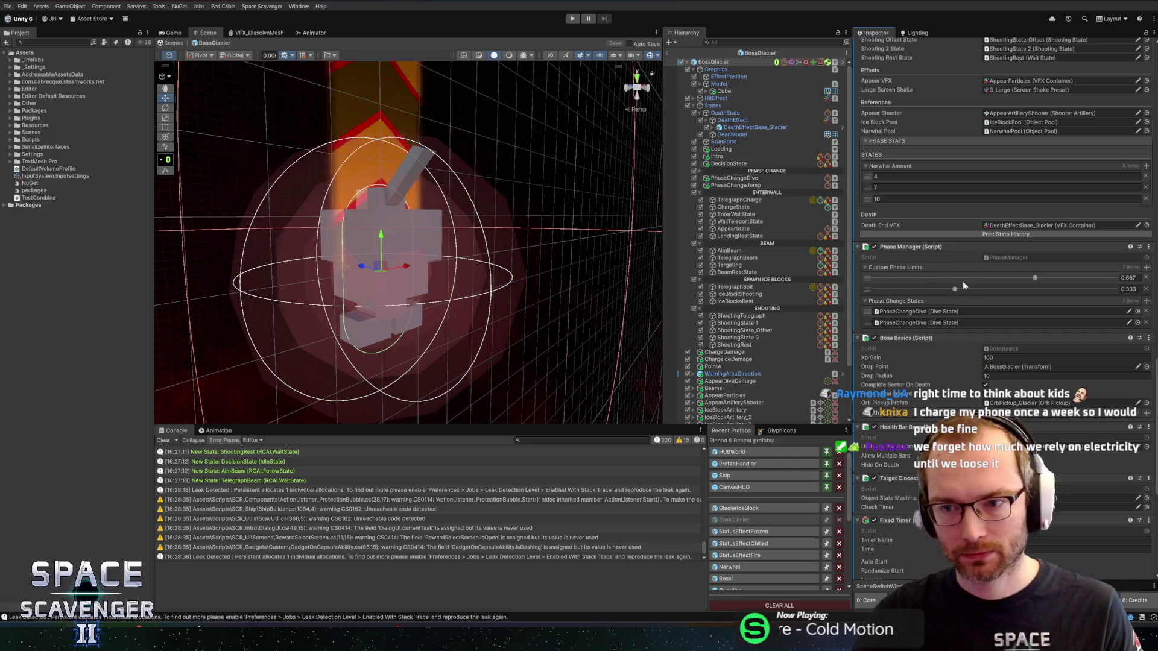
Scroll through the boss's components in the Inspector.
scroll(943, 280, "down", 3)
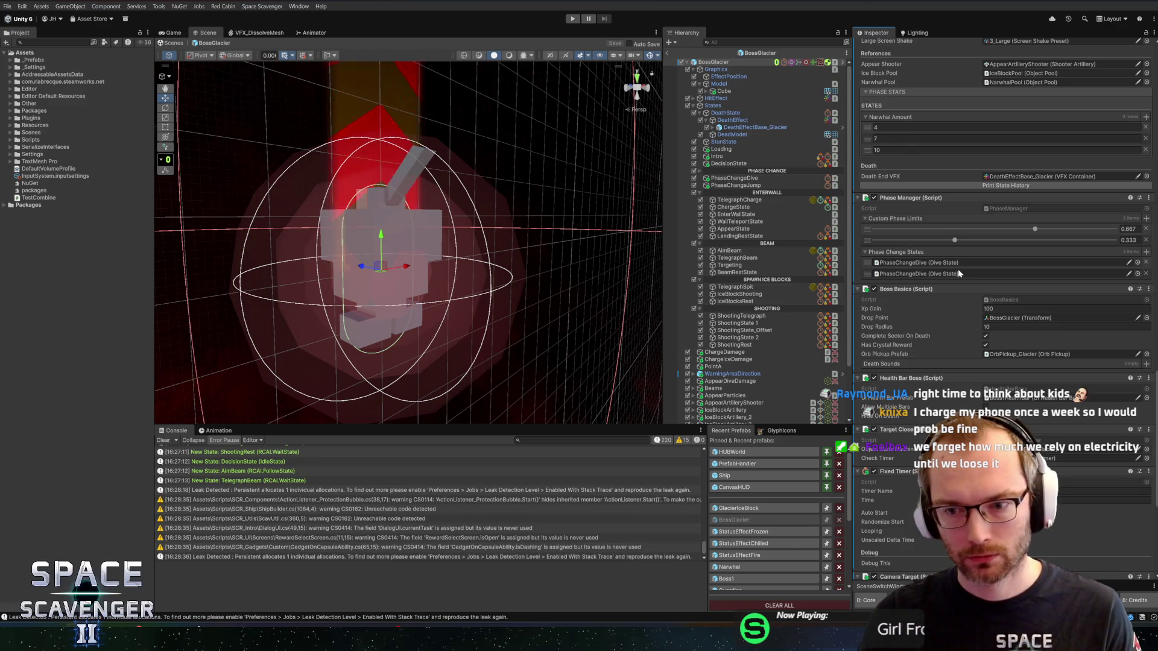
scroll(938, 288, "down", 10)
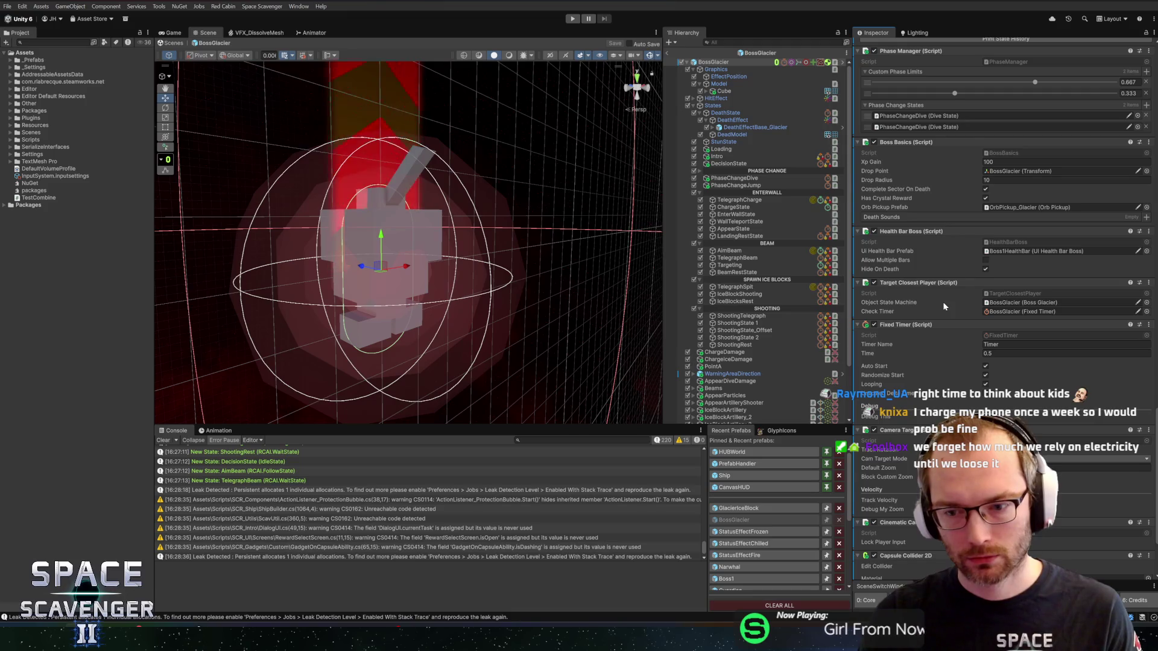
scroll(944, 309, "down", 3)
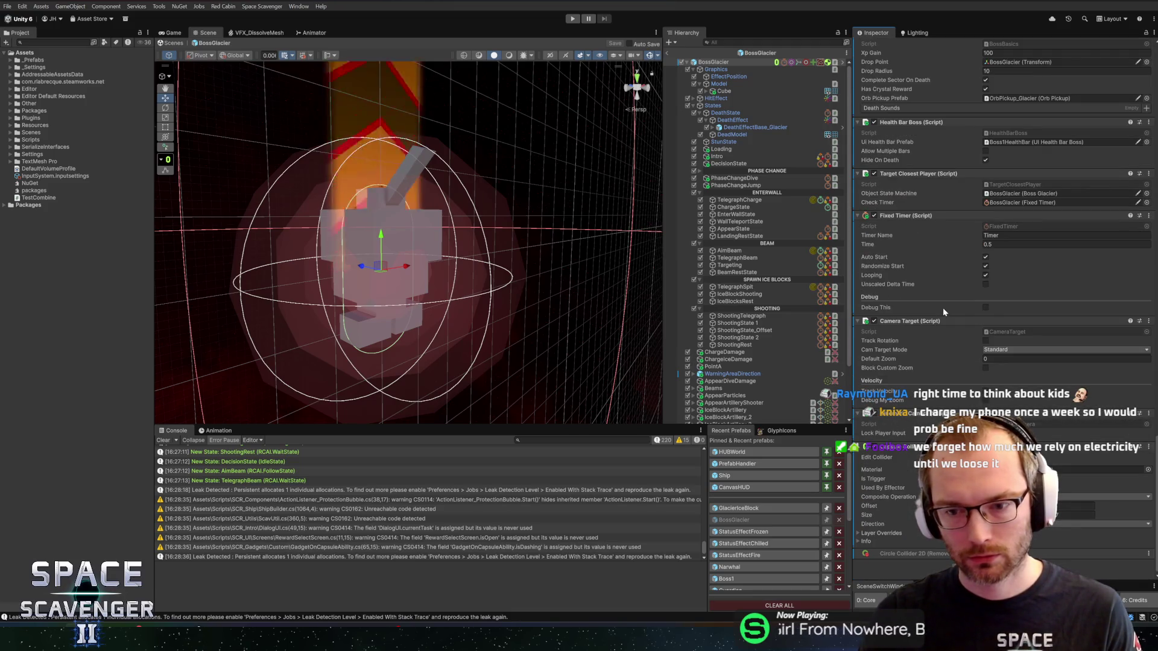
scroll(943, 308, "up", 5)
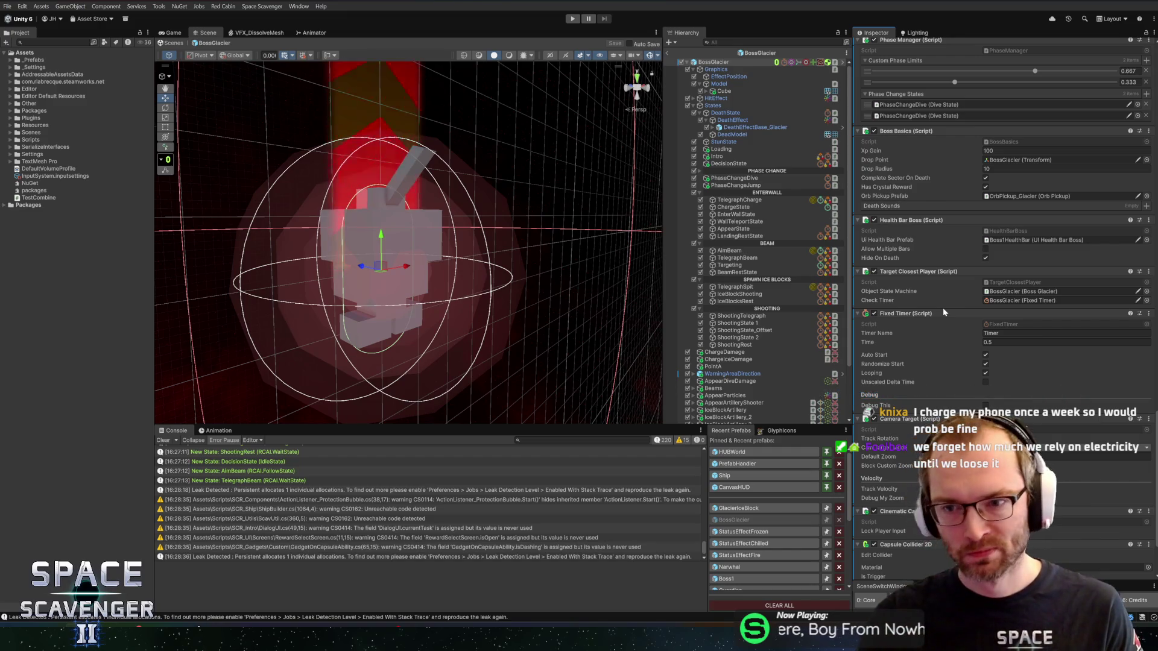
scroll(977, 277, "up", 5)
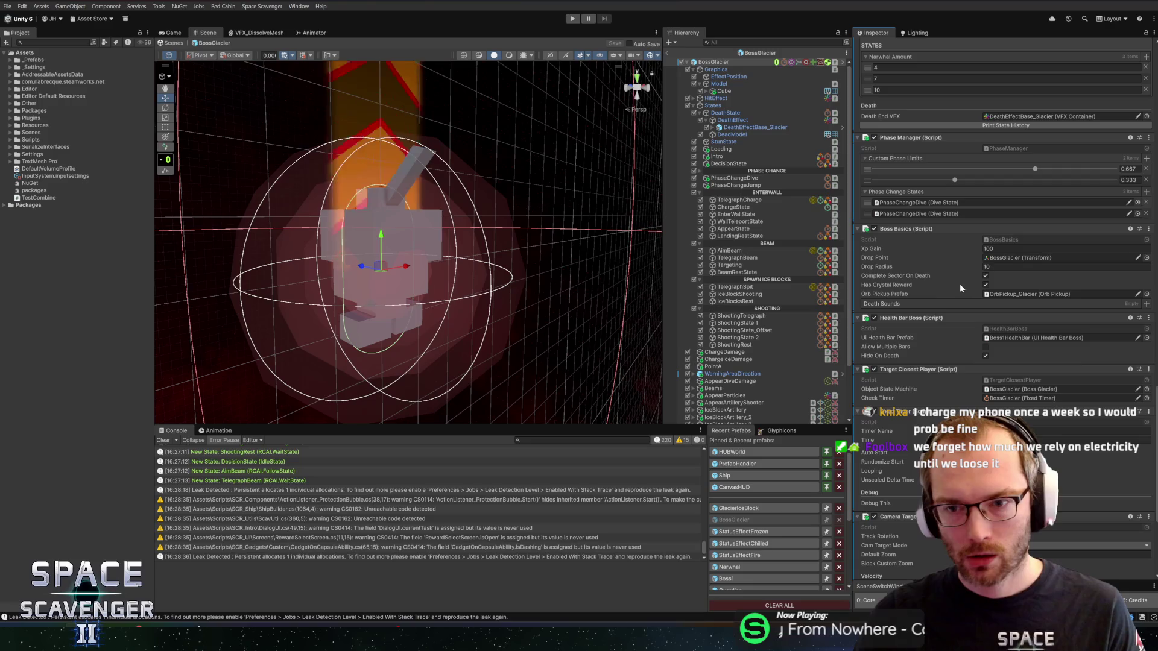
scroll(936, 291, "up", 3)
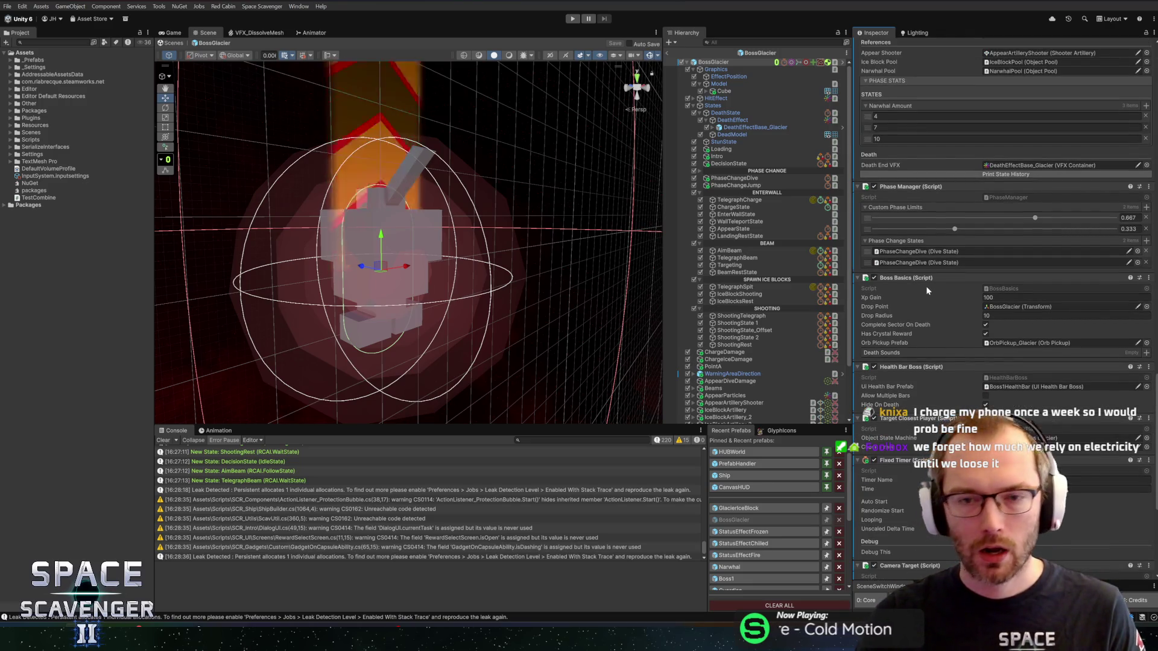
In Rider, pin PhaseManager.cs and open BossGlacier.cs at its state fields after decisionState.
key("alt+Tab")
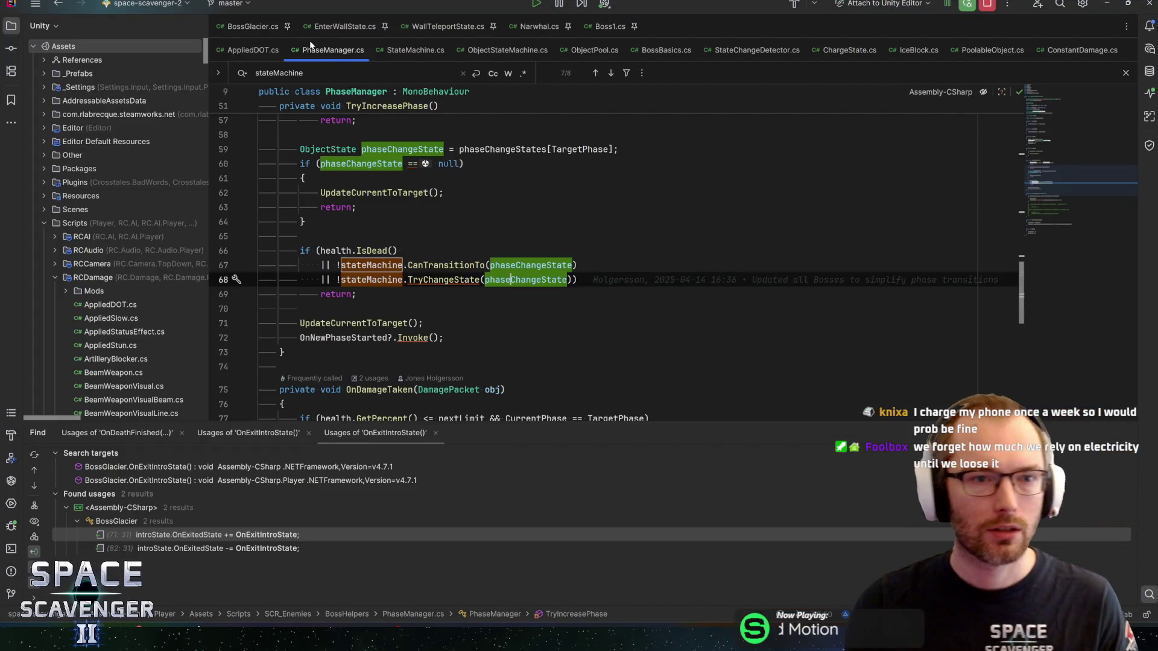
left_click(322, 50)
left_click(253, 26)
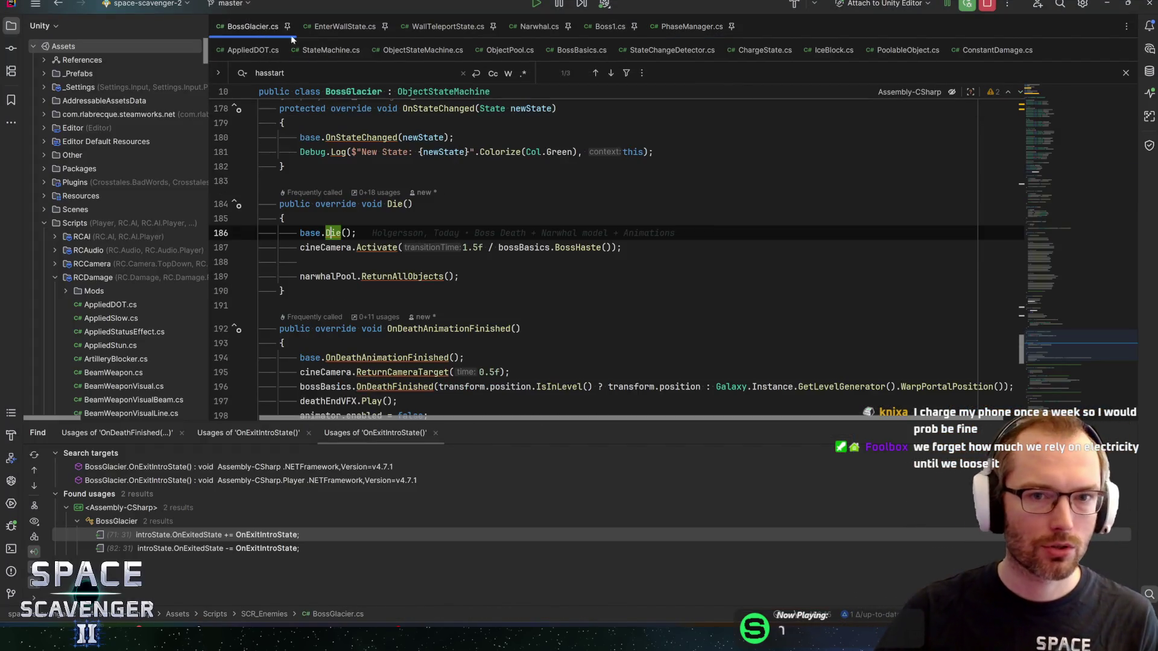
left_click(1031, 111)
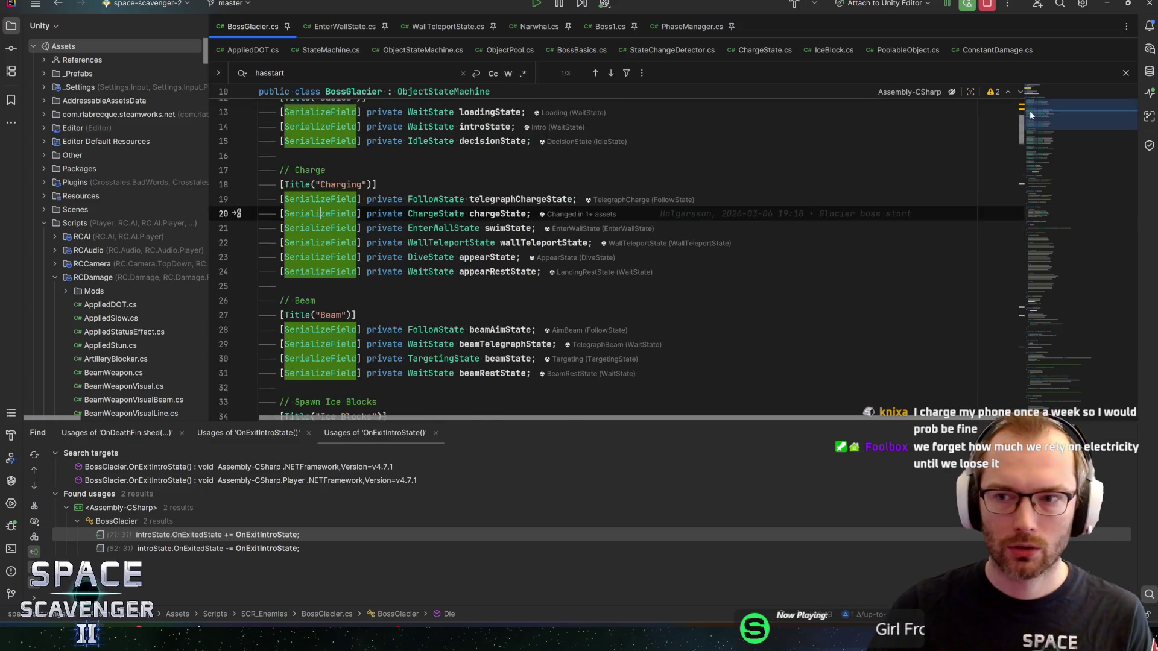
scroll(1031, 110, "up", 2)
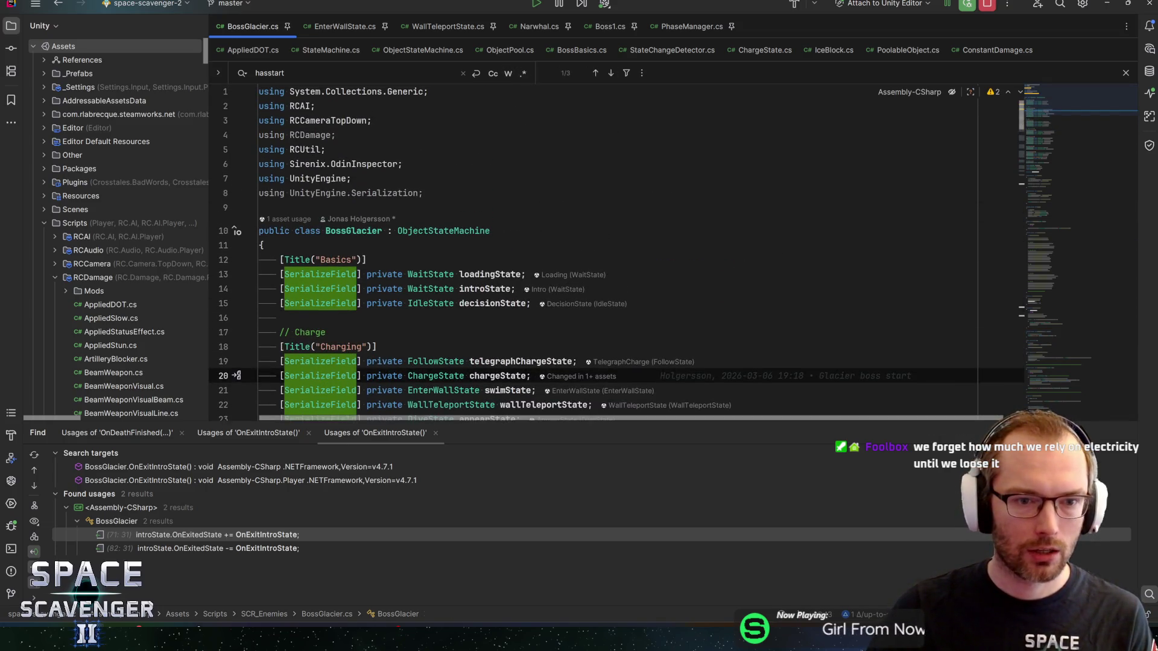
scroll(627, 241, "down", 3)
left_click(627, 260)
Add serialized DiveState fields phaseChangeStart and phaseChangeEnd below decisionState.
key("Return")
type("s")
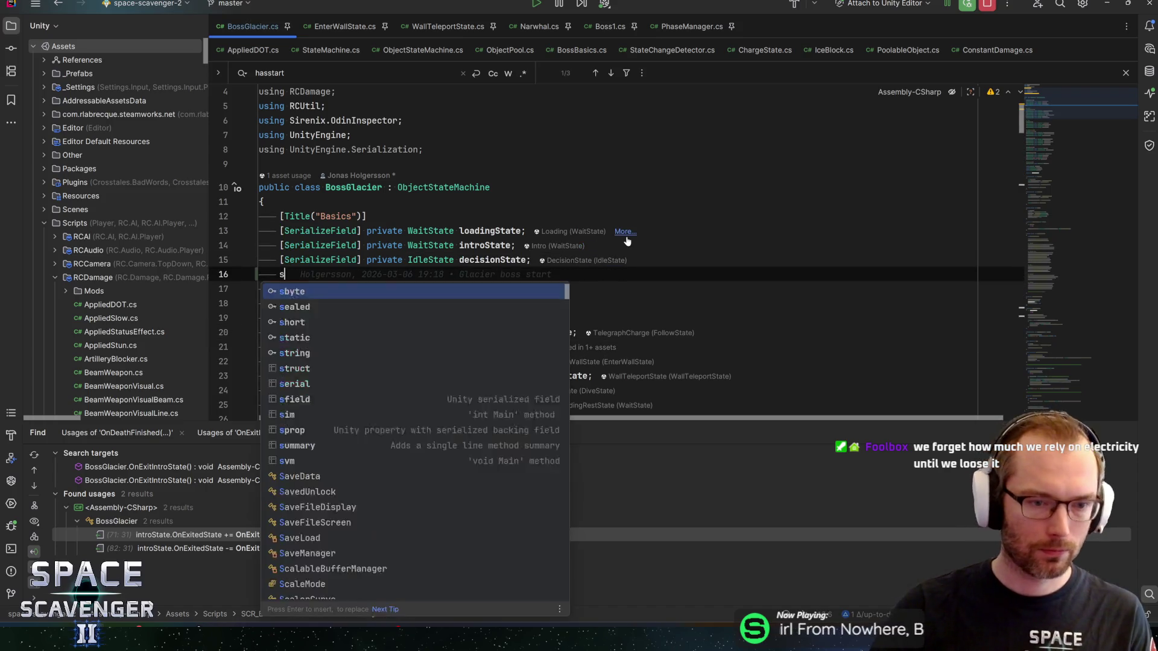
type("f")
key("Return")
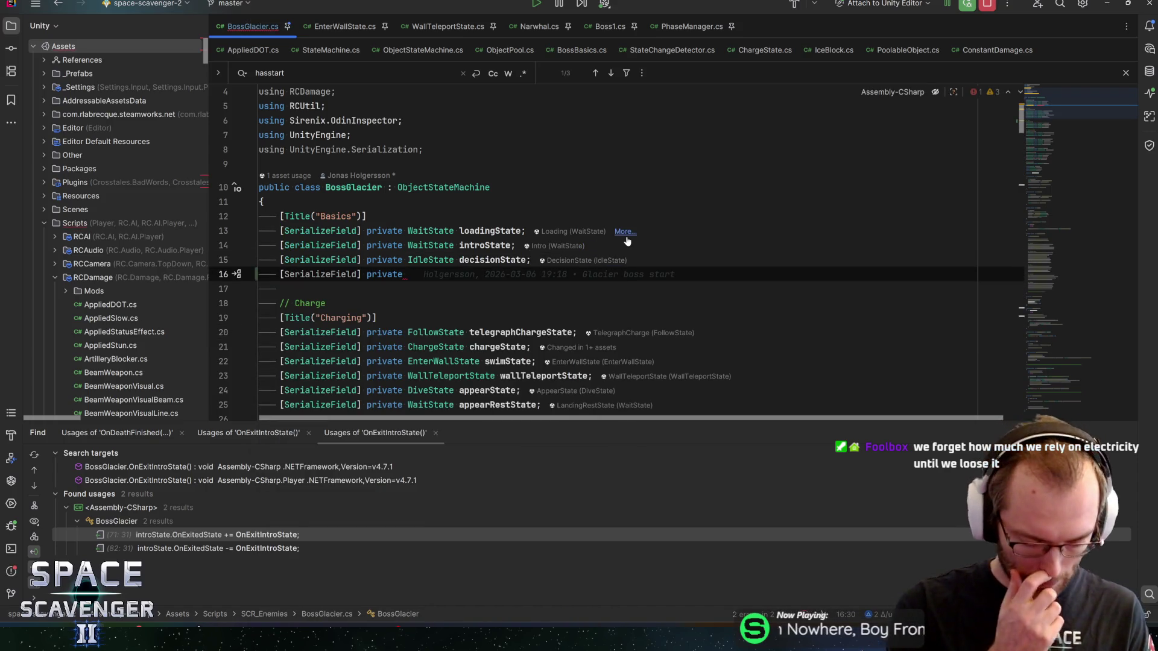
type("DiveState ")
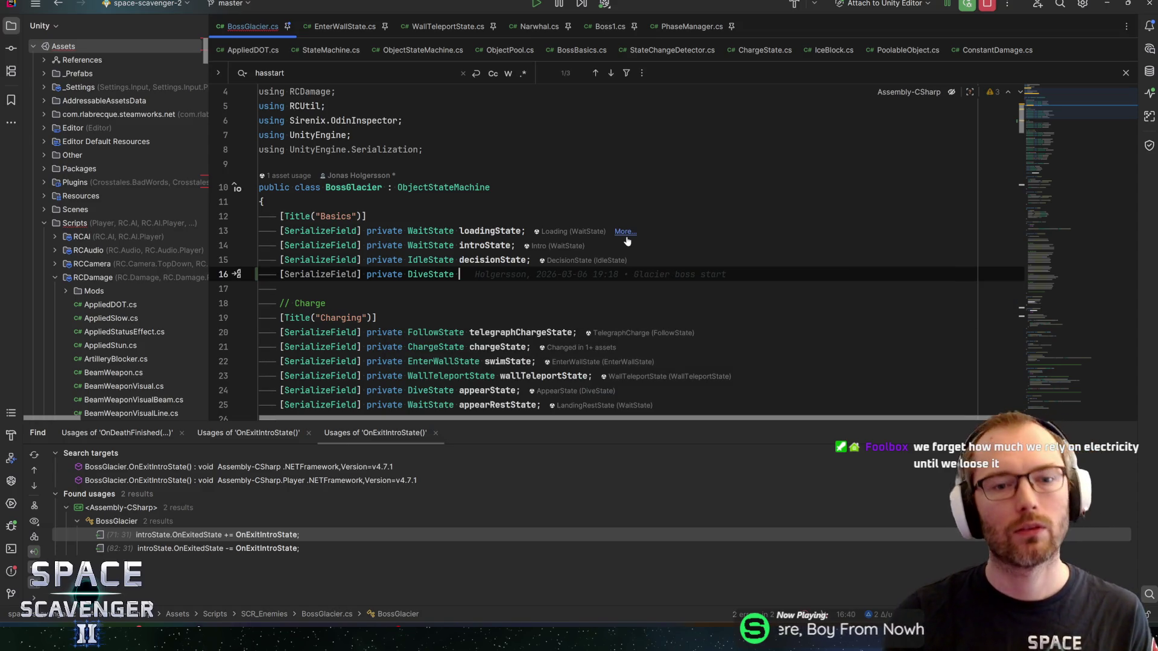
type("phase")
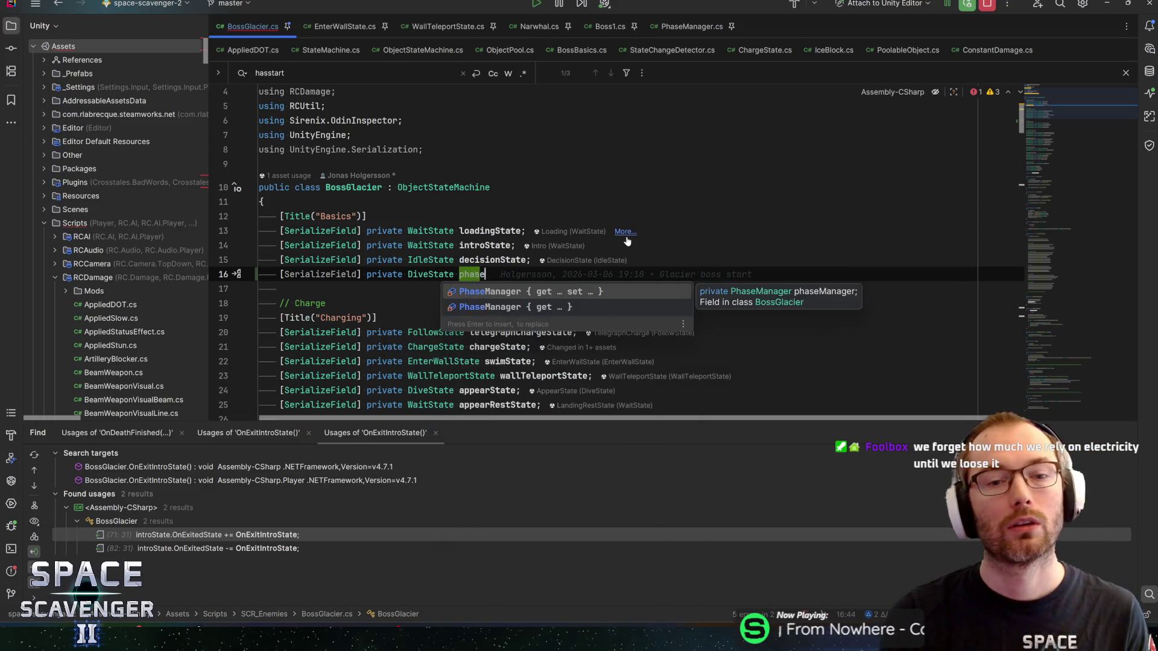
type("Change")
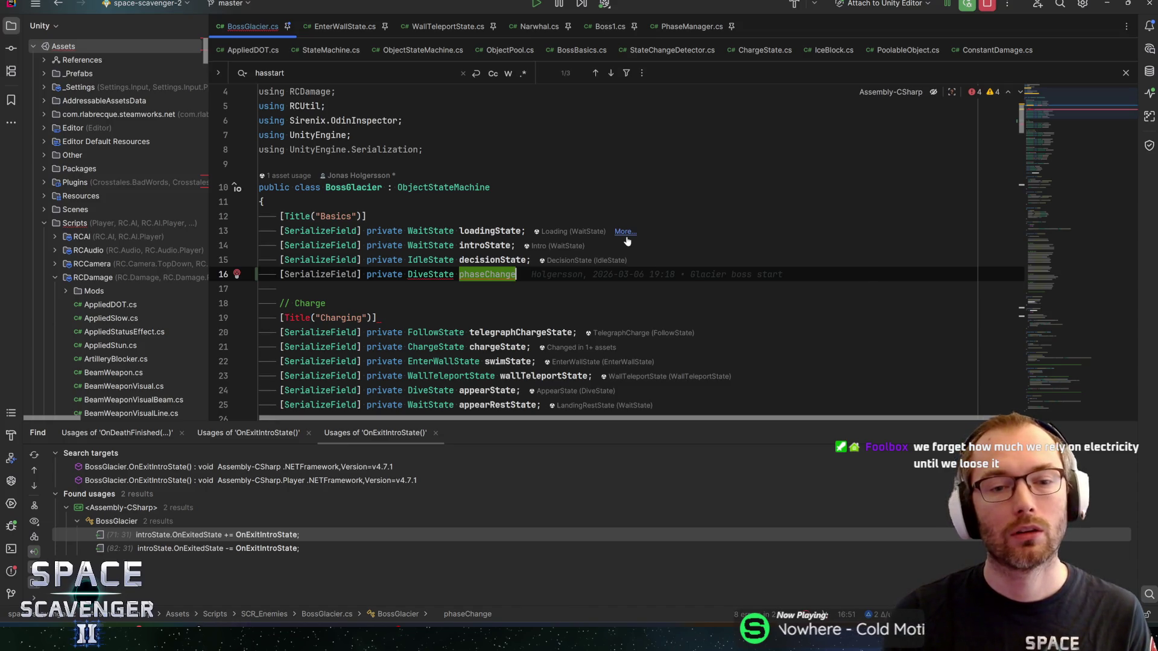
type("Start;")
key("ctrl+d")
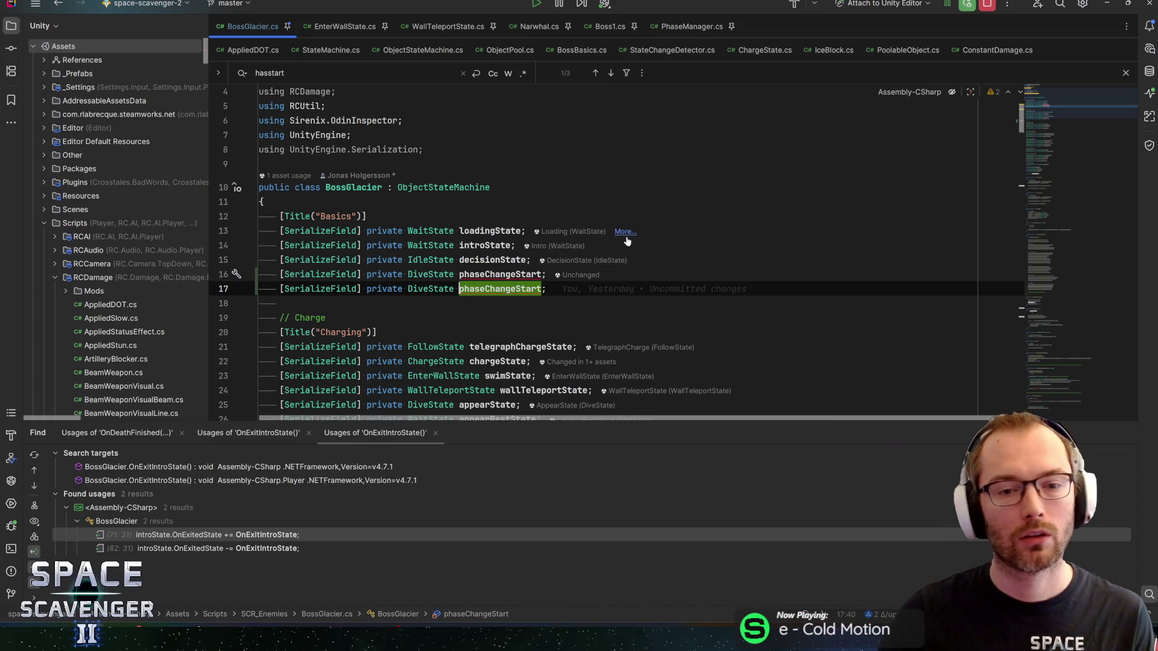
key("BackSpace")
key("BackSpace")
key("BackSpace")
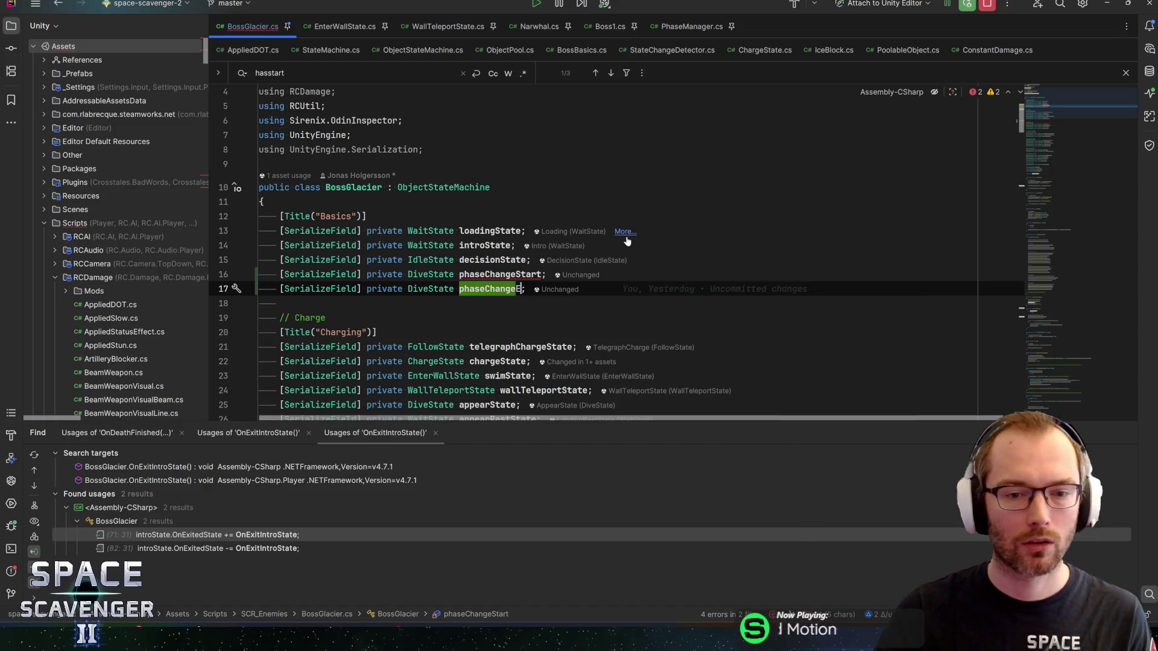
type("End")
key("Up")
key("End")
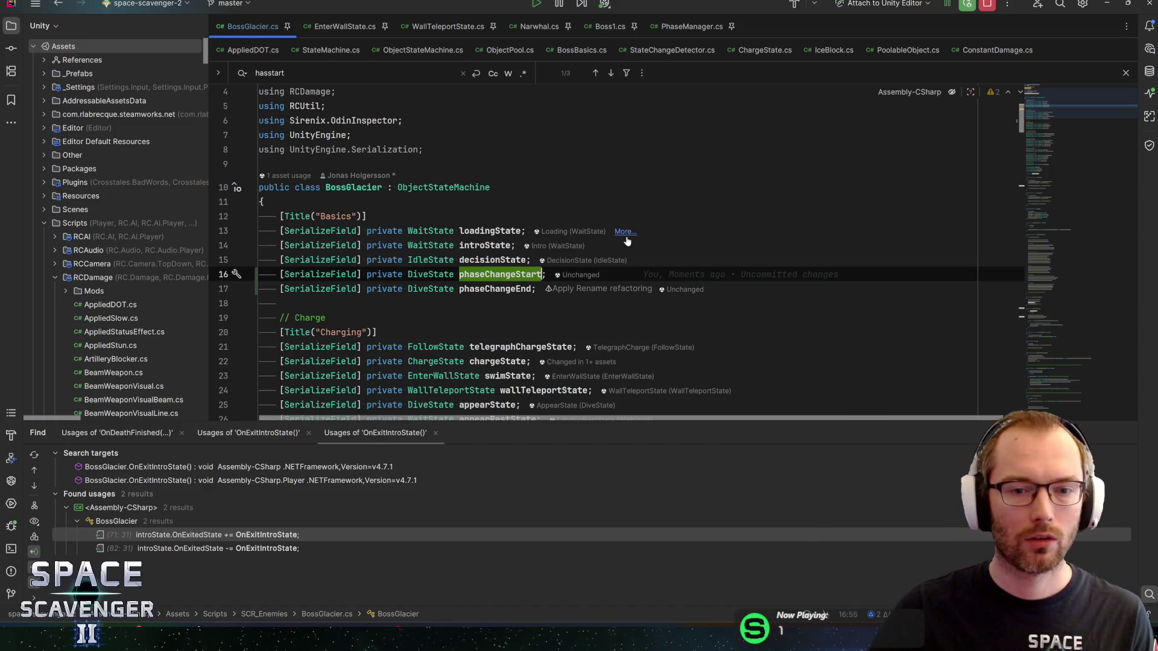
Scroll to SetupTransitions and place the caret after the introState transition line.
scroll(615, 253, "down", 20)
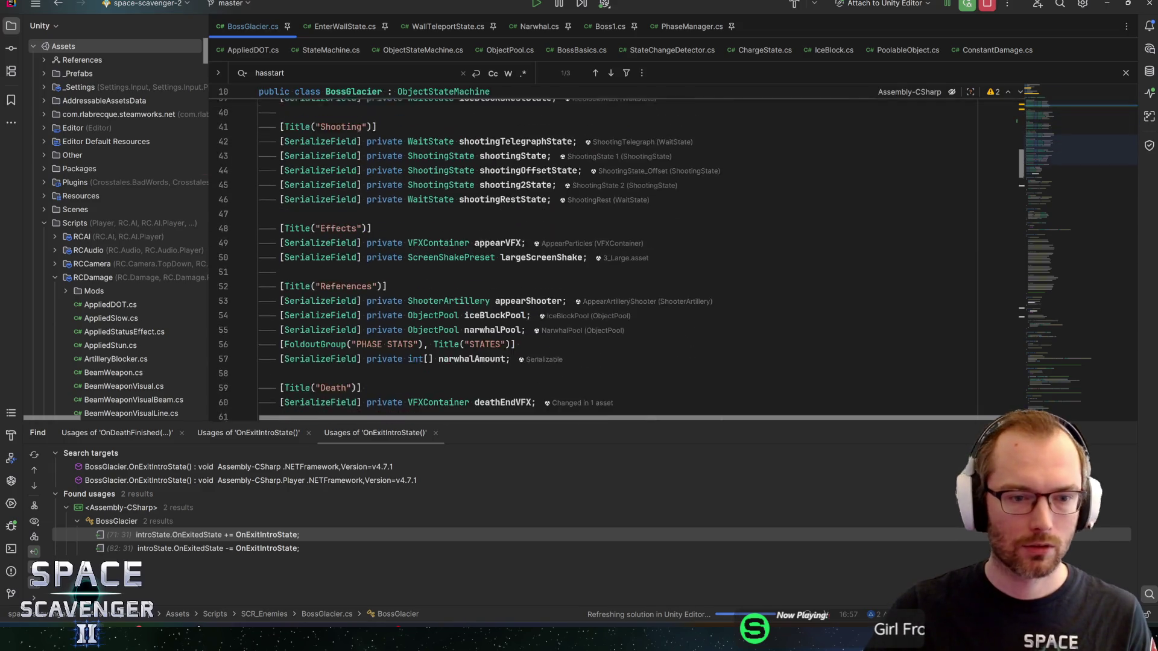
scroll(615, 268, "down", 10)
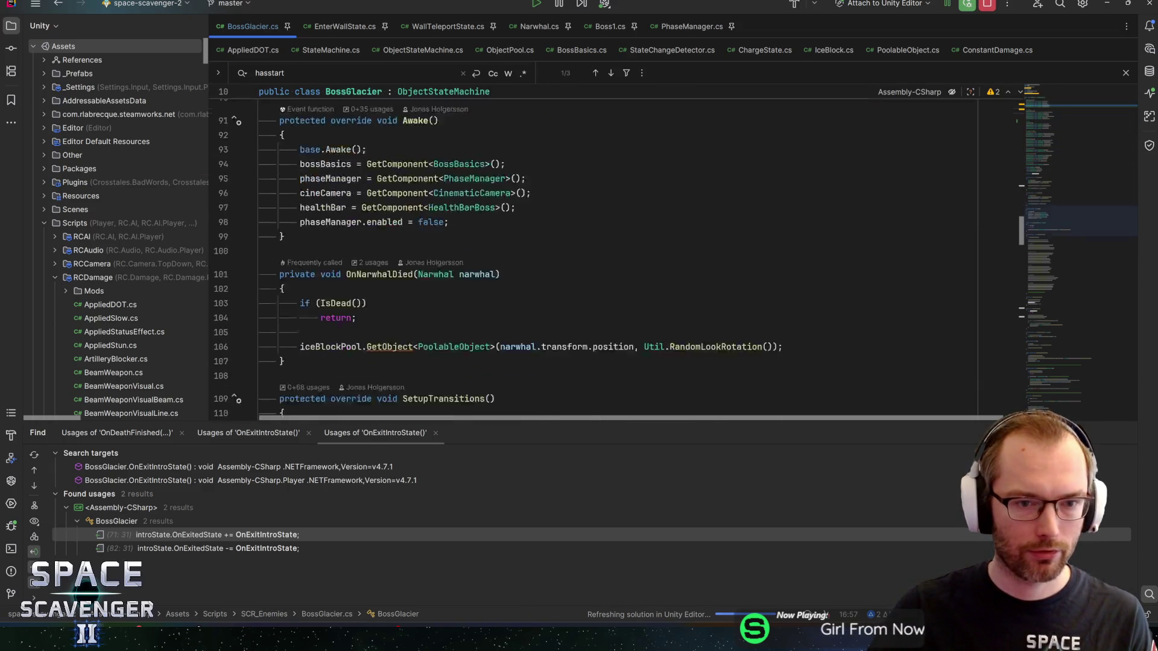
left_click(530, 258)
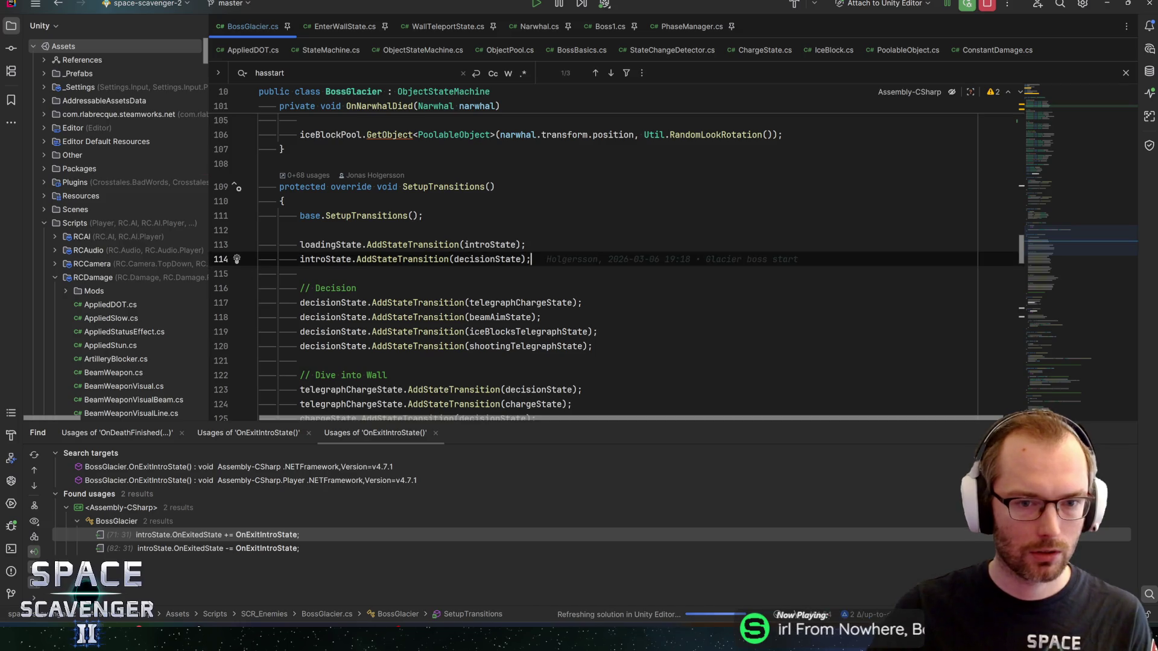
Add phaseChangeStart.AddStateTransition(phaseChangeEnd) after the introState transition.
key("Return")
key("Return")
type("phaseChangeStart")
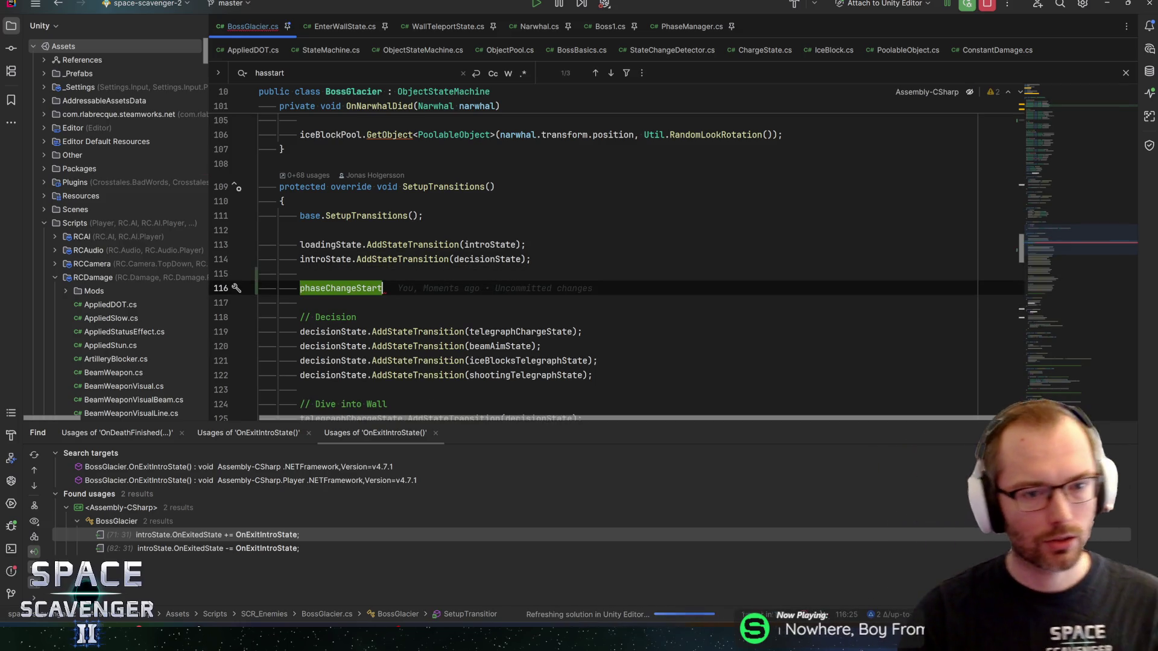
type(".adds")
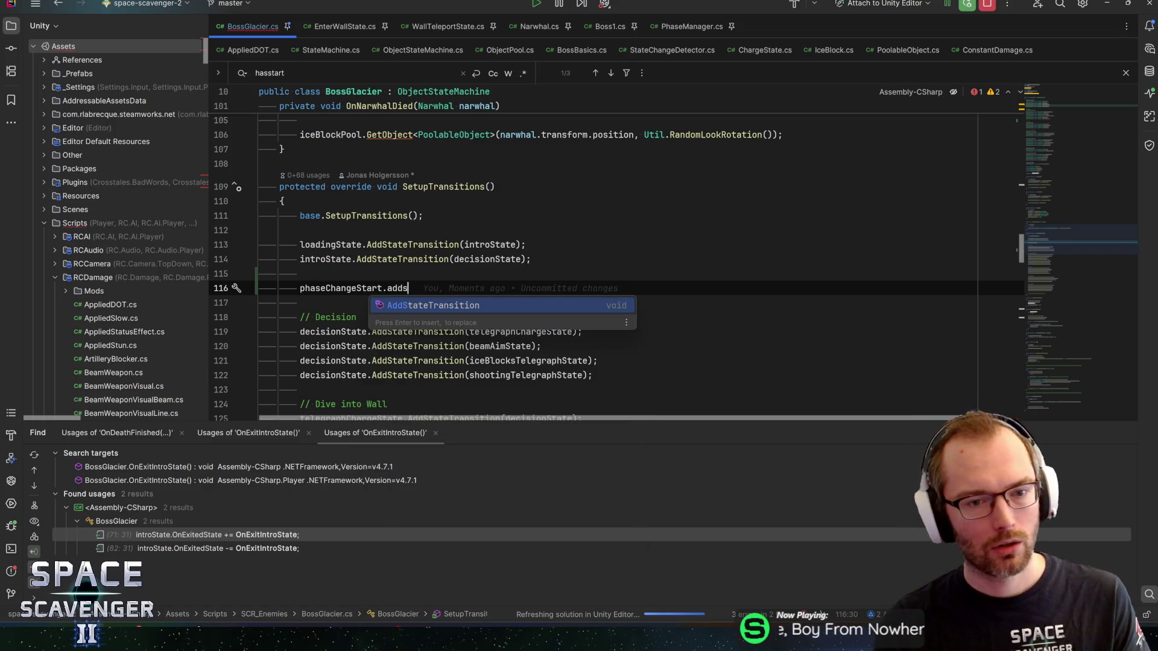
key("Return")
type("phaseChangeEn);")
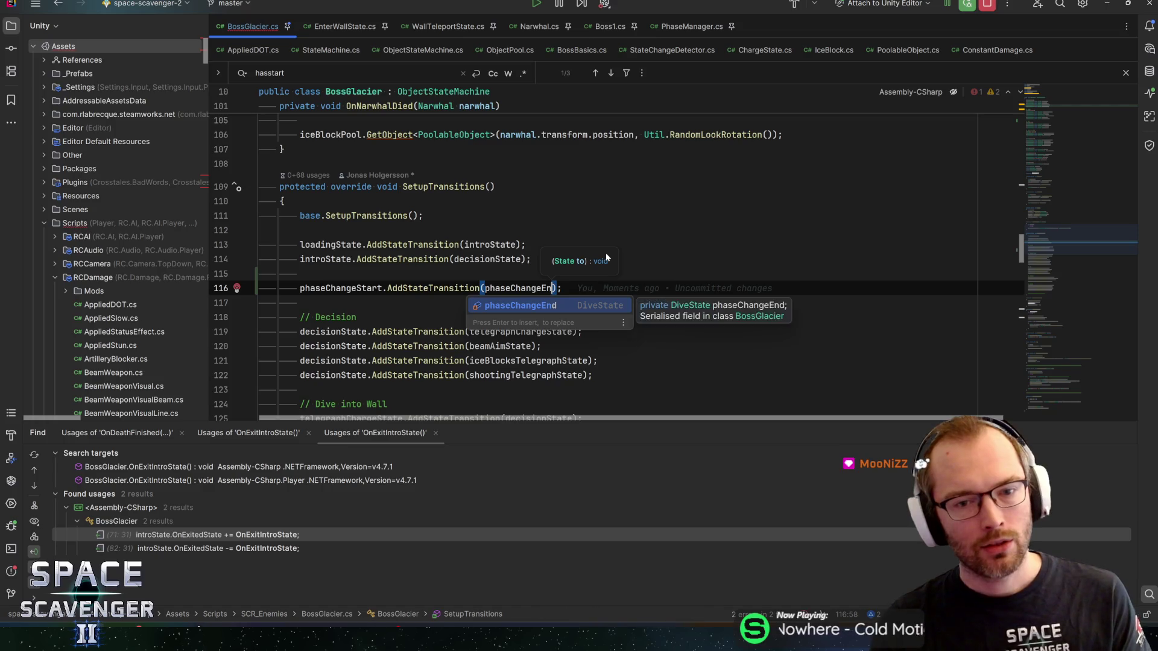
key("Return")
key("End")
Add phaseChangeEnd.AddStateTransition(decisionState); on the next line.
key("Return")
type("phaseC")
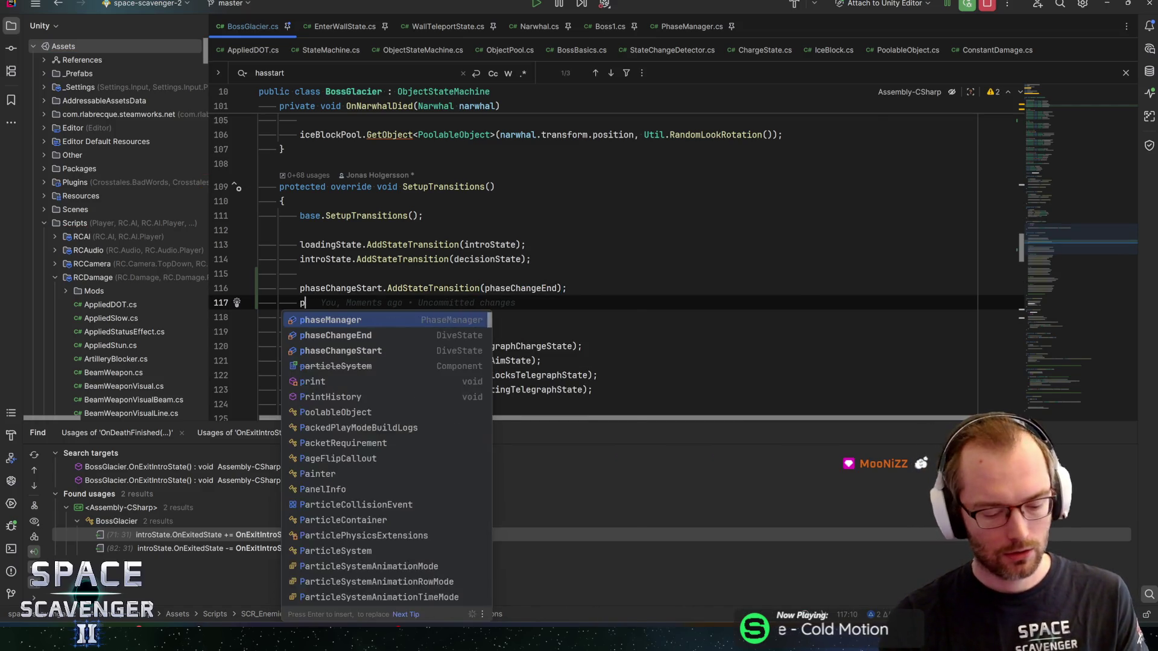
key("Return")
type(".adds")
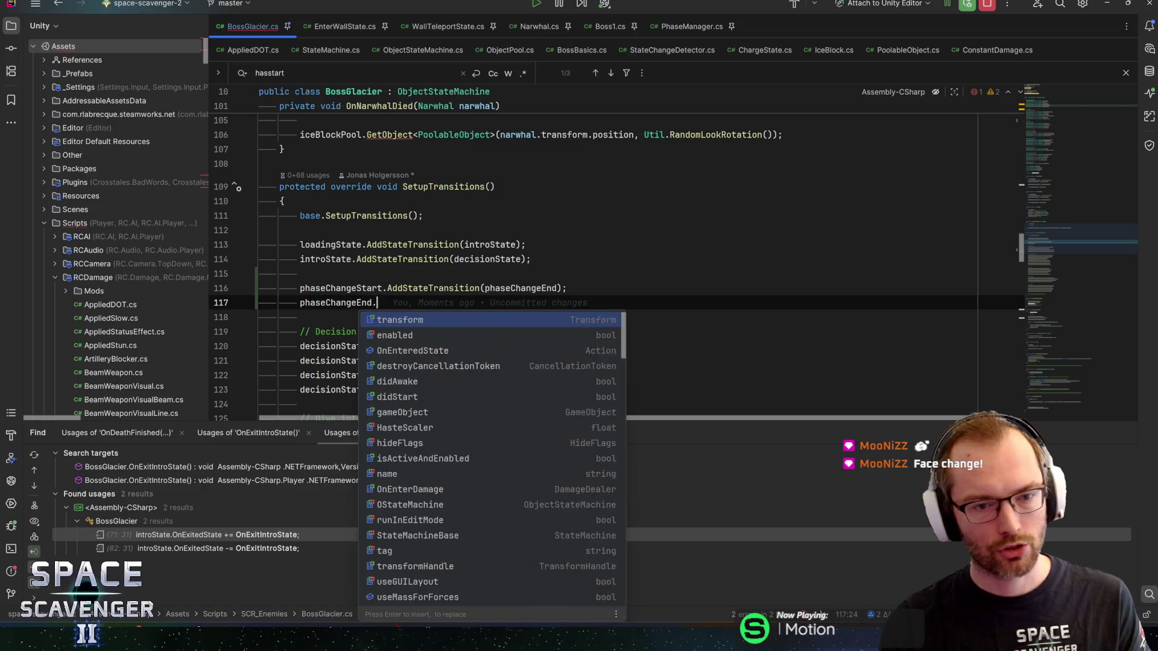
key("Return")
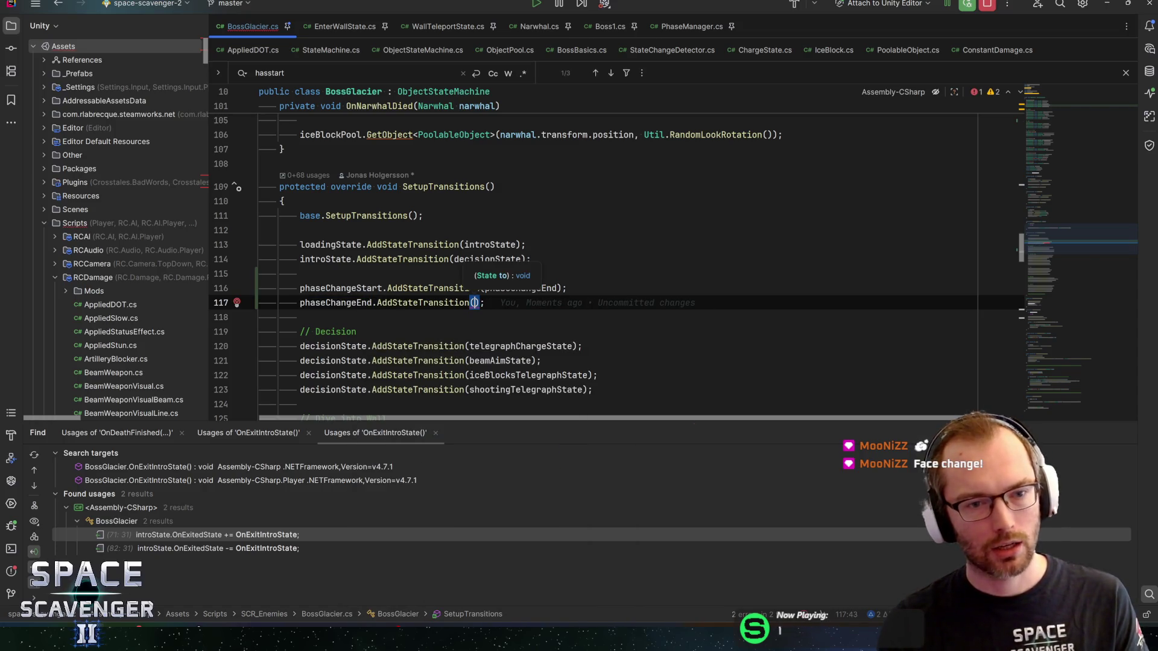
type("dec")
key("Return")
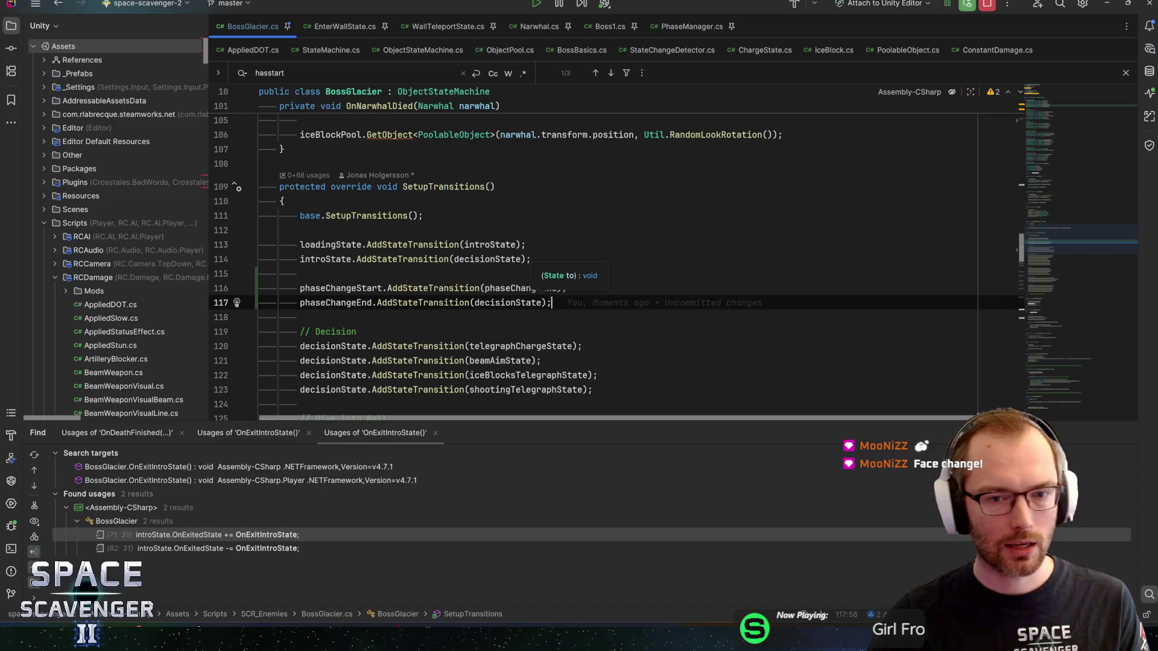
type(";")
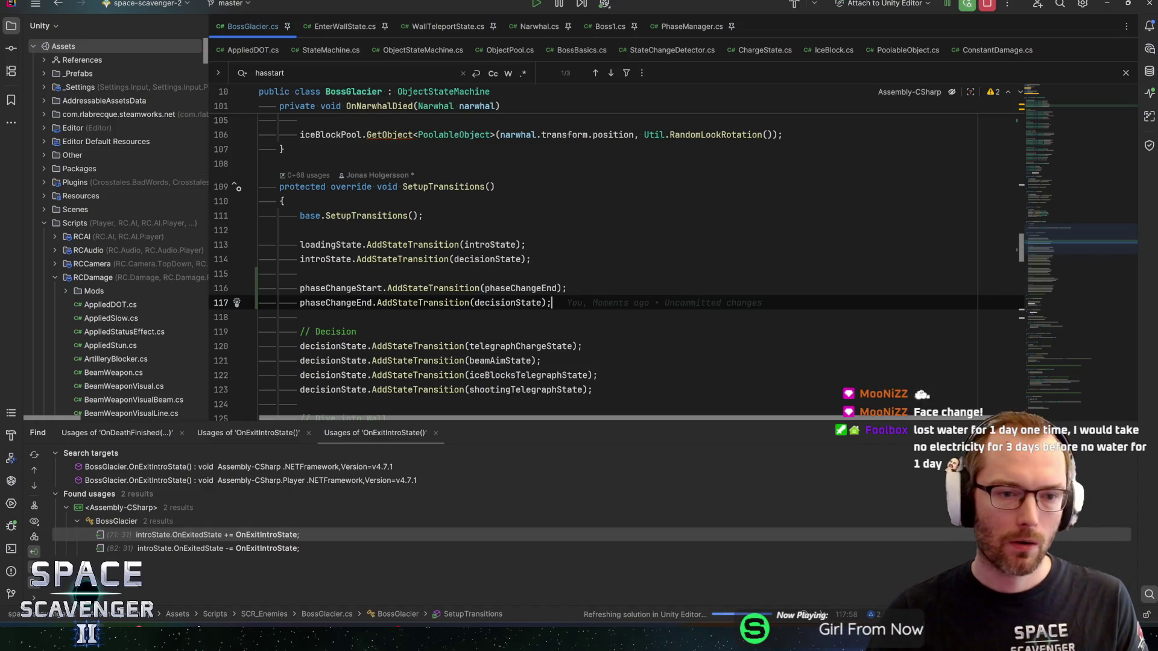
key("Up")
key("Up")
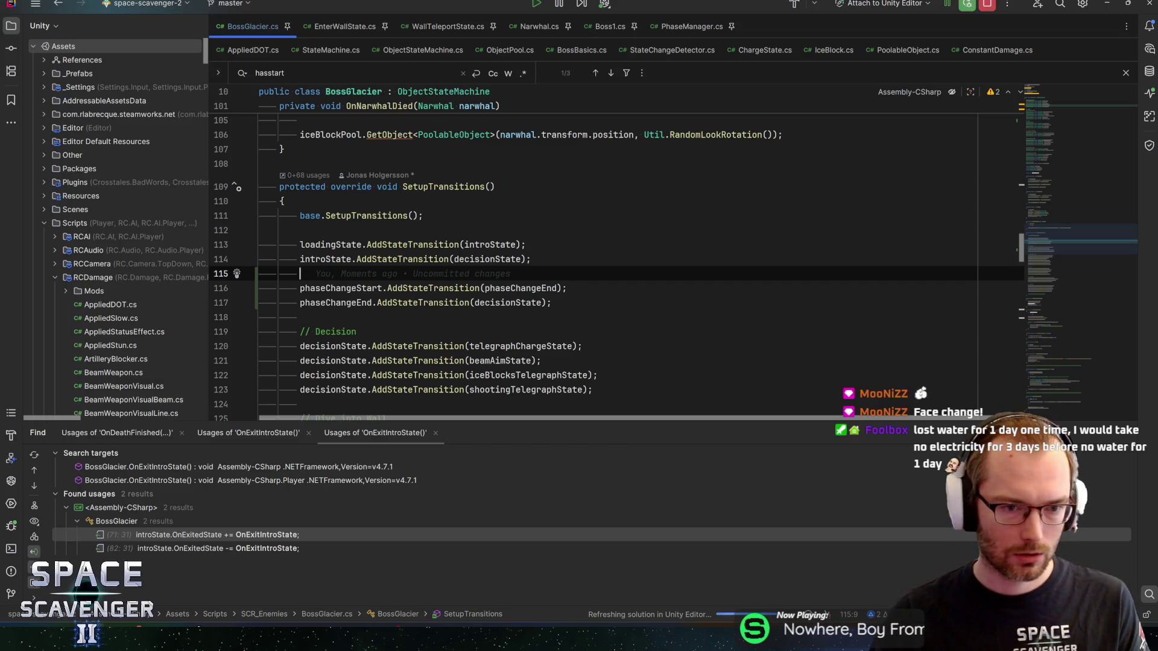
Add a '// To Phase Change' comment and a decisionState transition into phaseChangeStart.
key("Return")
key("Return")
key("Up")
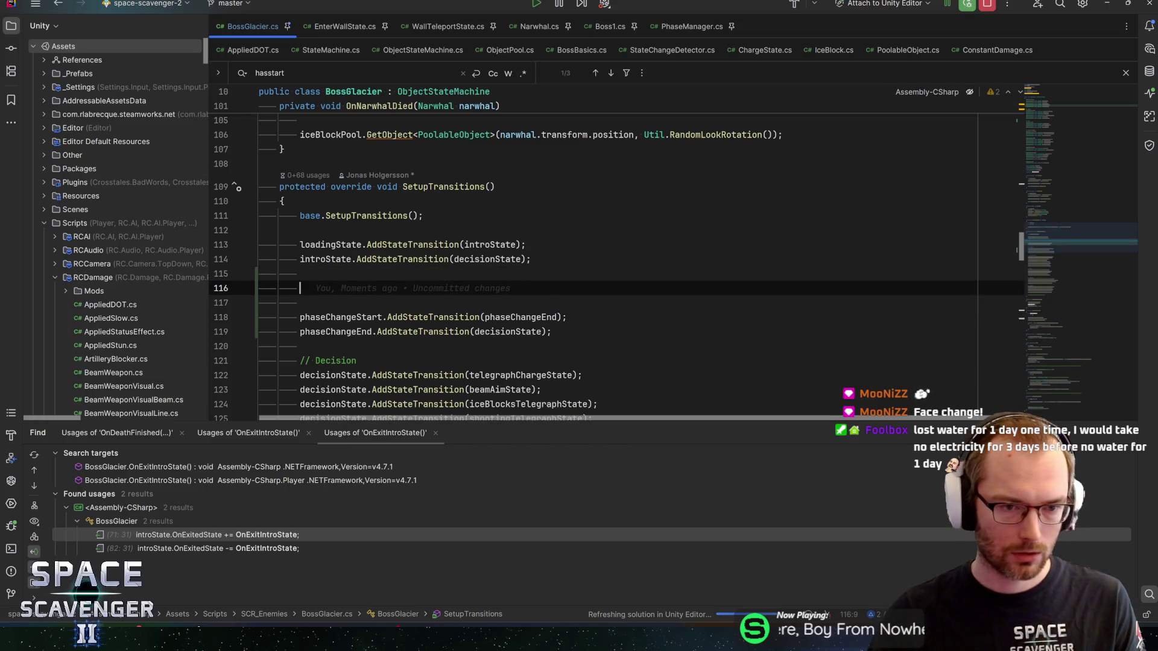
type("// To P")
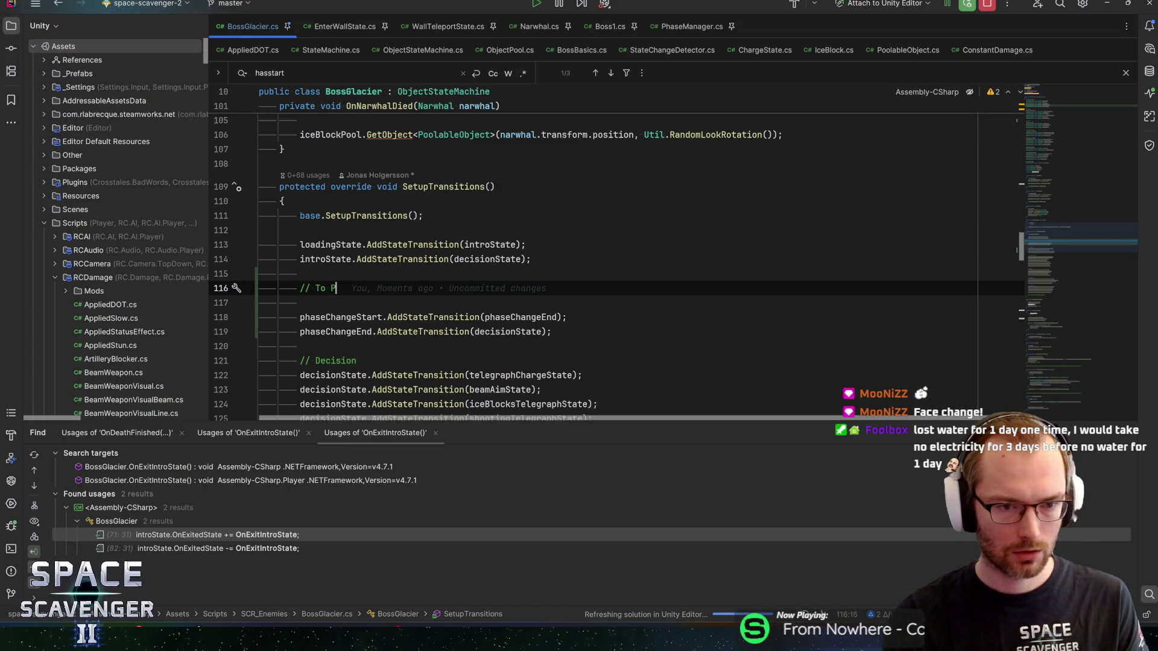
type("hase Change")
key("Return")
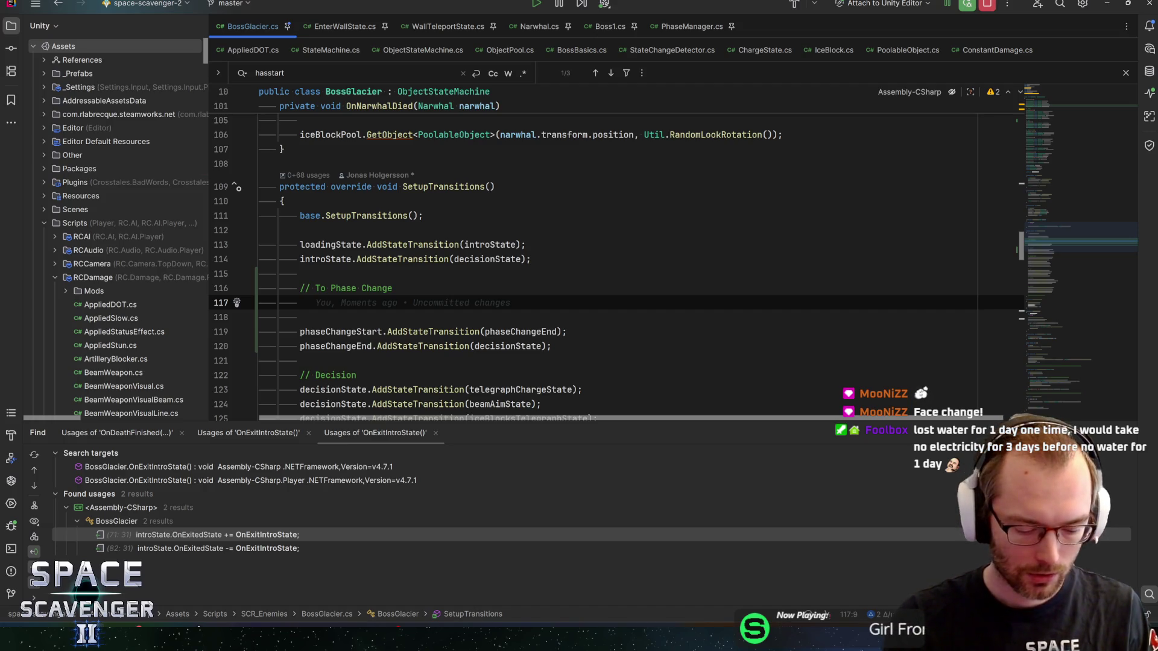
type("decisionState.adds")
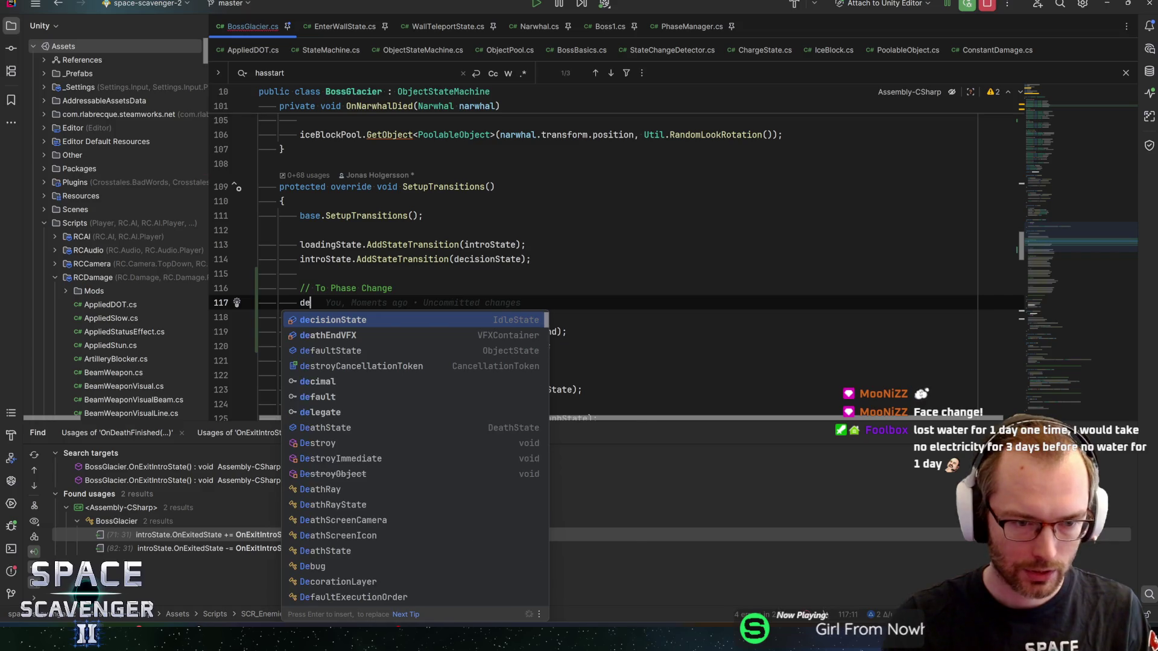
key("Return")
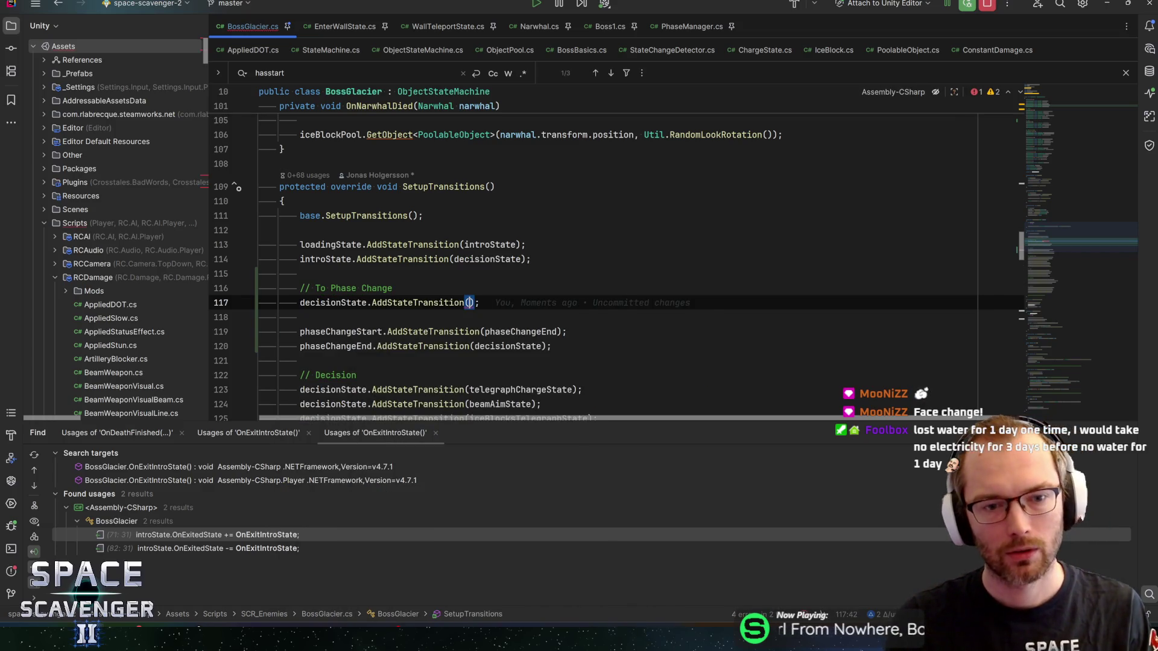
type("phaseCh")
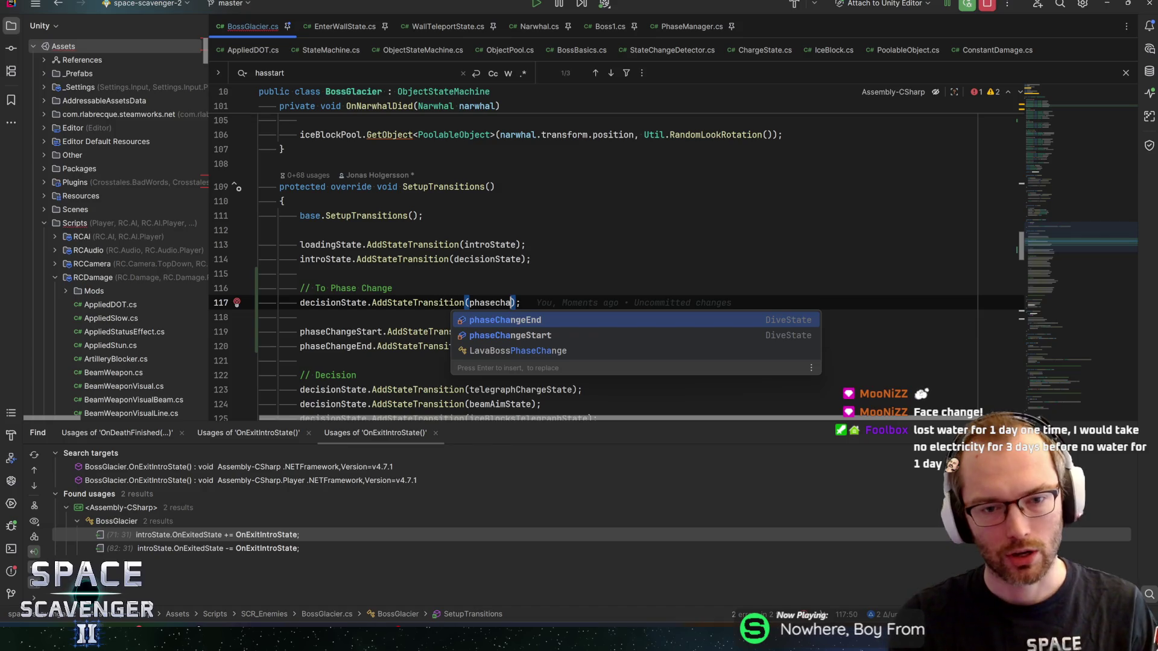
key("Return")
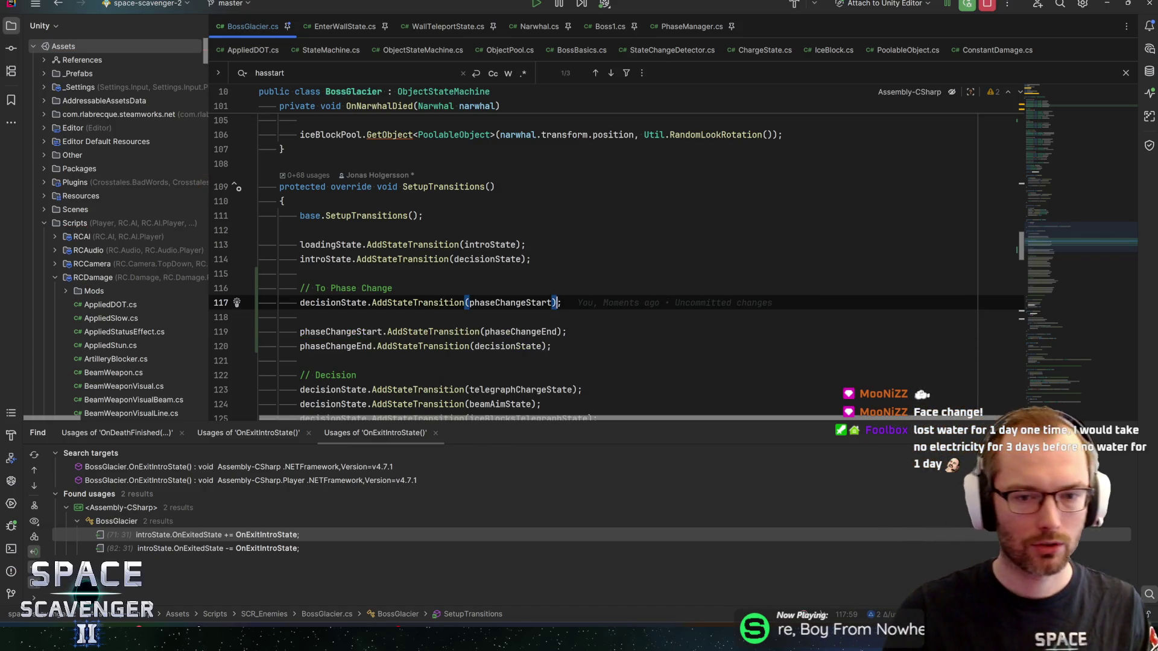
Add chargeState.AddStateTransition(phaseChangeStart); on a new line below.
key("ctrl+shift+Left")
key("ctrl+shift+Left")
key("ctrl+shift+Left")
key("ctrl+c")
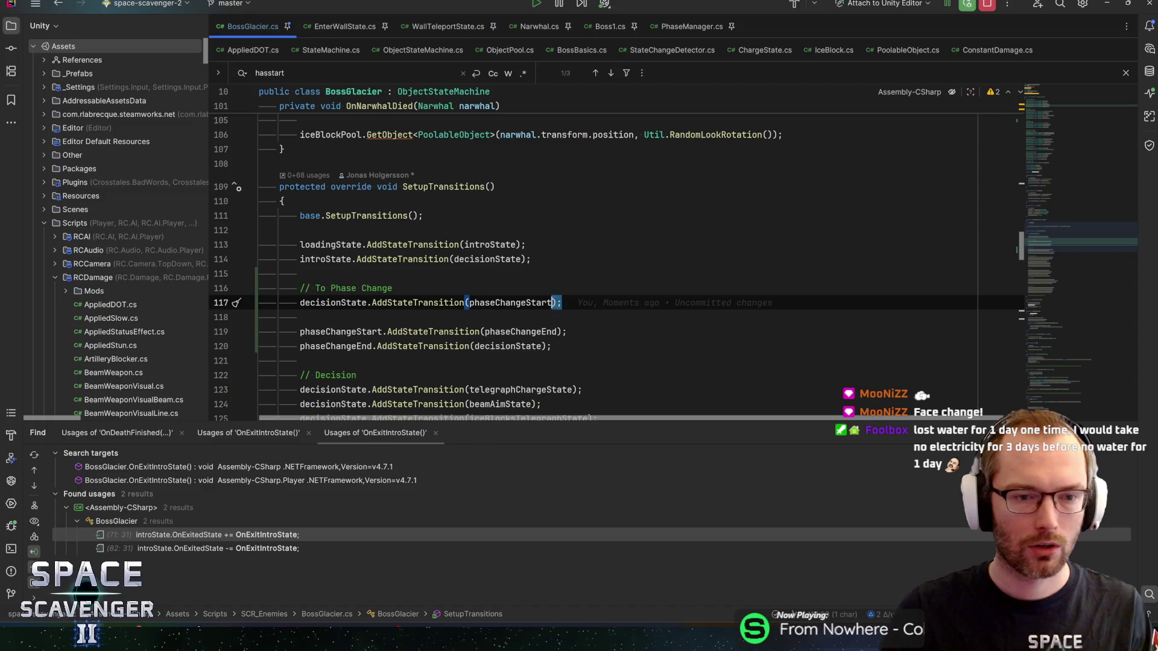
key("shift+Return")
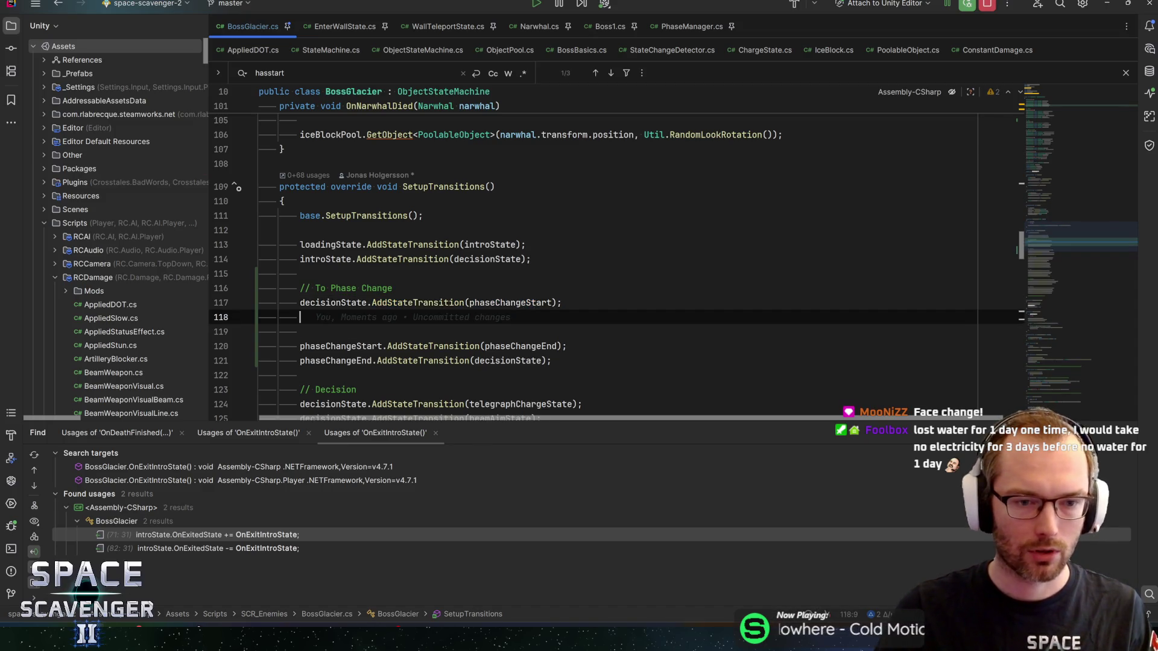
scroll(617, 266, "down", 4)
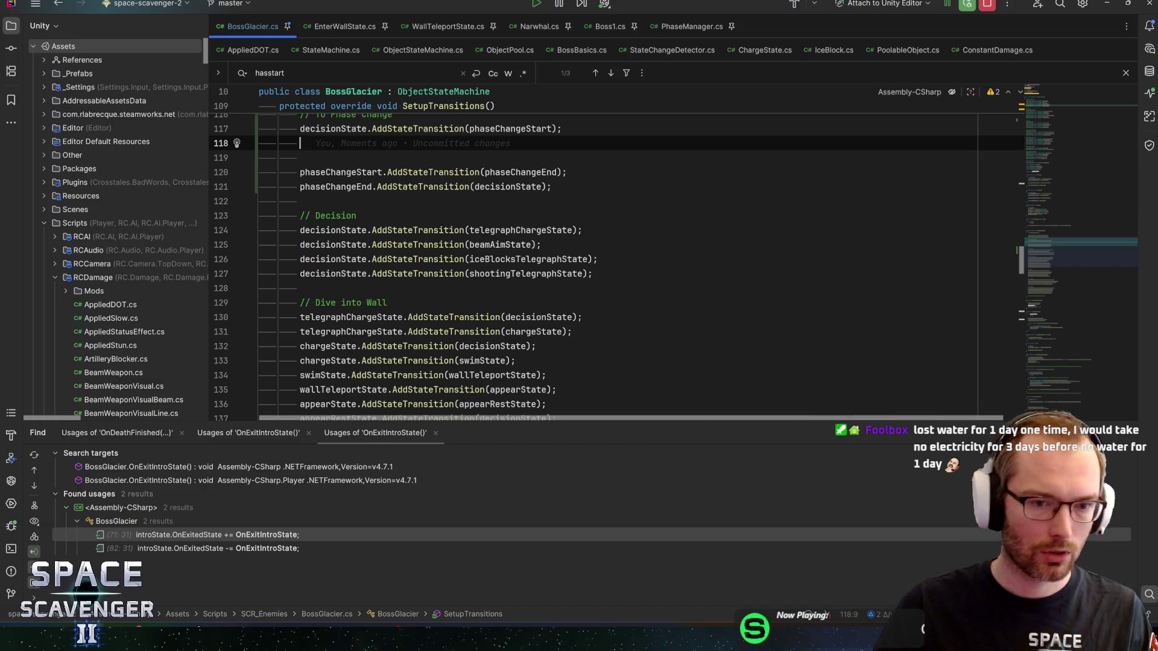
type("char")
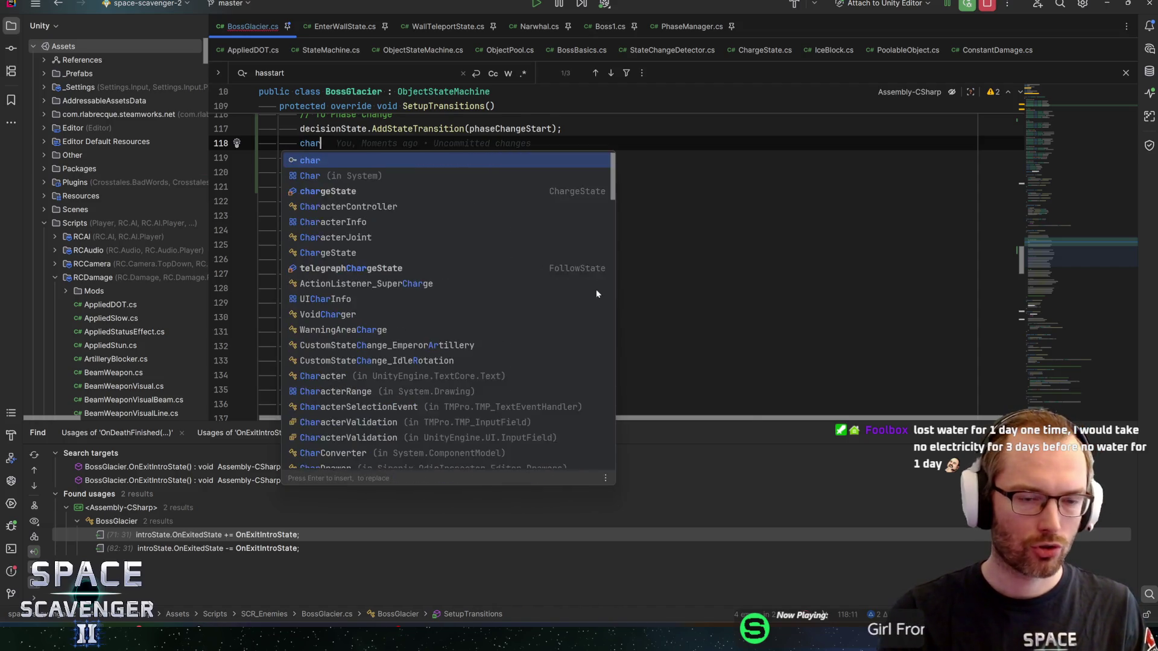
type("geState.AddStateTransition(phaseChangeStart);")
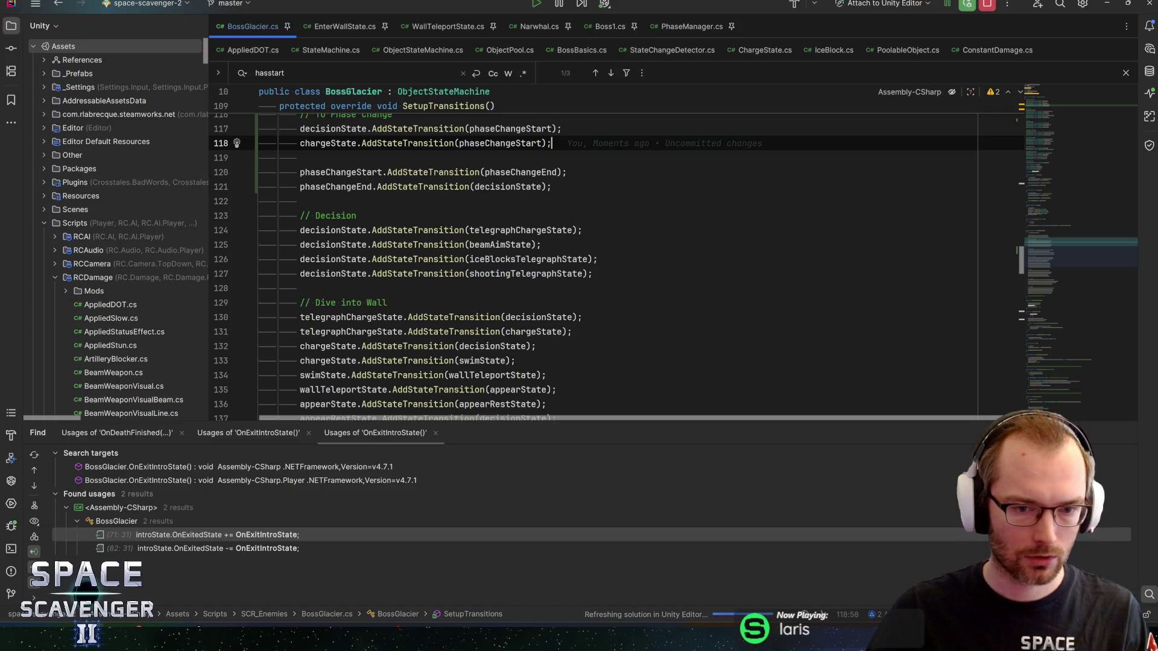
mouse_move(328, 360)
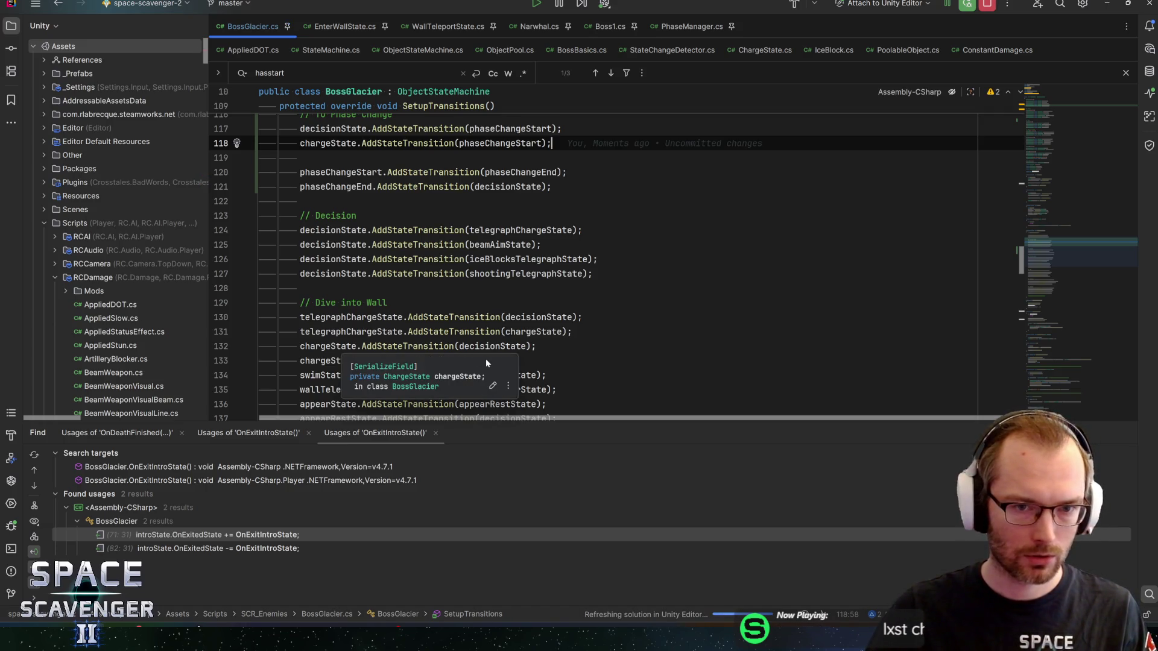
mouse_move(542, 331)
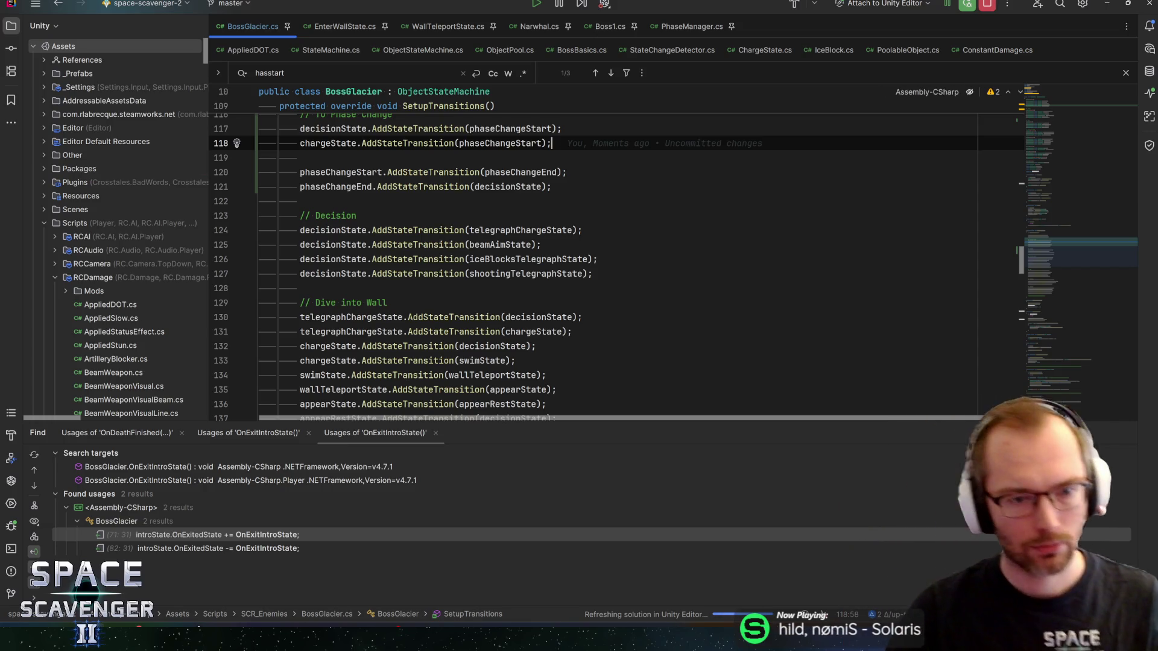
Check how swimState is entered in OnCollisionEnter2D via CanTransitionTo.
left_click(482, 360)
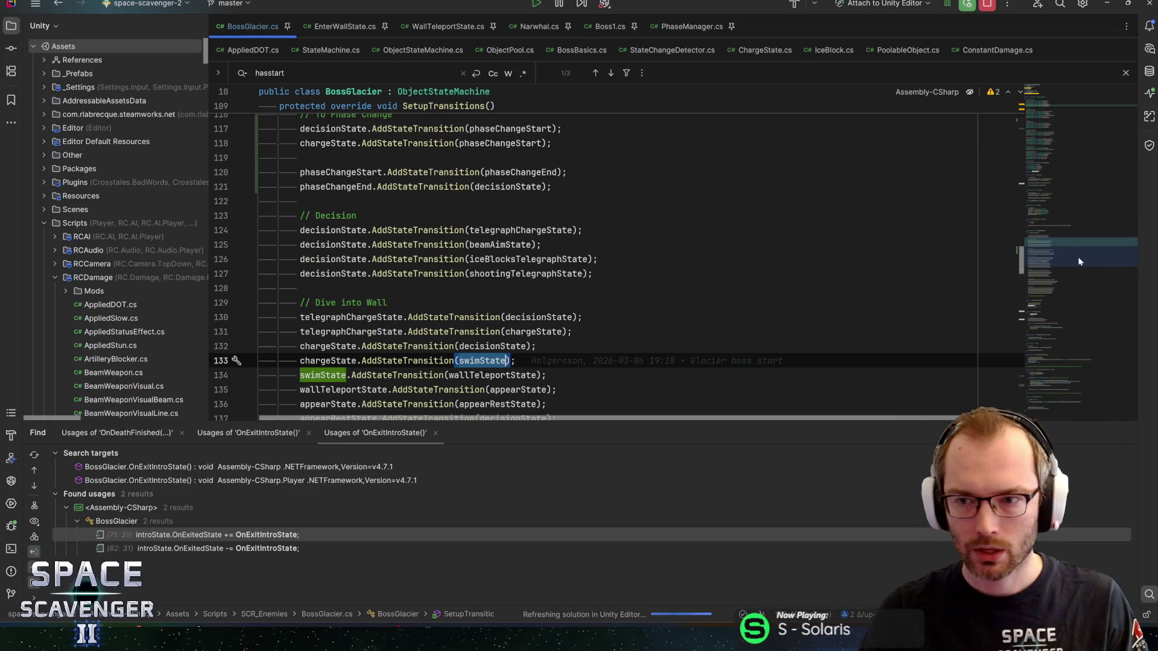
left_click_drag(1050, 253, 1053, 378)
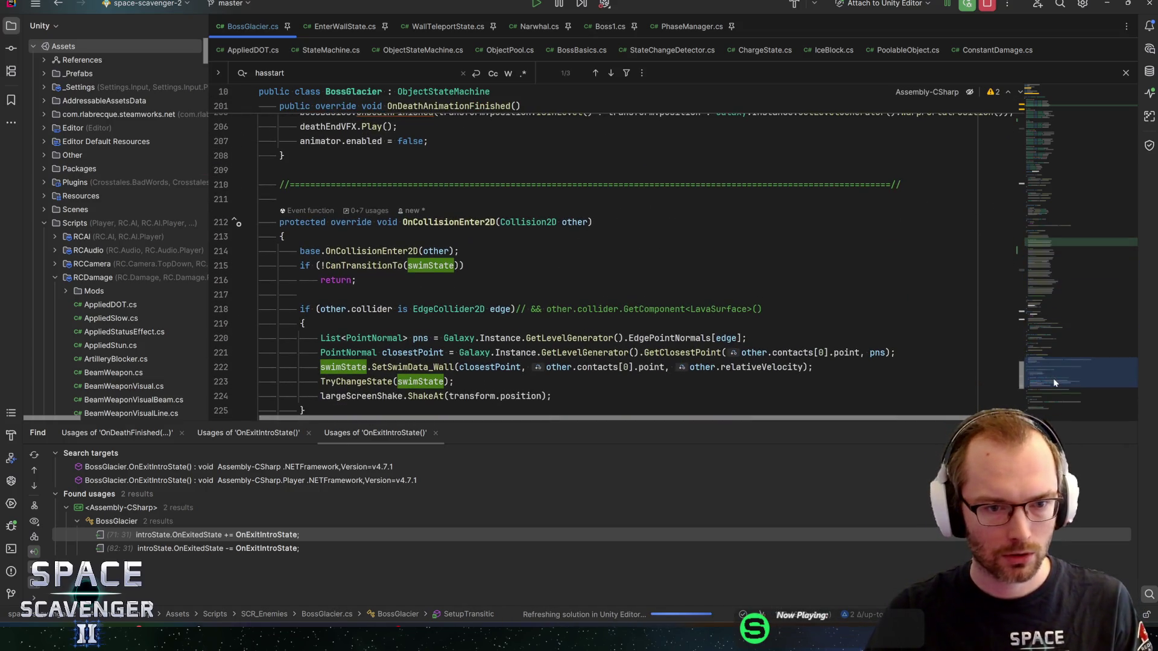
mouse_move(362, 266)
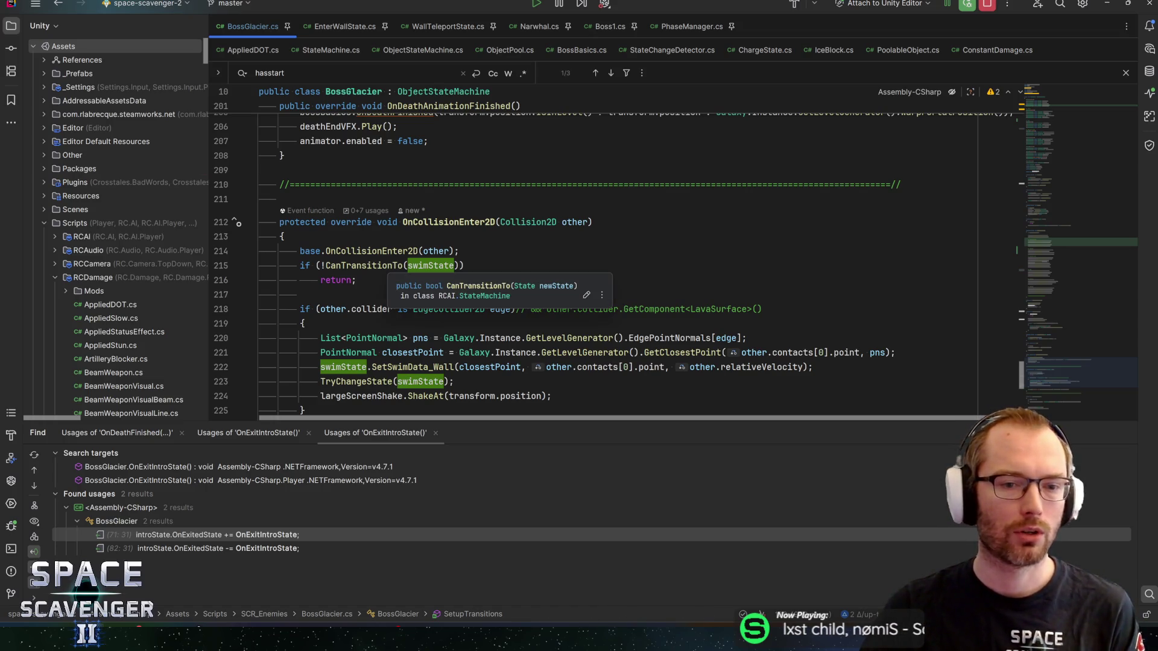
mouse_move(1023, 332)
left_mouse_down()
mouse_move(1043, 217)
mouse_move(1066, 243)
left_mouse_up()
Open a blank line after chargeState's phaseChangeStart transition in SetupTransitions.
left_click(552, 291)
scroll(552, 291, "down", 2)
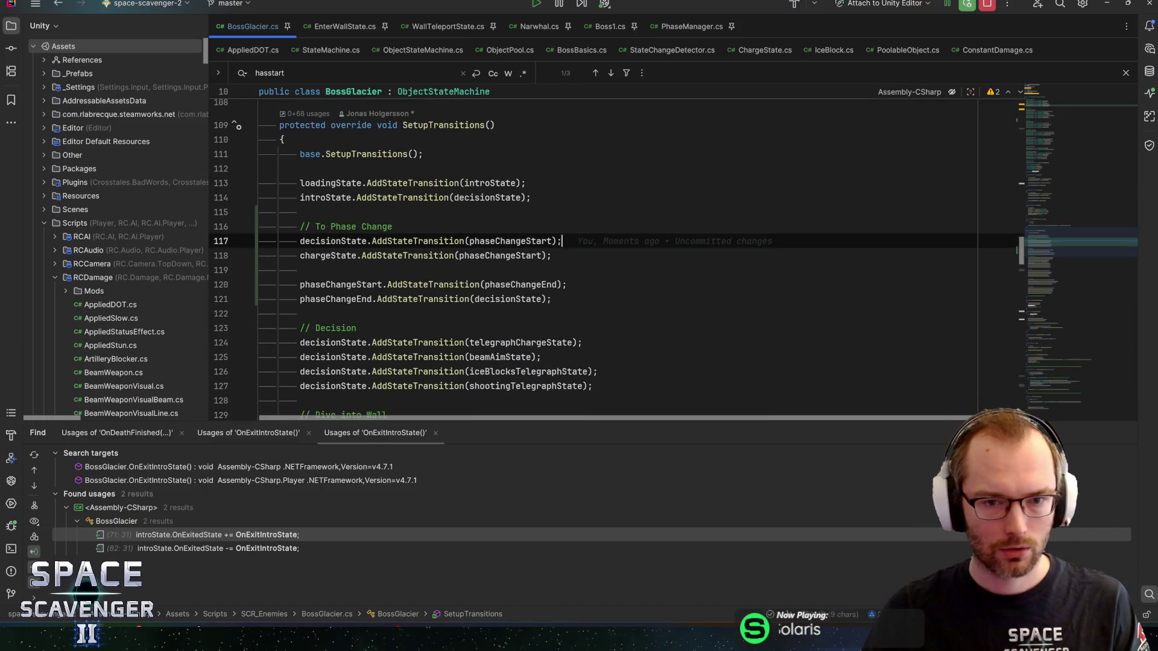
key("Return")
scroll(603, 265, "down", 2)
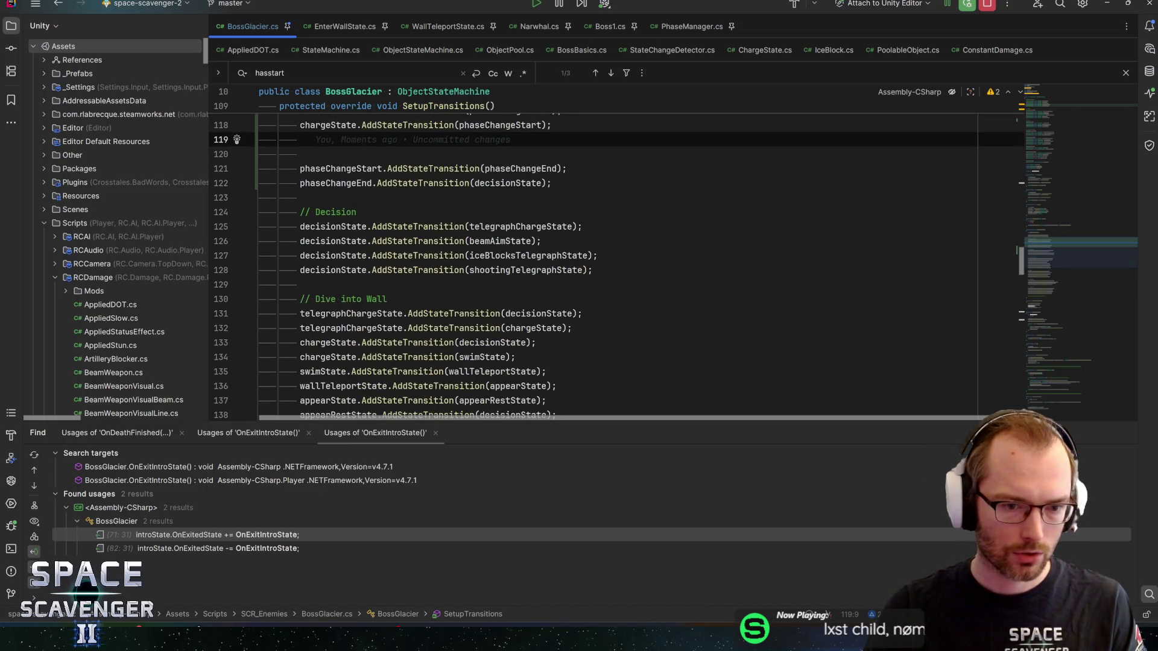
Add appearRestState.AddStateTransition(phaseChangeStart) using autocomplete and the pasted call.
scroll(597, 266, "down", 1)
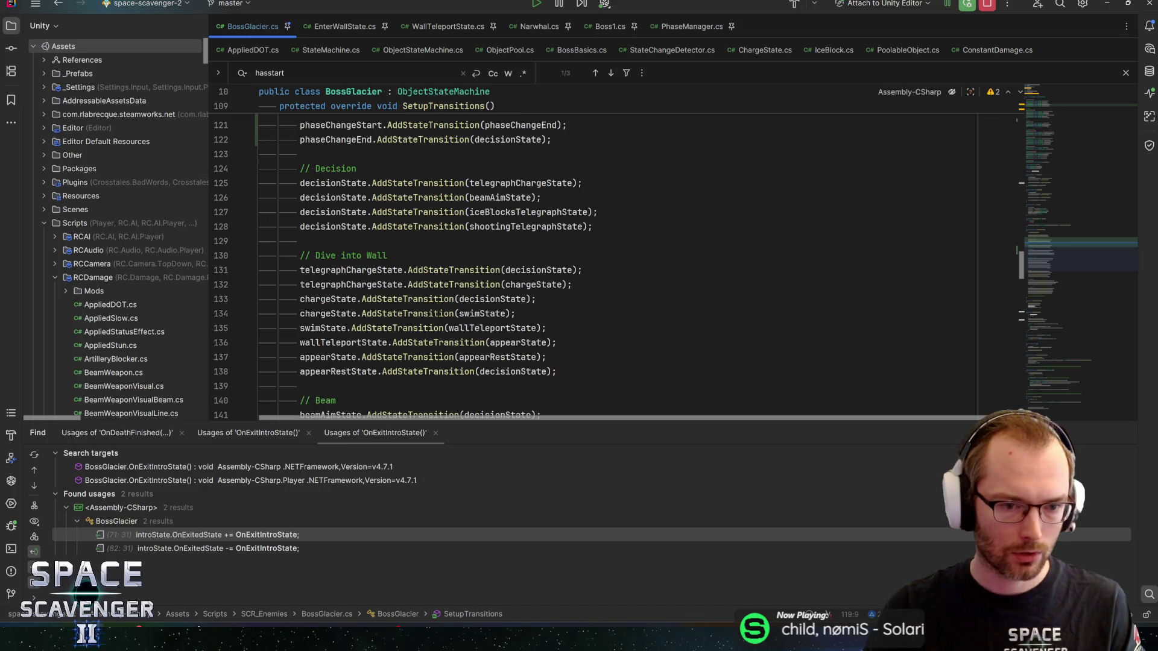
scroll(603, 266, "up", 1)
scroll(603, 265, "up", 3)
type("appearrest")
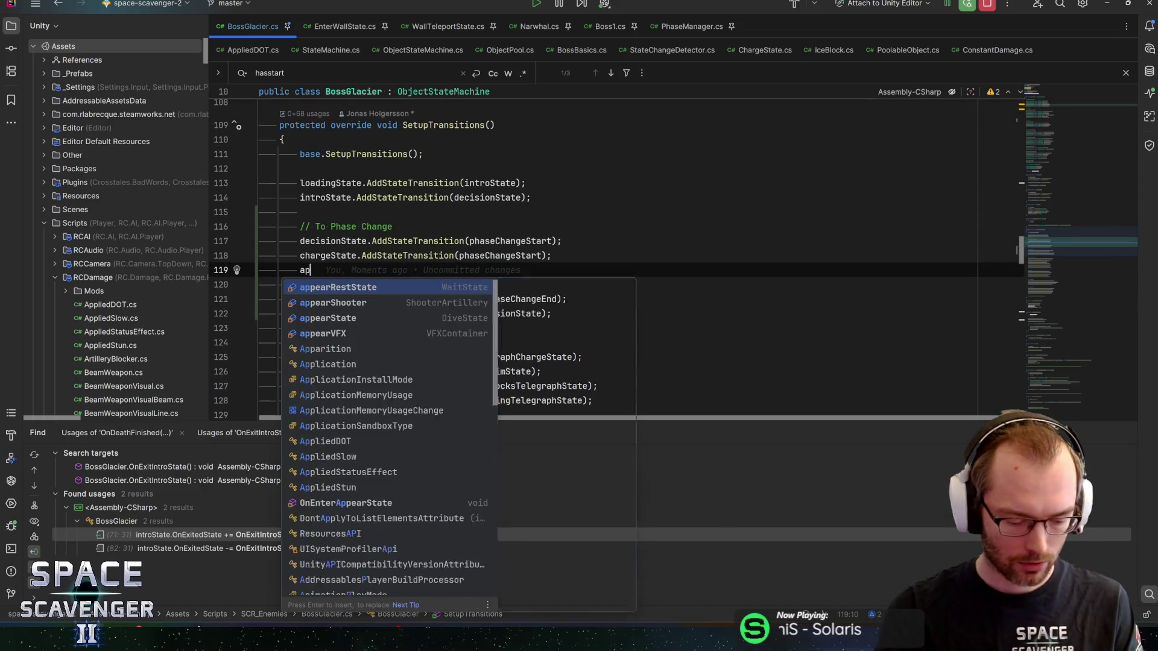
key("Return")
key("ctrl+v")
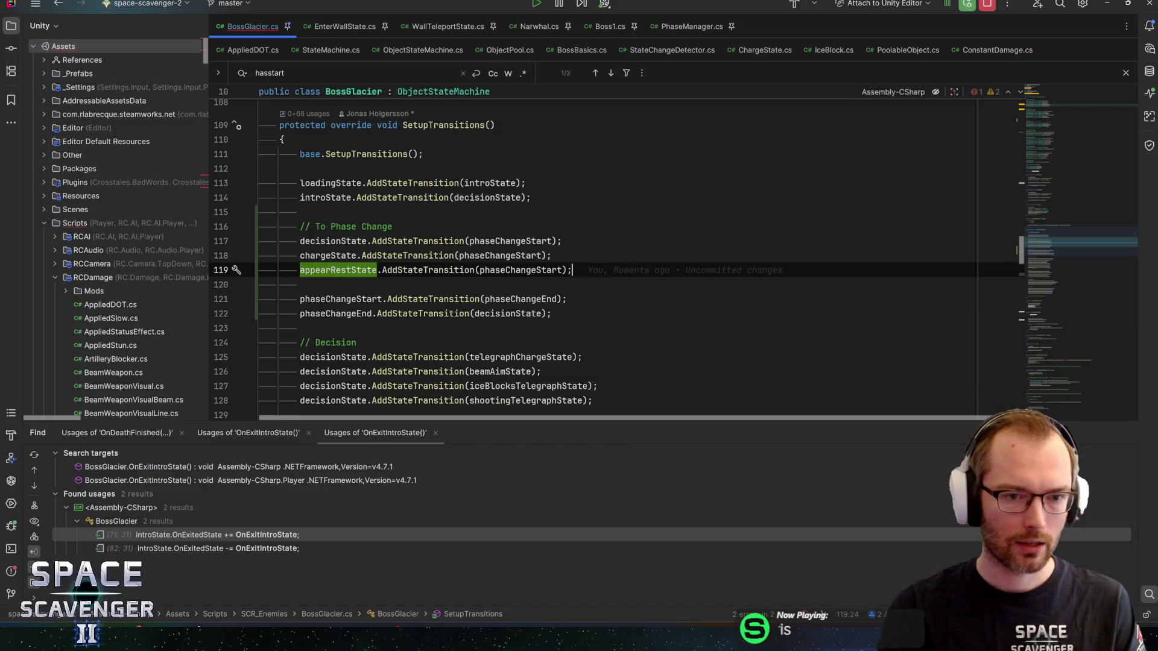
key("Return")
Add the same phaseChangeStart transition for beamAimState.
scroll(603, 265, "down", 6)
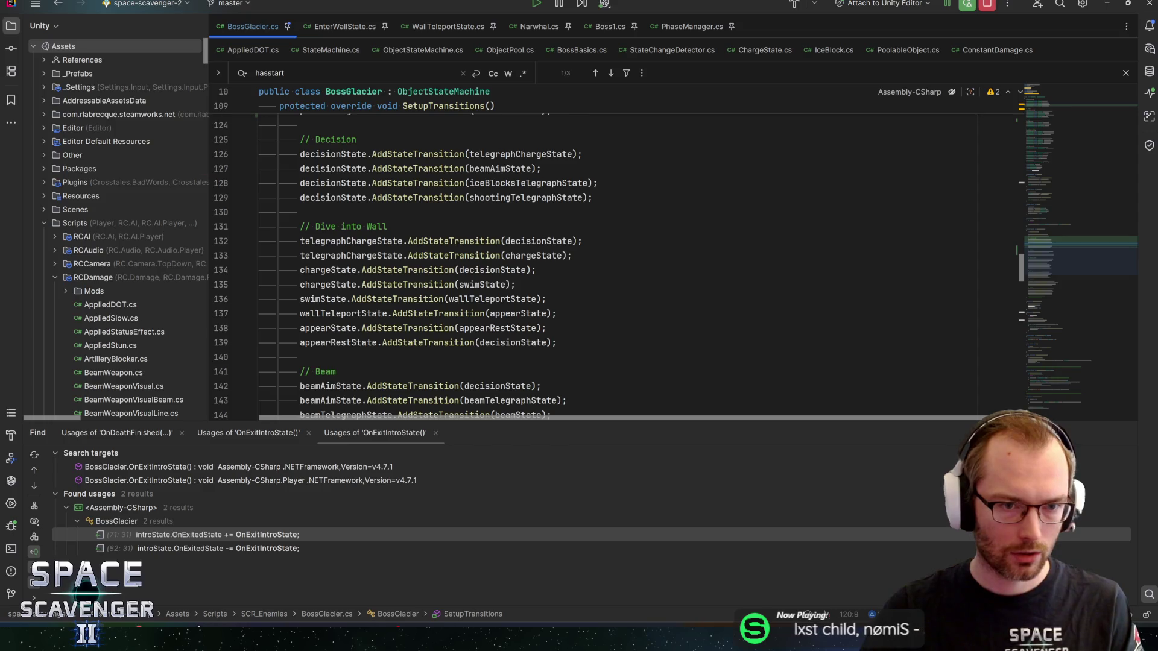
scroll(603, 265, "down", 3)
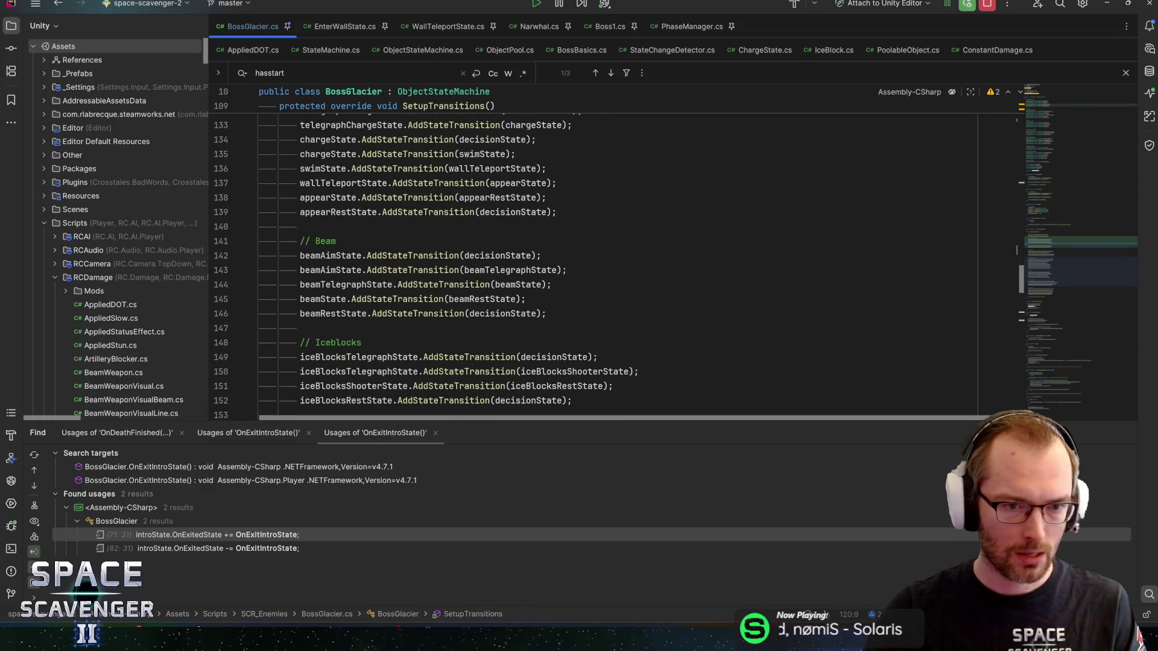
scroll(508, 240, "up", 6)
type("beama")
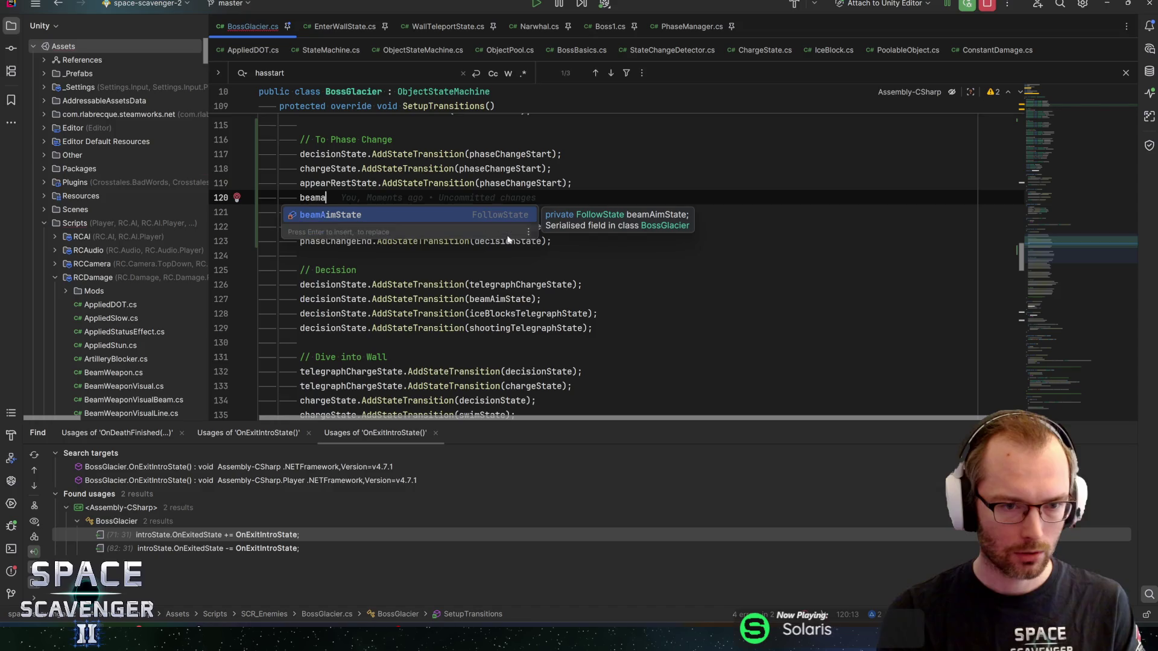
key("Return")
type(".AddStateTransition(phaseChangeStart);")
scroll(508, 240, "down", 7)
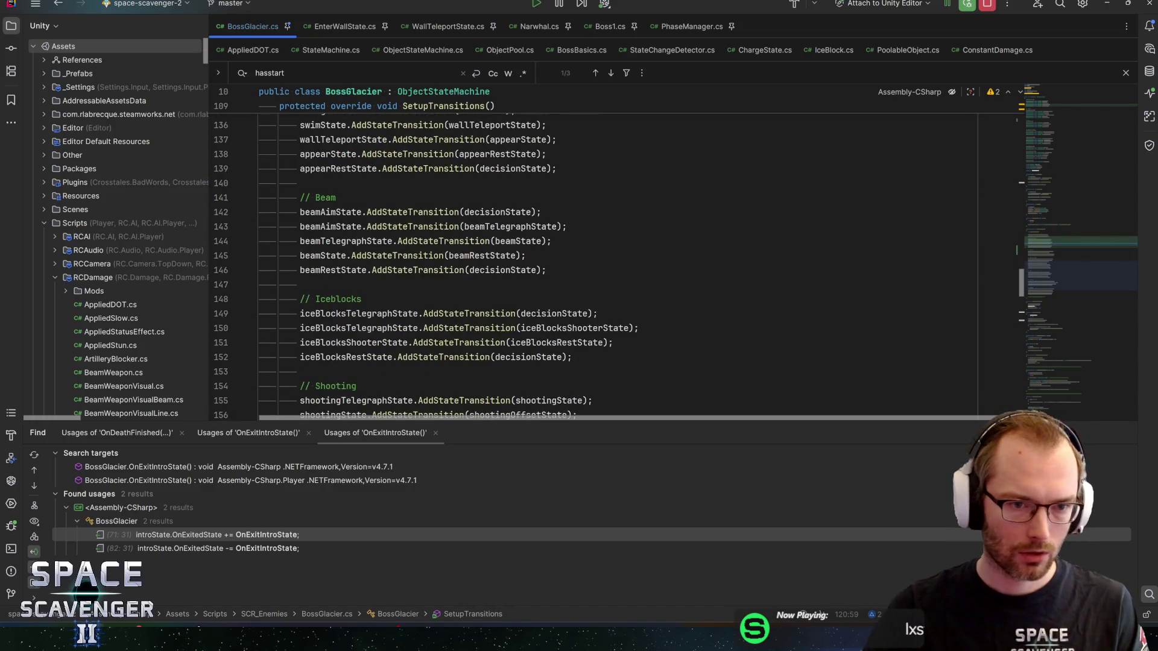
mouse_move(374, 241)
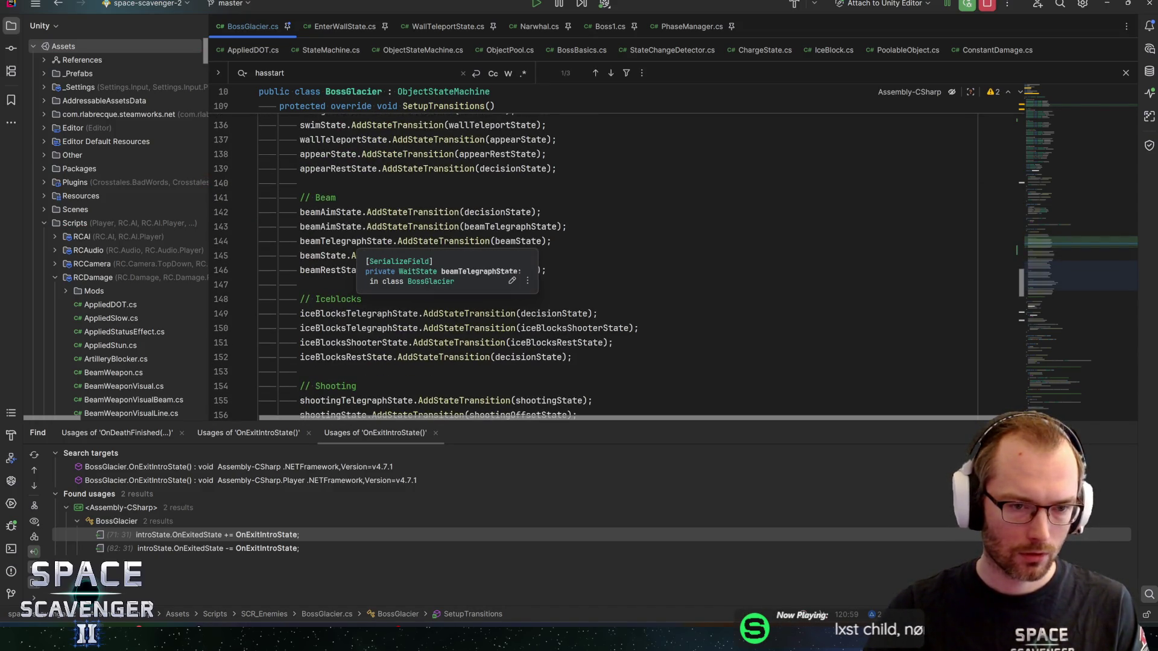
scroll(374, 242, "up", 6)
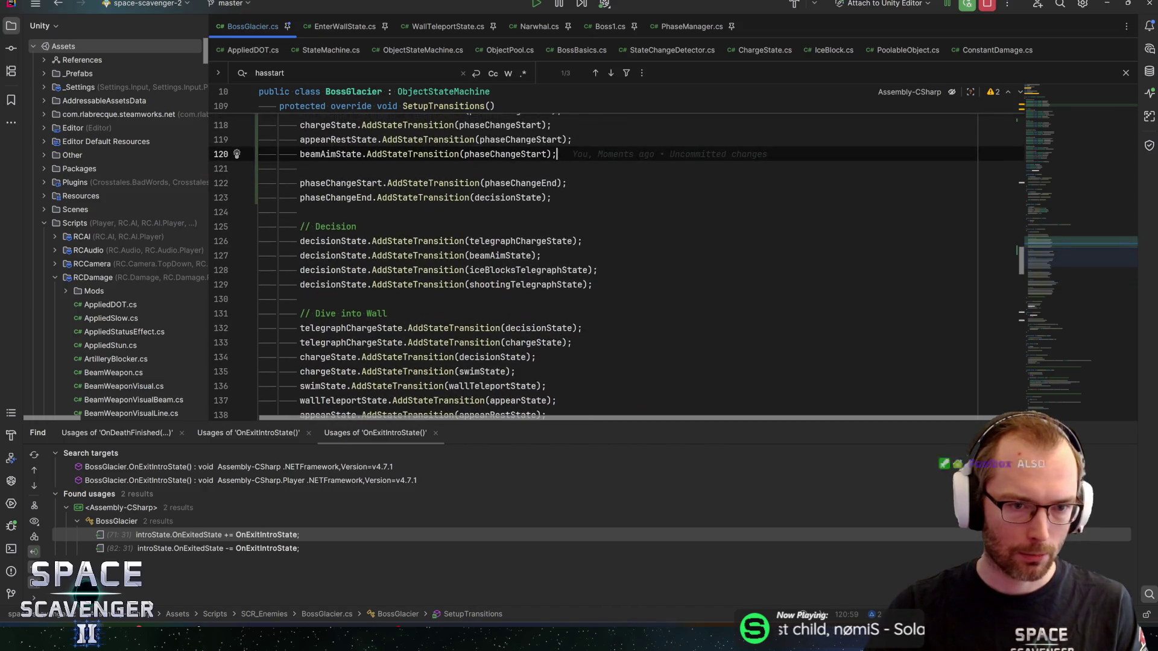
Add phaseChangeStart transitions for beamTelegraphState and beamState.
key("Return")
type("beamt")
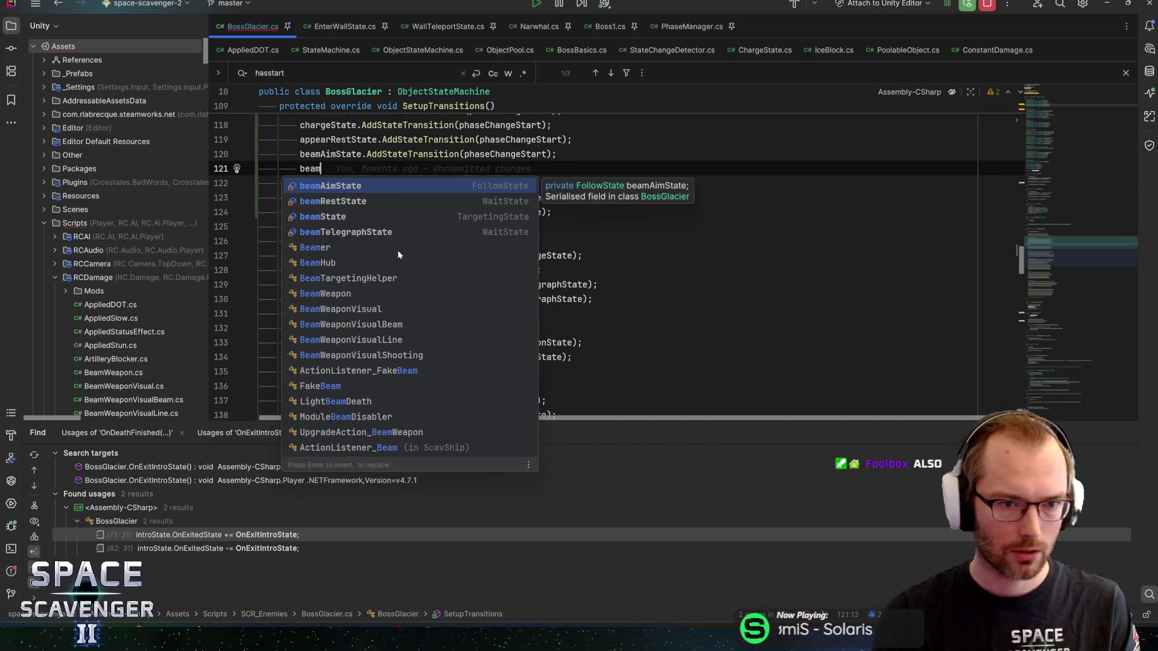
key("Return")
type(".AddStateTransition(phaseChangeStart);")
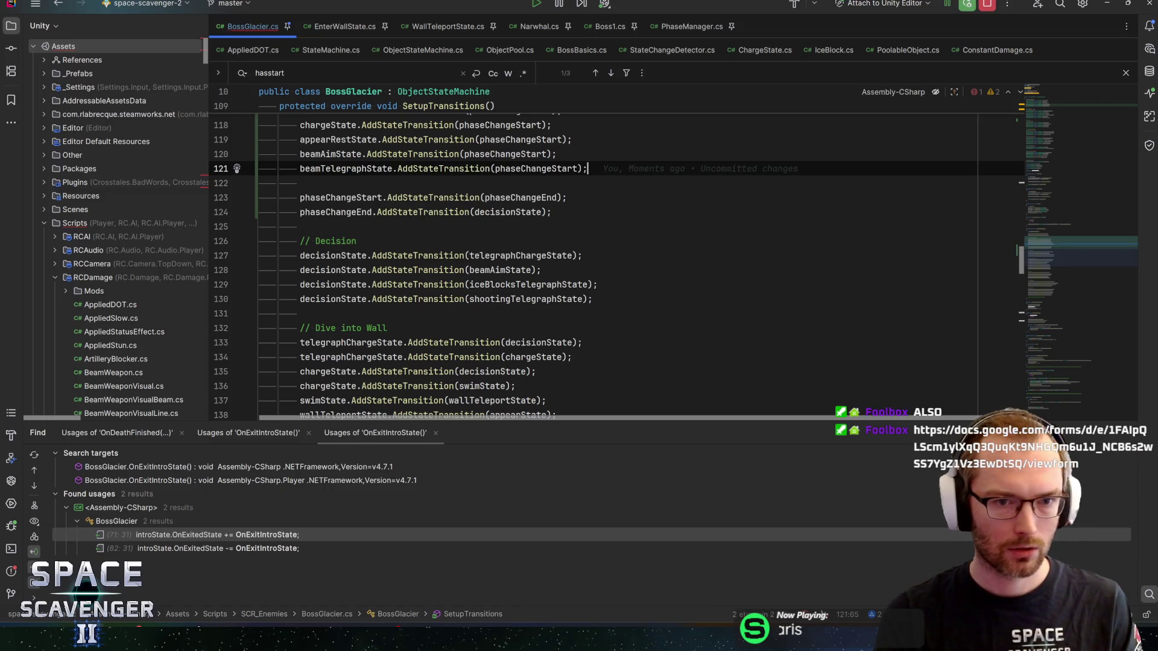
key("Return")
type("beam")
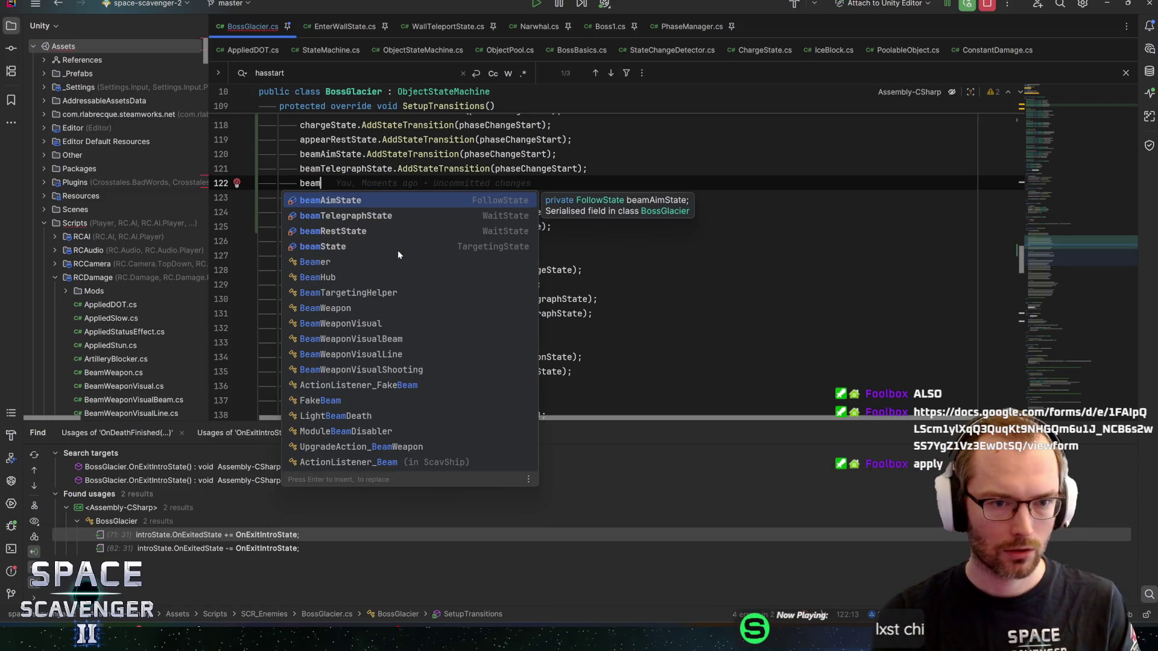
type("S")
key("Return")
key("Tab")
Add beamRestState.AddStateTransition(phaseChangeStart); and save the script.
key("Return")
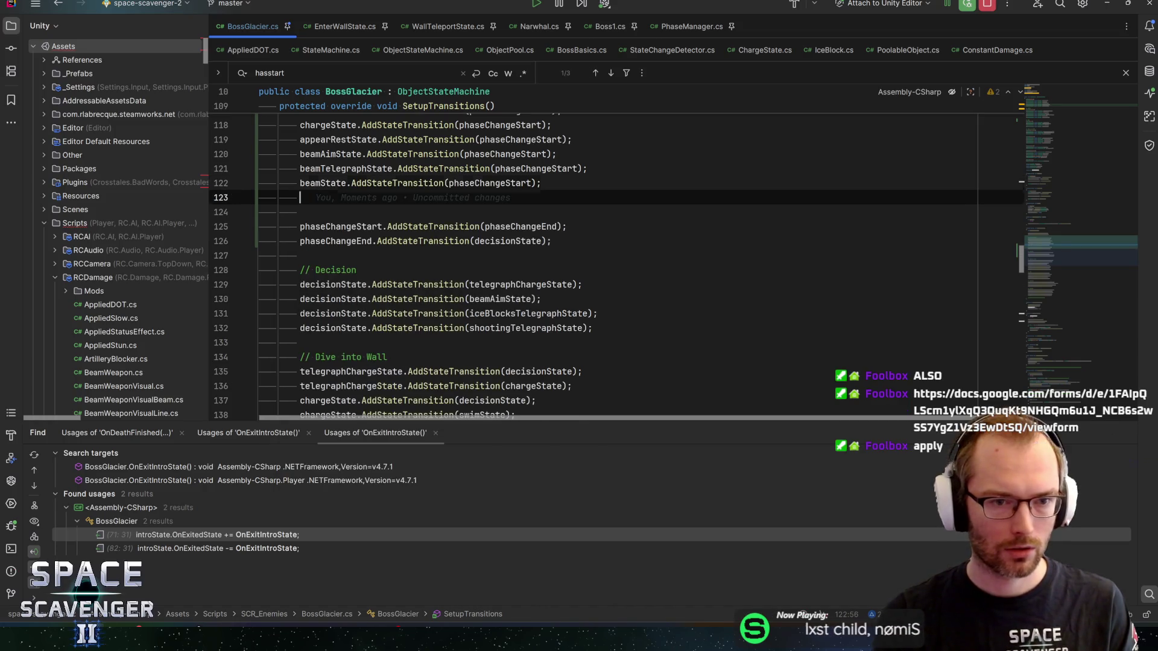
type("beamR")
key("Return")
type(".AddStateTransition(phaseChangeStart);")
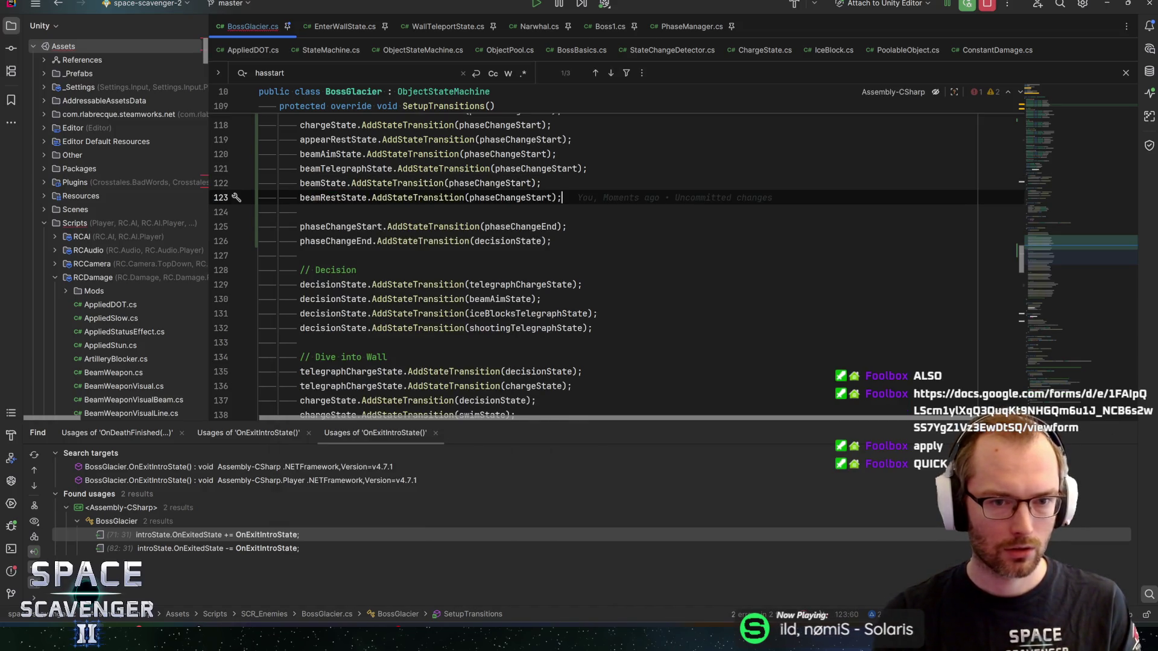
key("ctrl+s")
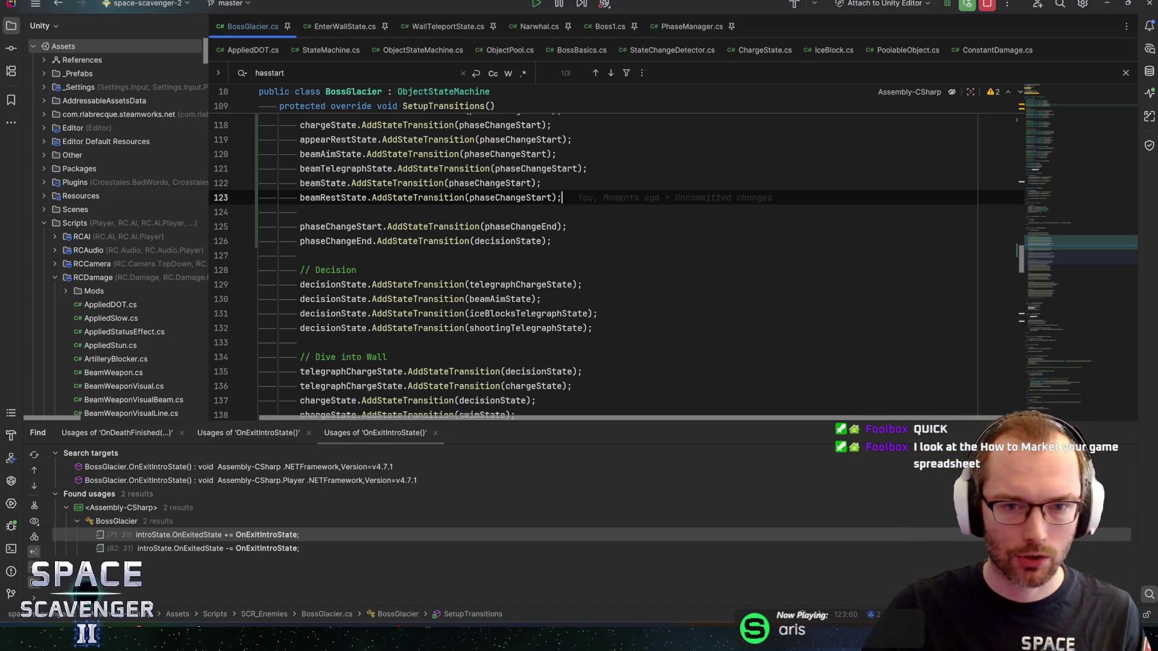
Insert // separator lines above and below the beam state transitions.
scroll(615, 266, "up", 1)
left_click(556, 197)
key("ctrl+alt+Return")
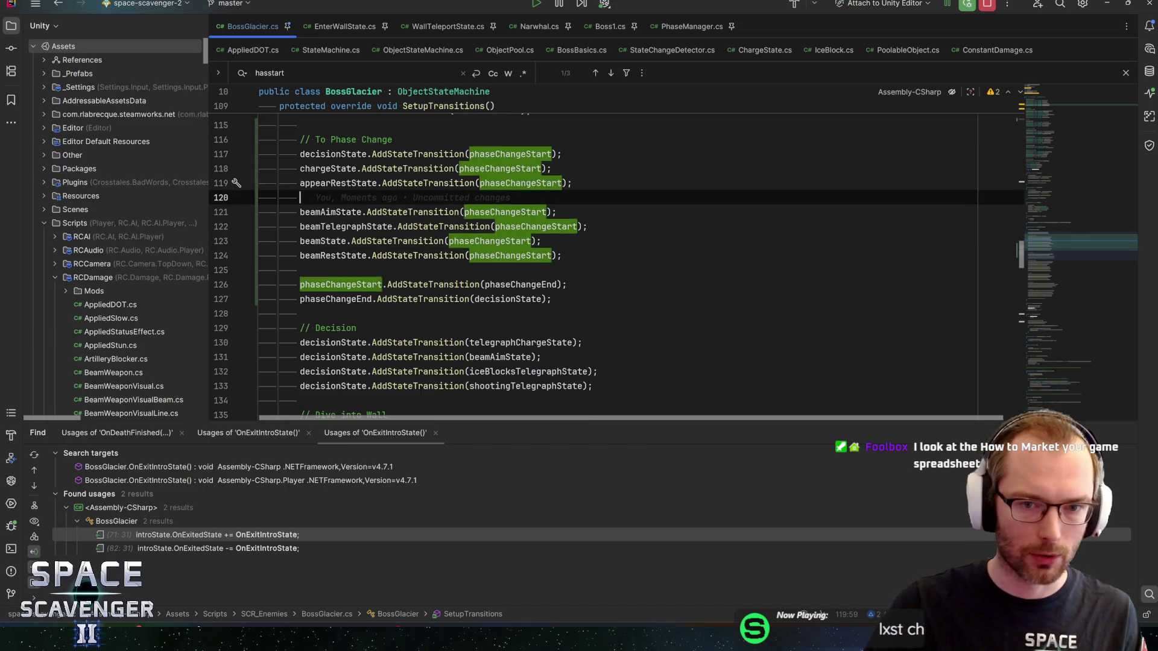
type("//")
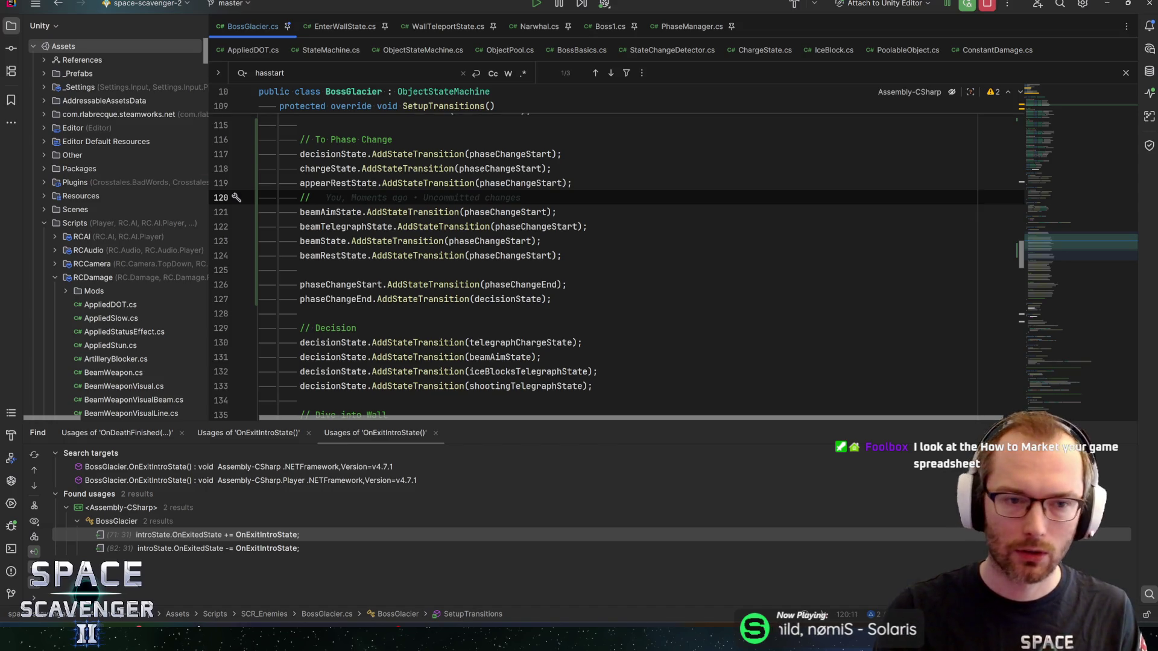
key("BackSpace")
key("BackSpace")
key("BackSpace")
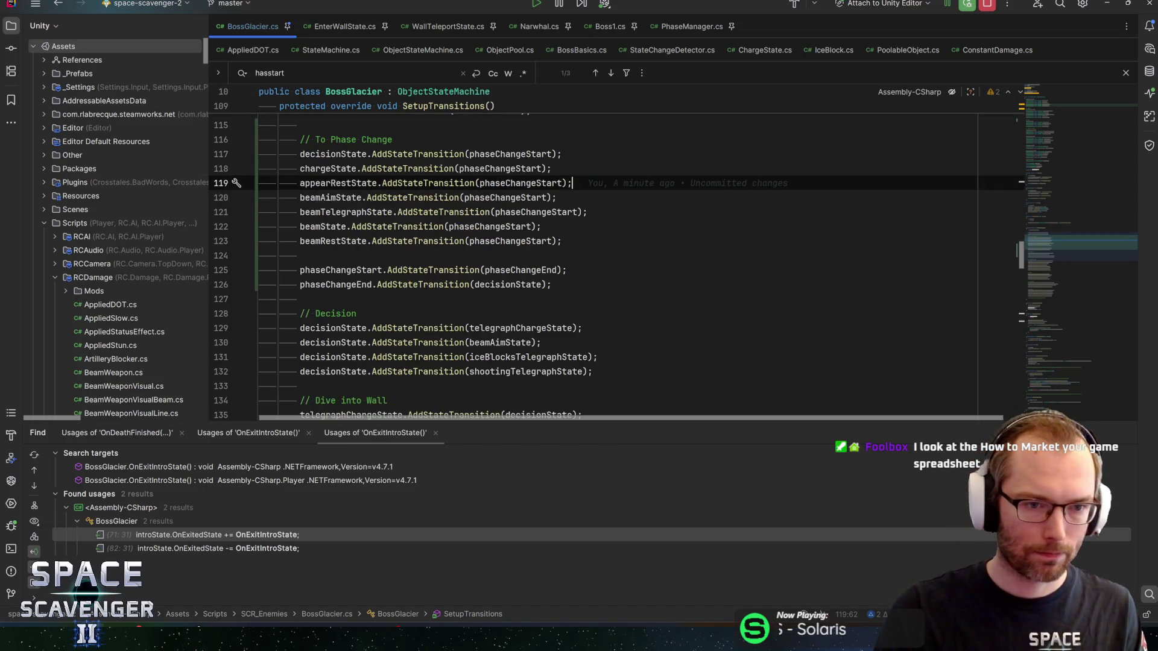
key("Return")
type(".")
key("BackSpace")
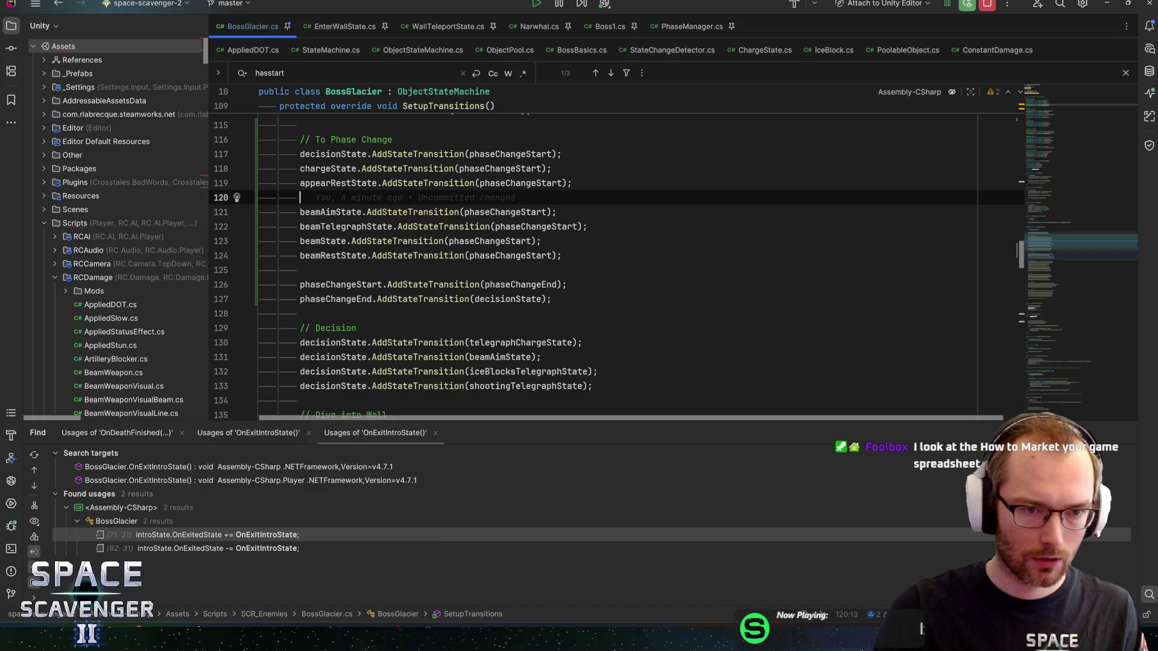
type("//")
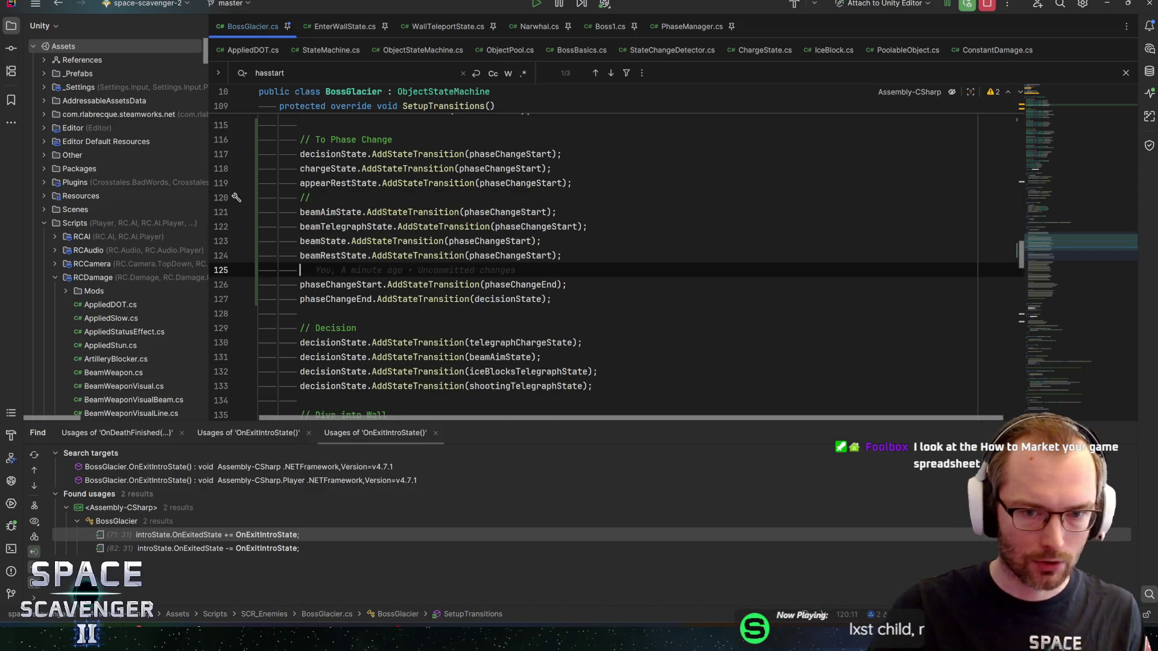
left_click(562, 255)
key("Return")
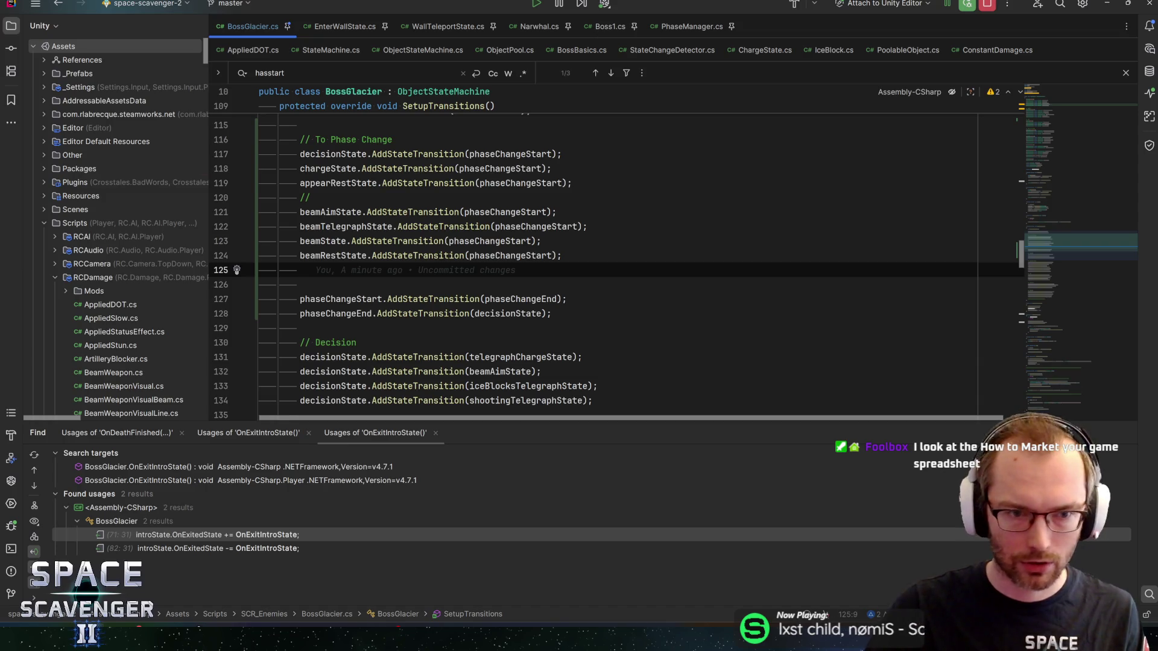
type("/")
key("Down")
Add iceBlocksTelegraphState.AddStateTransition(phaseChangeStart) from the autocomplete suggestions.
scroll(615, 270, "down", 5)
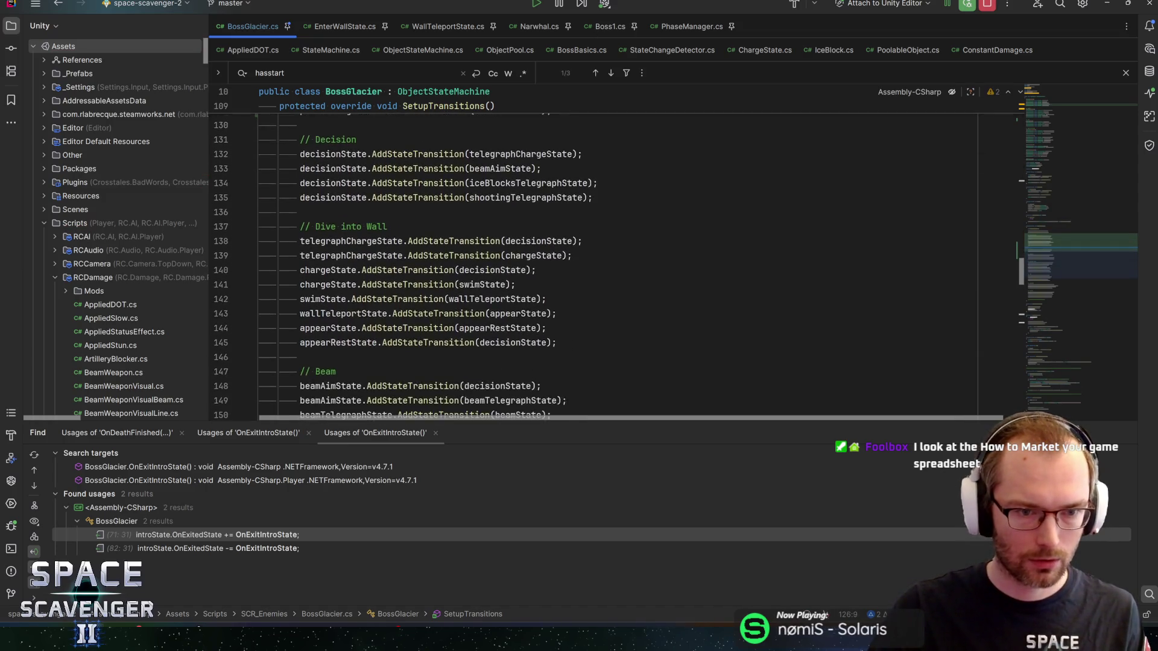
scroll(616, 270, "down", 3)
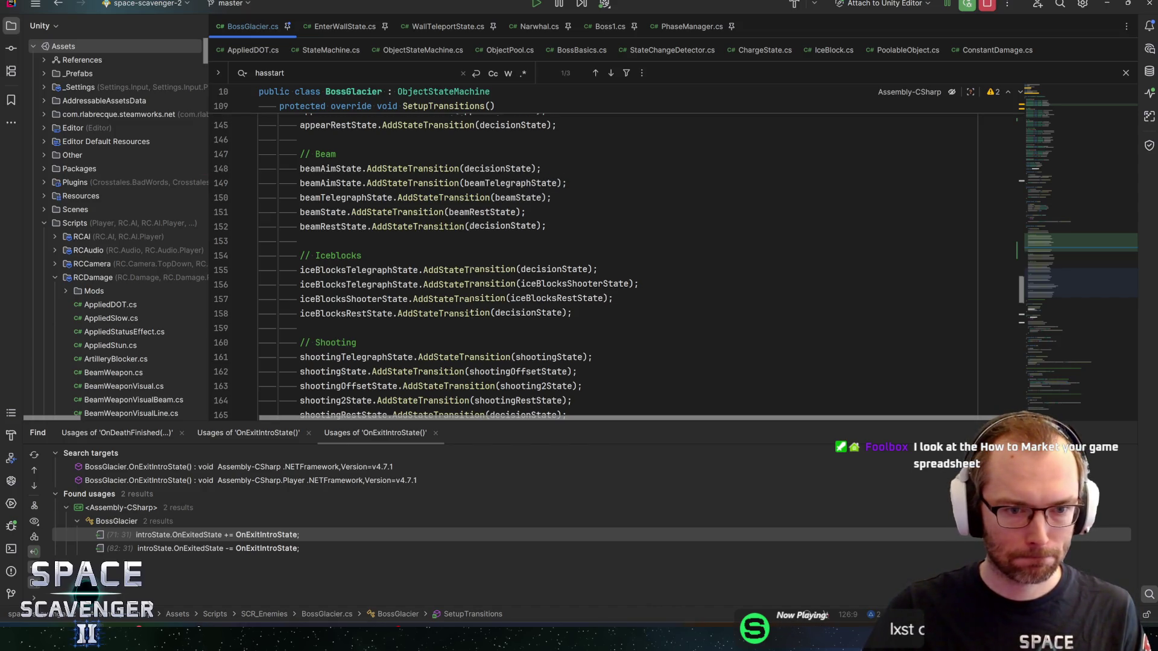
scroll(615, 270, "down", 1)
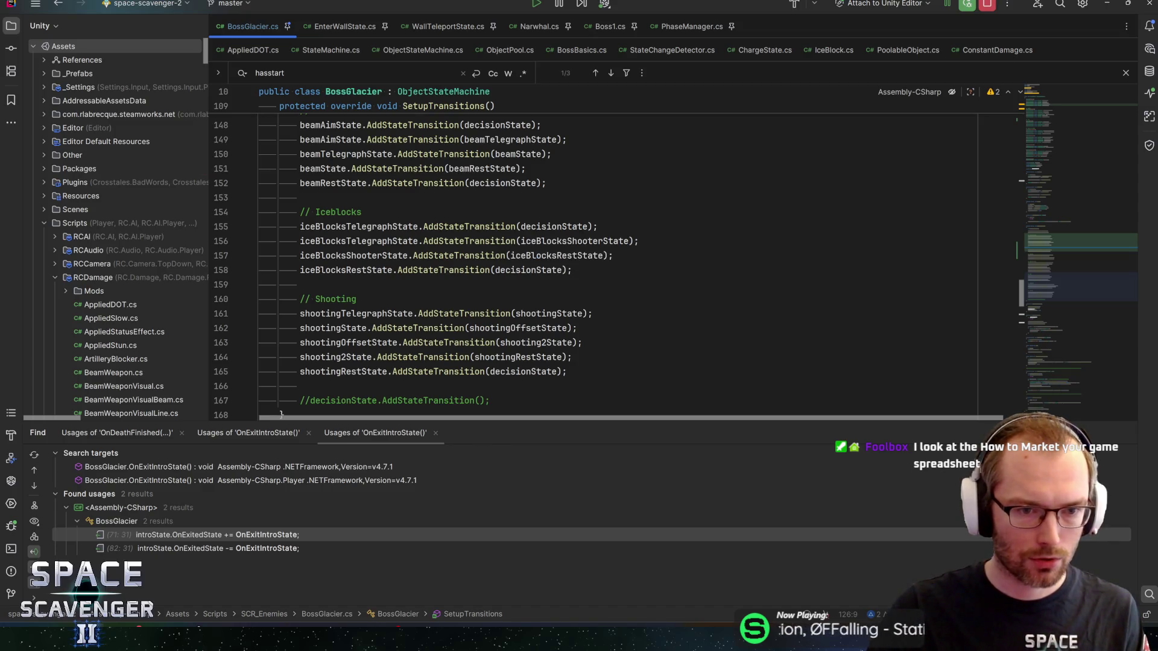
scroll(615, 270, "up", 9)
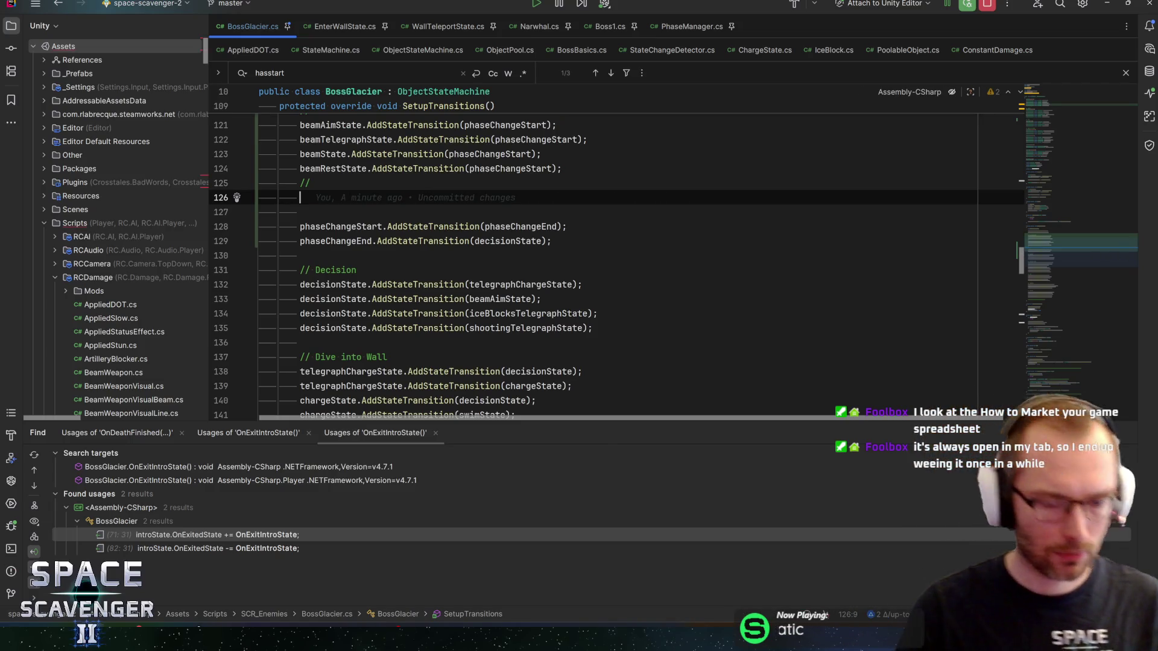
type("iceblocks")
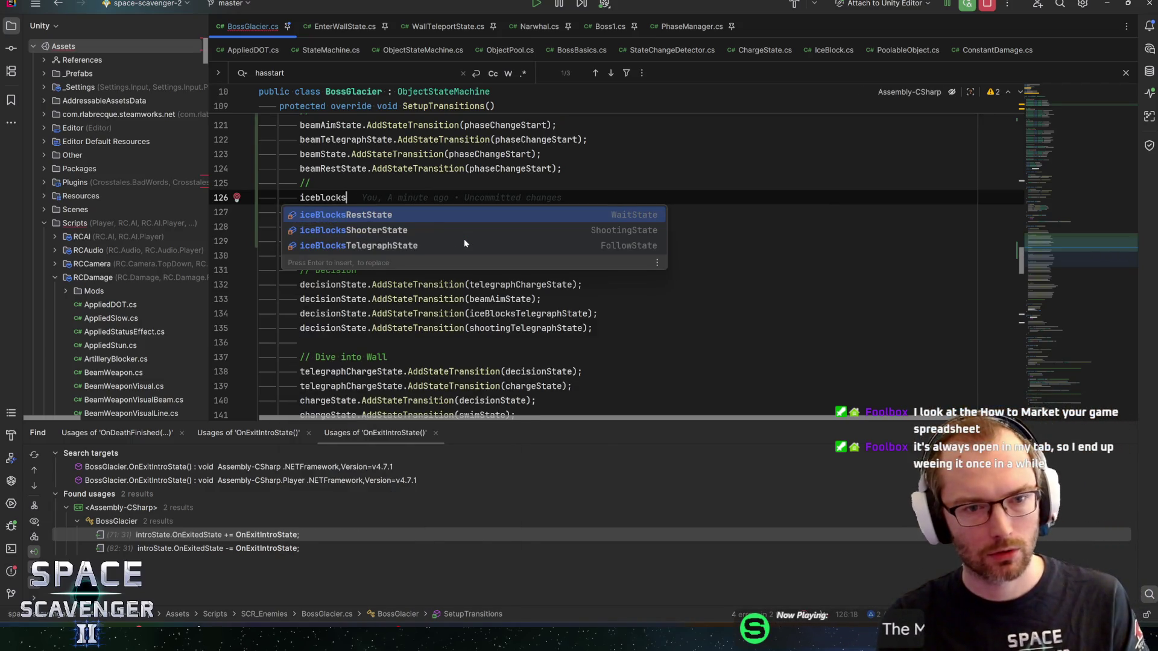
key("Down")
key("Down")
key("Return")
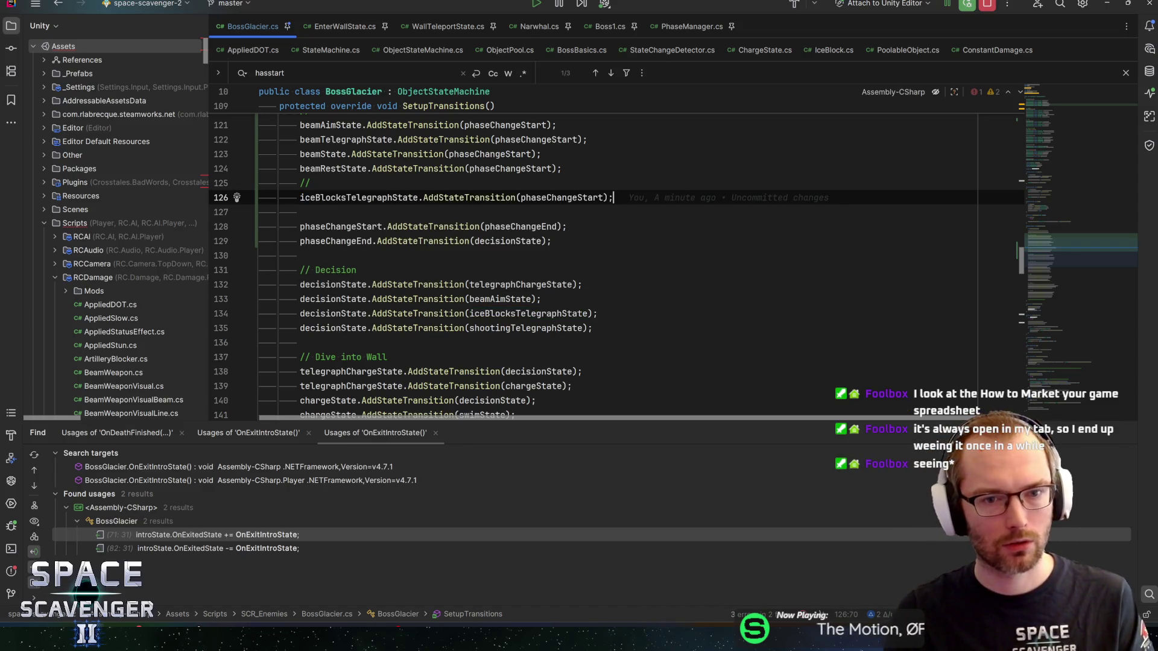
key("Tab")
key("Return")
Add phaseChangeStart transitions for iceBlocksShooterState and iceBlocksRestState.
type("iceblocks")
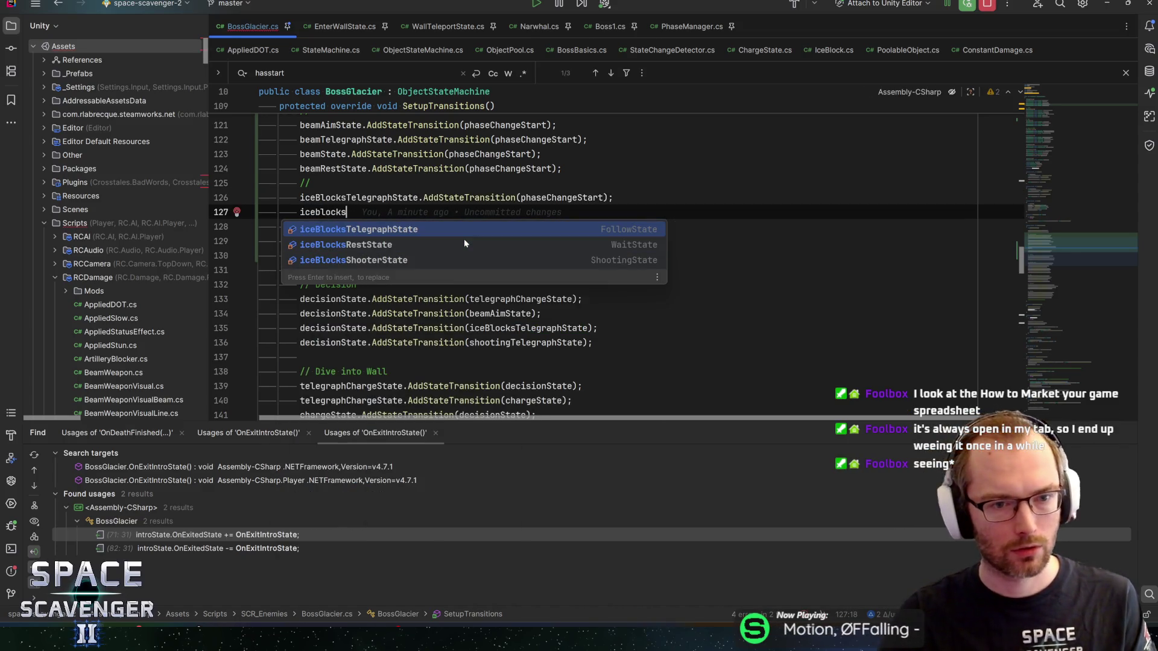
key("Down")
key("Down")
key("Return")
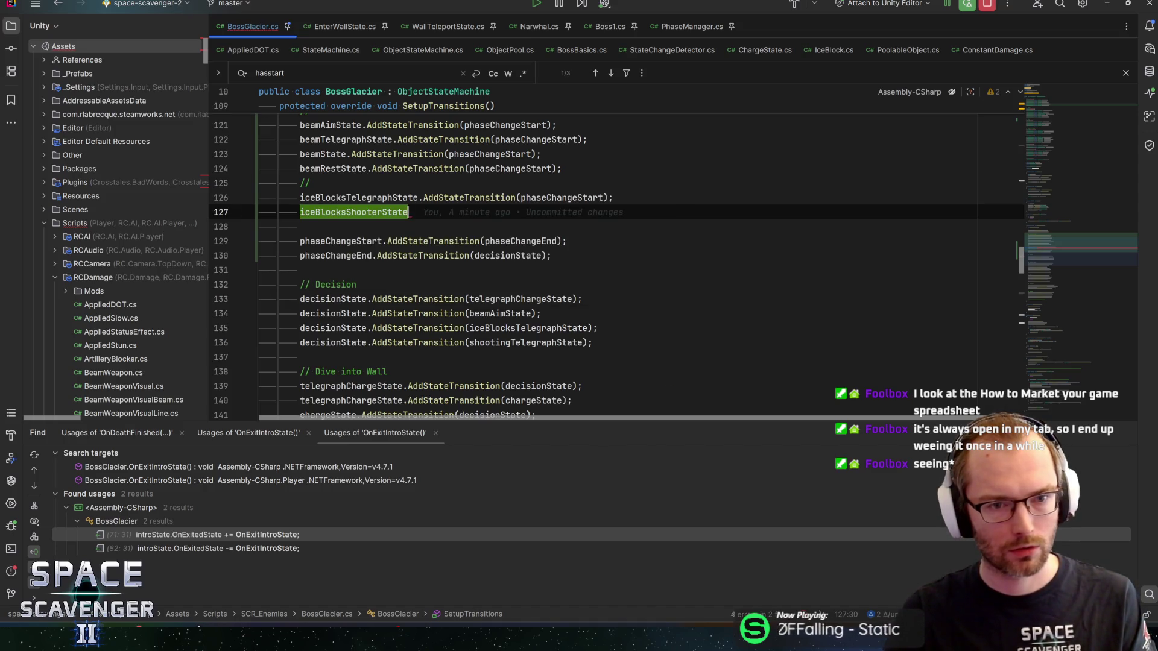
type(".AddStateTransition(phaseChangeStart);")
key("Return")
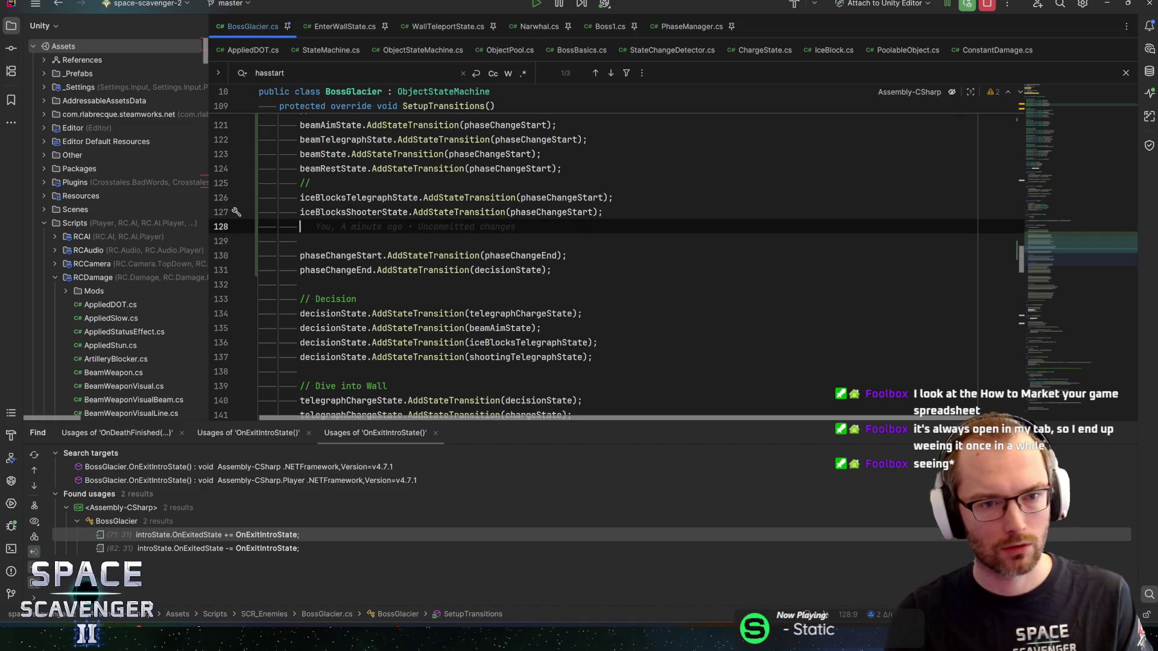
type("iceblocksr")
key("Return")
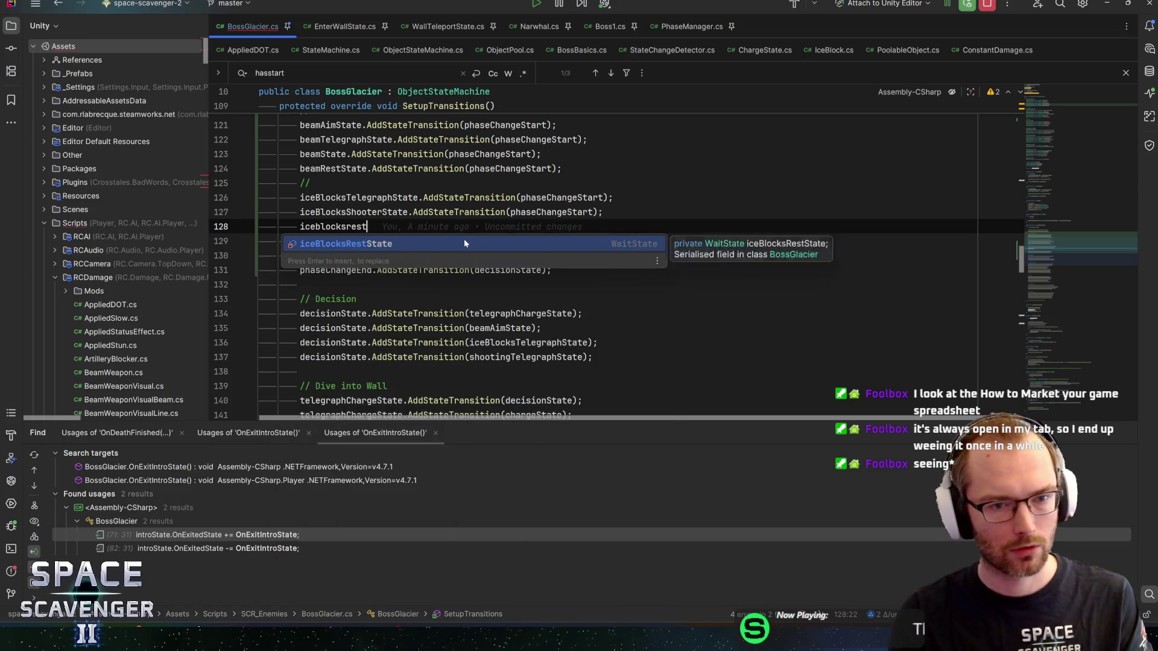
type(".AddStateTransition(phaseChangeStart);")
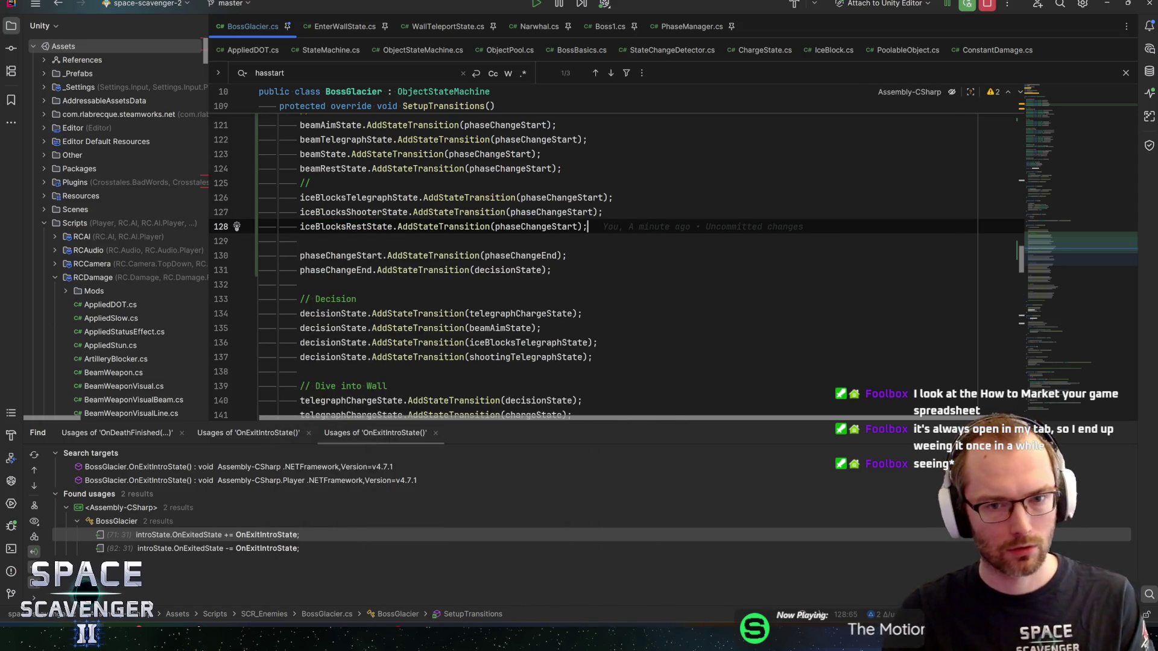
scroll(603, 259, "down", 10)
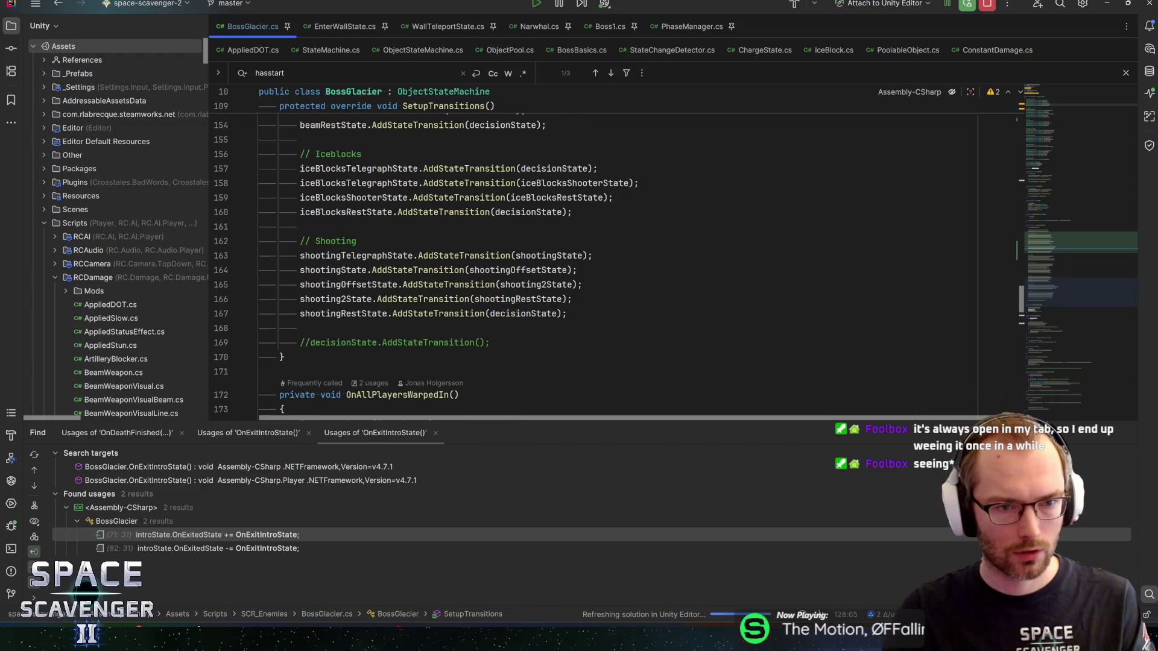
Below the iceBlocksRestState transitions, add a // separator and paste the five shooting transition lines.
mouse_move(362, 256)
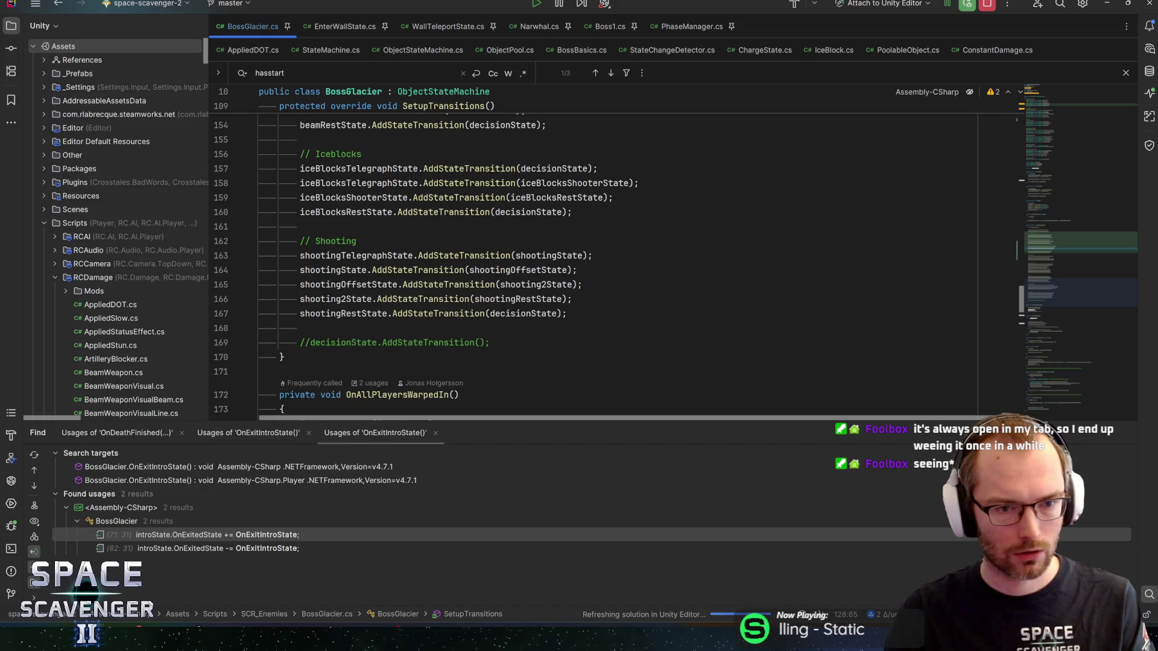
mouse_move(350, 284)
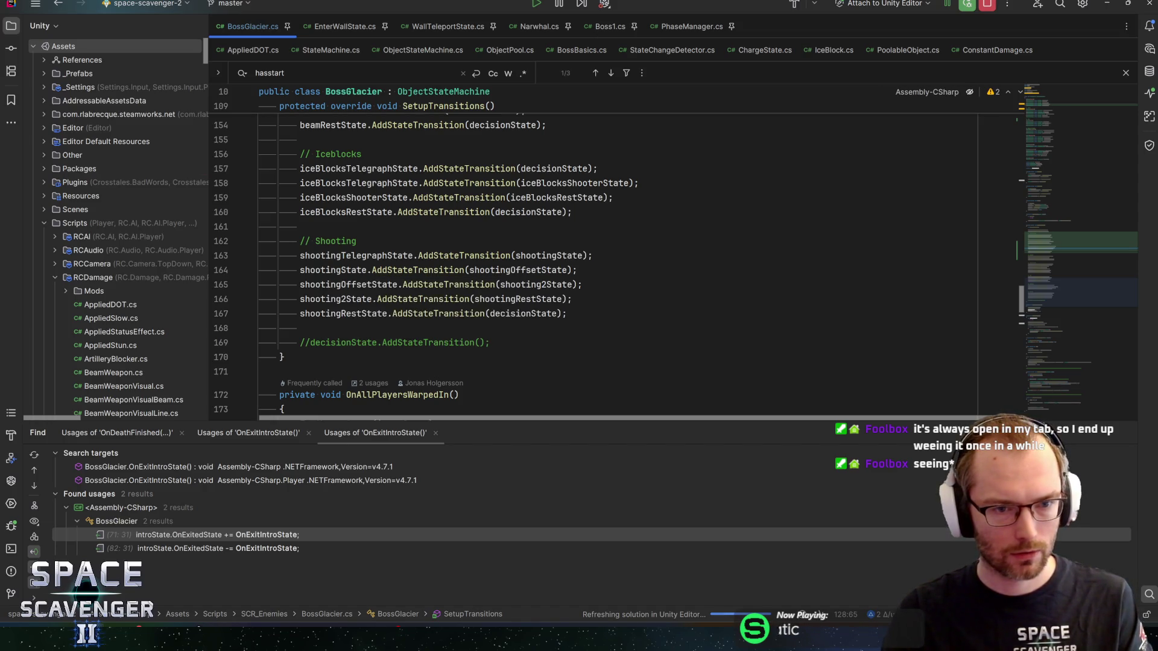
left_click_drag(235, 313, 169, 251)
key("ctrl+c")
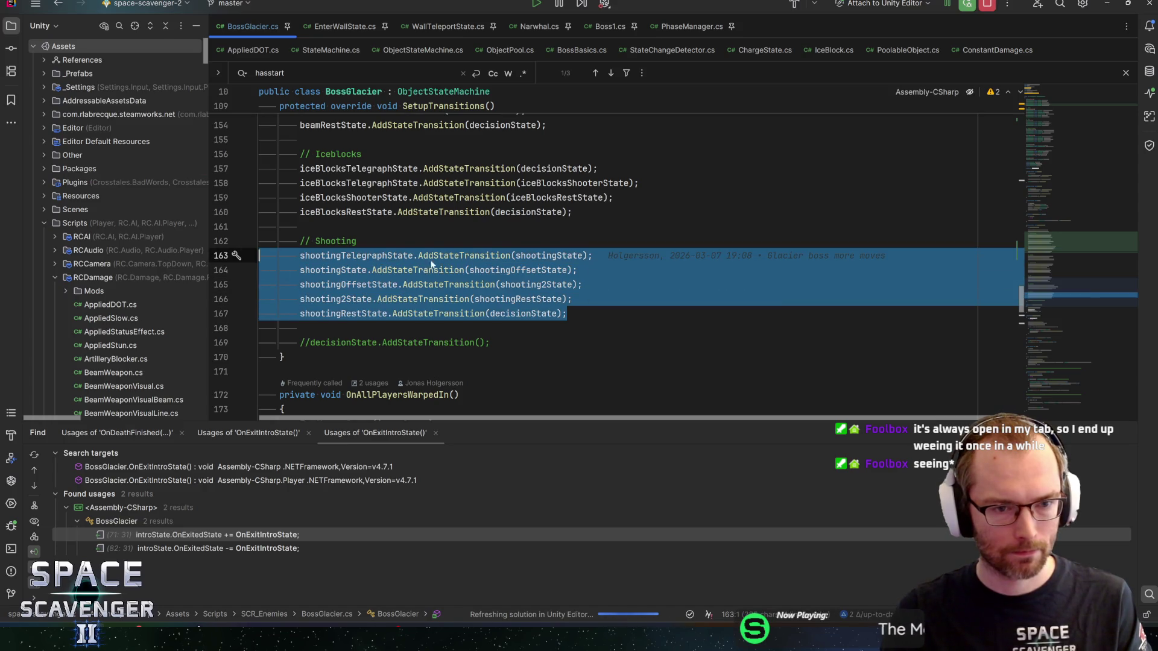
scroll(211, 241, "up", 10)
scroll(543, 265, "up", 3)
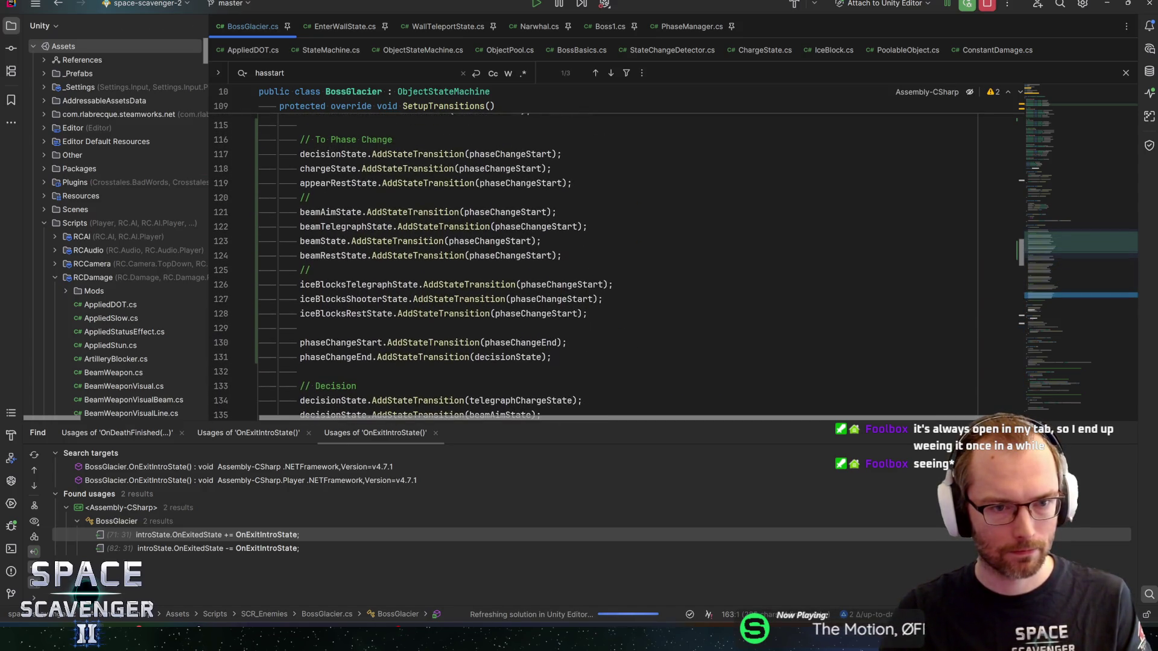
left_click(588, 313)
key("Return")
type("//")
key("Return")
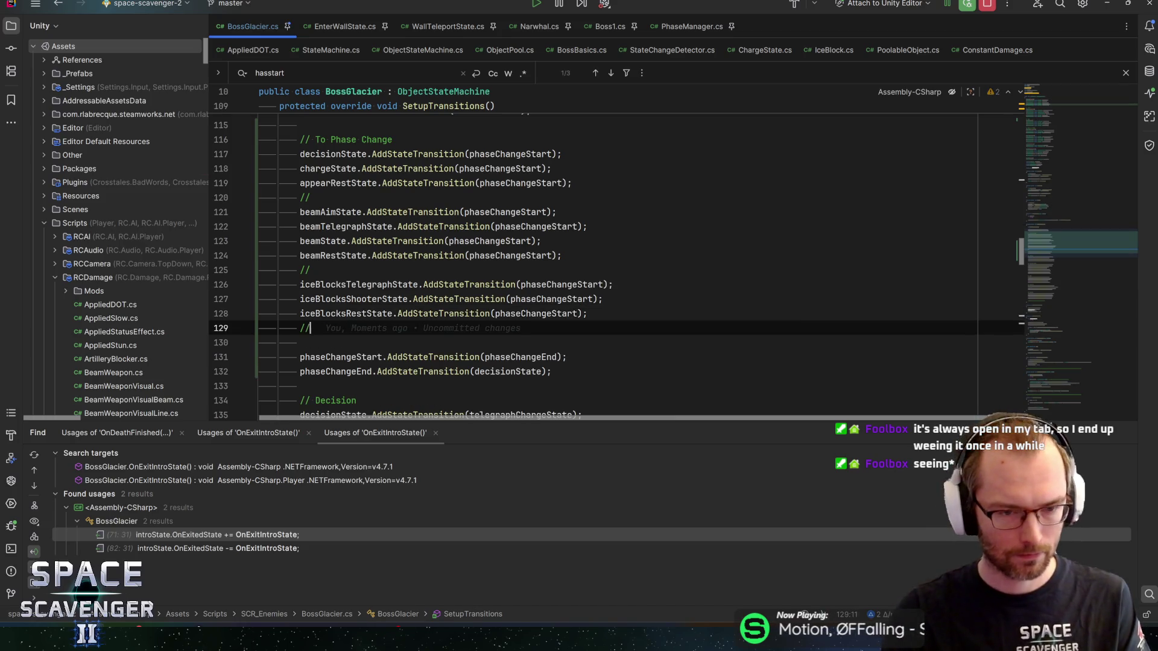
key("ctrl+v")
Retarget the pasted shooting transitions, including shootingRestState's decisionState, to phaseChangeStart, then return to Unity.
double_click(564, 283)
key("ctrl+c")
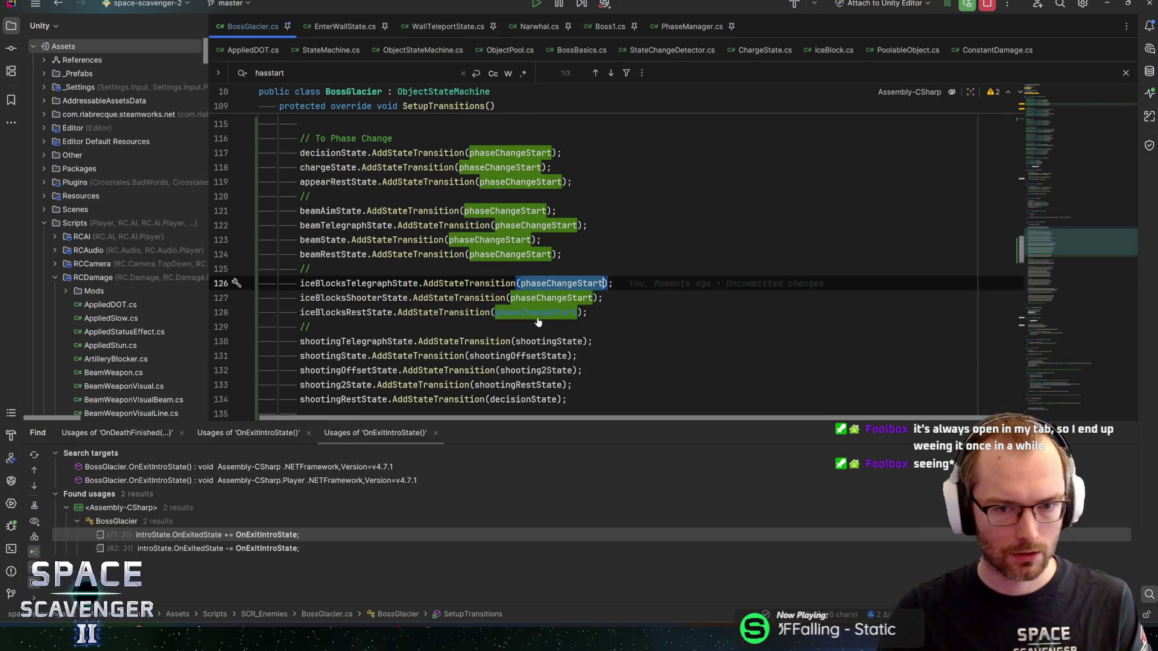
double_click(539, 341)
key("ctrl+v")
double_click(519, 356)
key("ctrl+v")
double_click(539, 371)
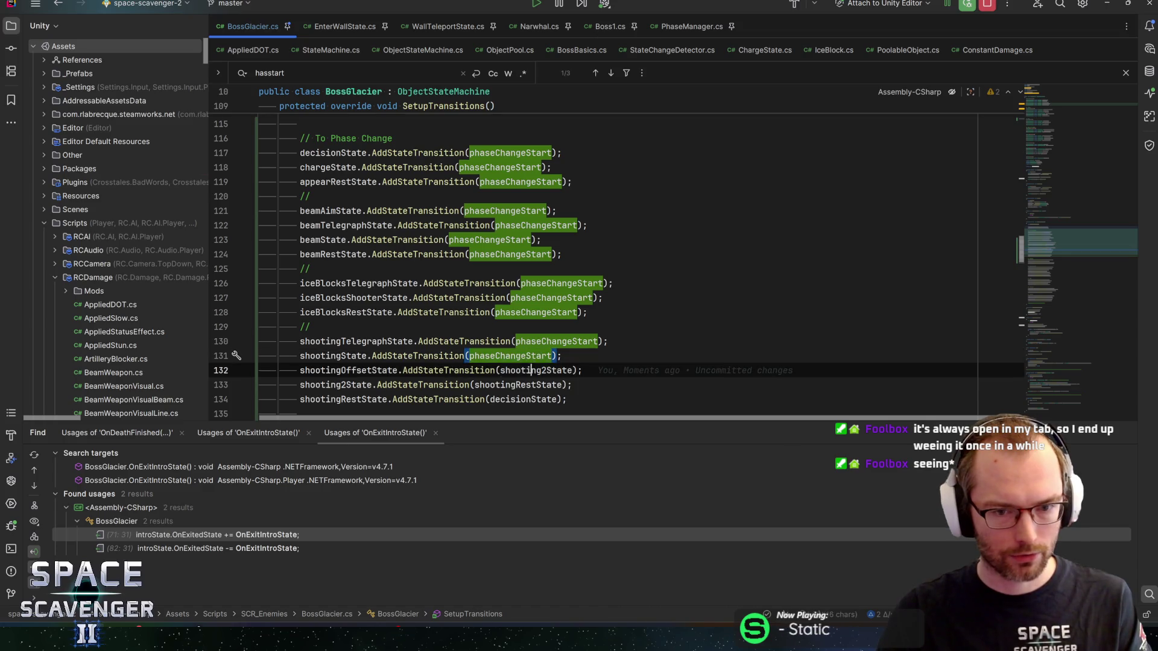
key("ctrl+v")
double_click(519, 386)
key("ctrl+v")
double_click(522, 399)
key("ctrl+v")
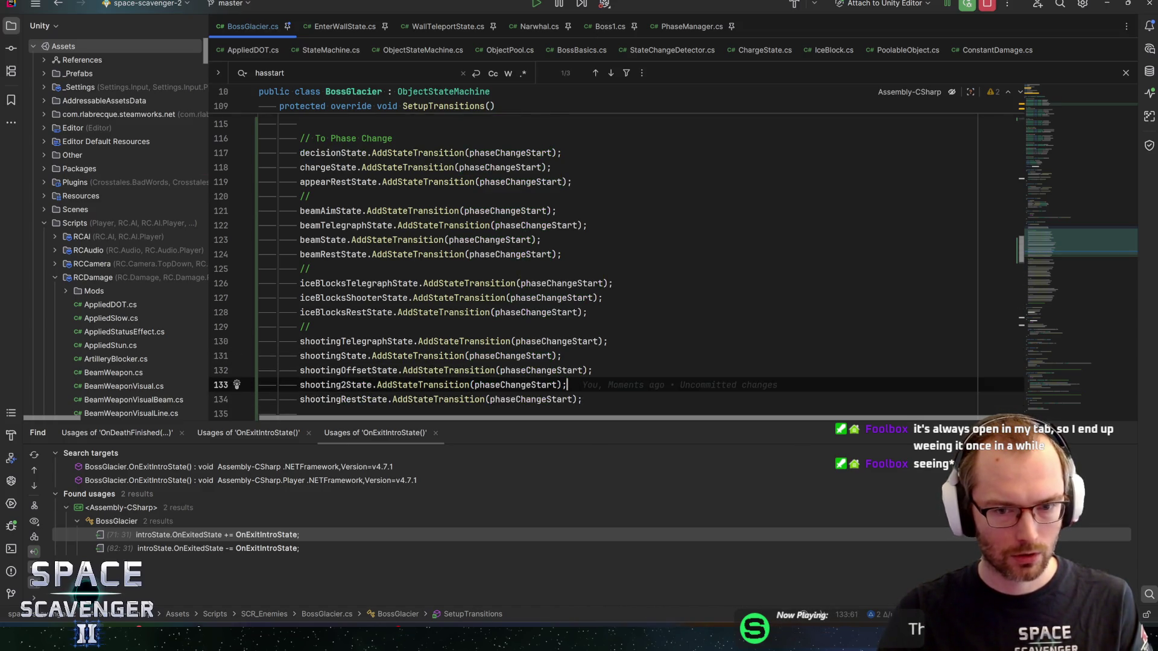
key("Up")
key("Up")
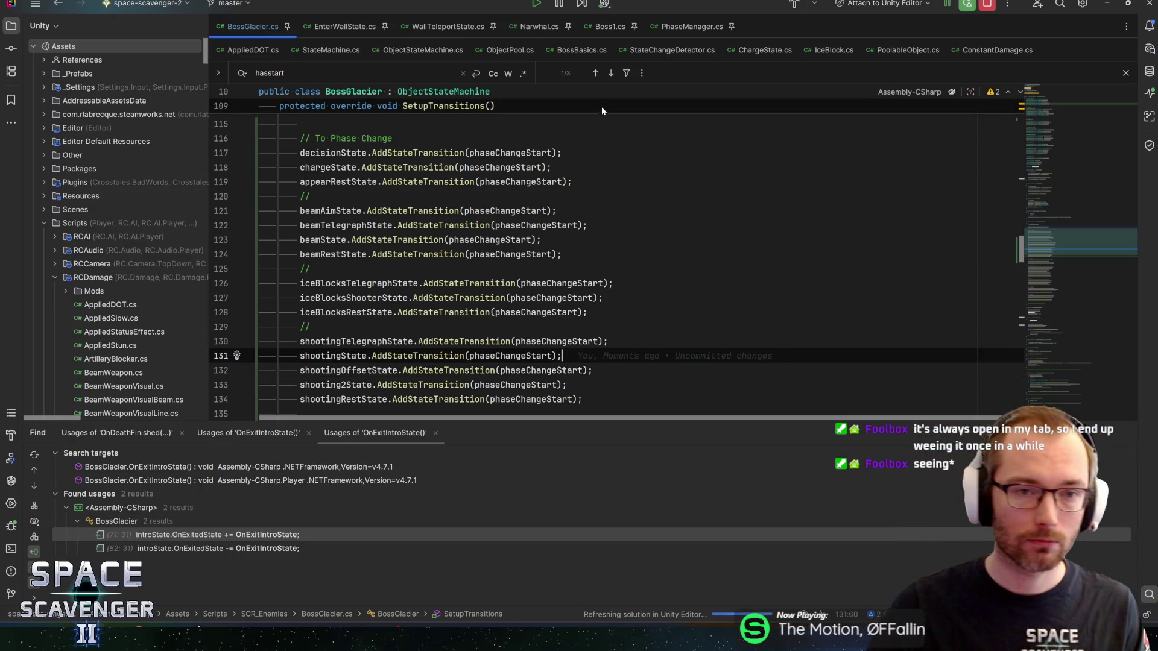
key("alt+Tab")
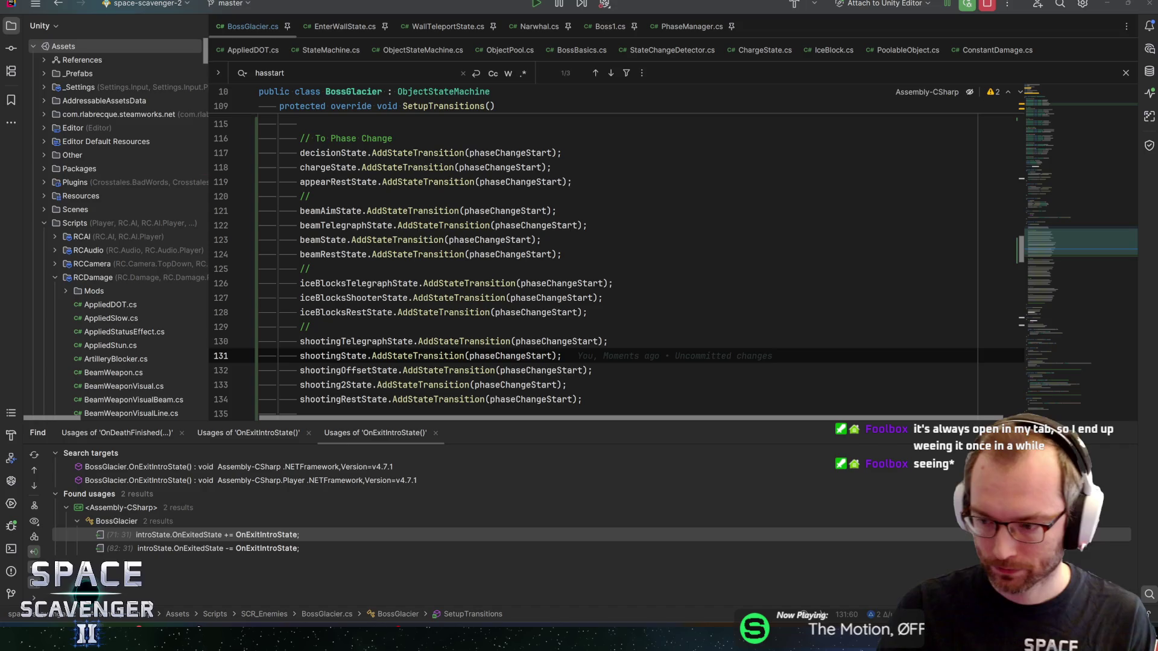
key("alt+Tab")
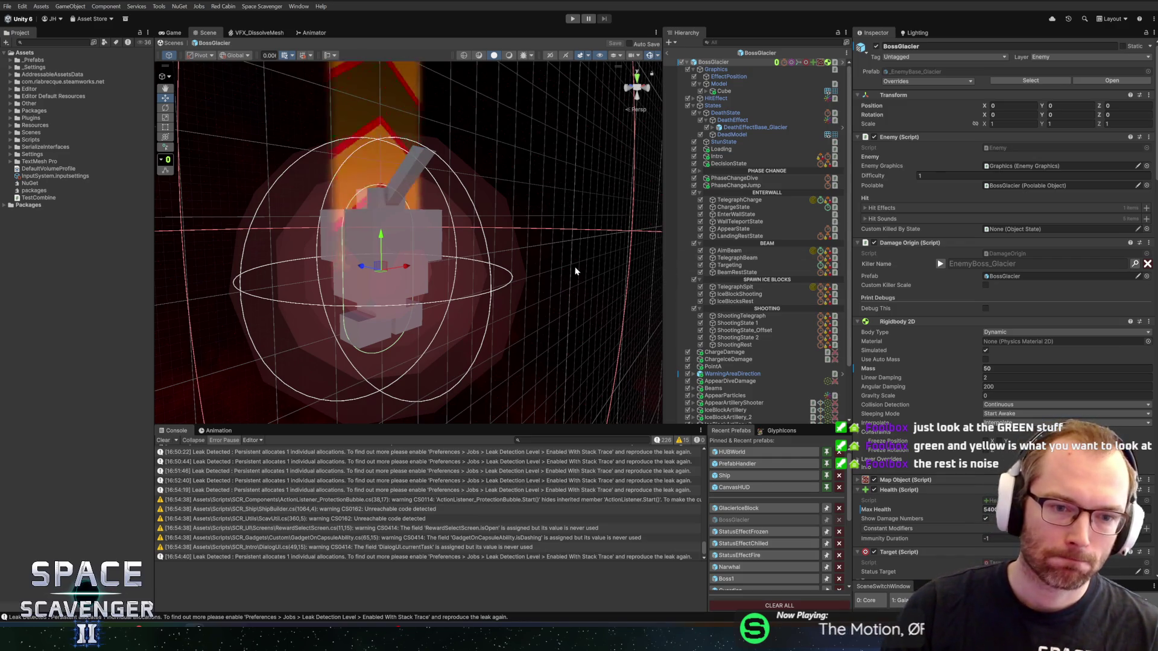
Pan, frame and orbit the Scene view around the BossGlacier boss model.
mouse_move(573, 269)
left_mouse_down()
mouse_move(565, 203)
mouse_move(506, 194)
mouse_move(563, 168)
mouse_move(463, 183)
mouse_move(563, 197)
mouse_move(514, 199)
mouse_move(541, 199)
left_mouse_up()
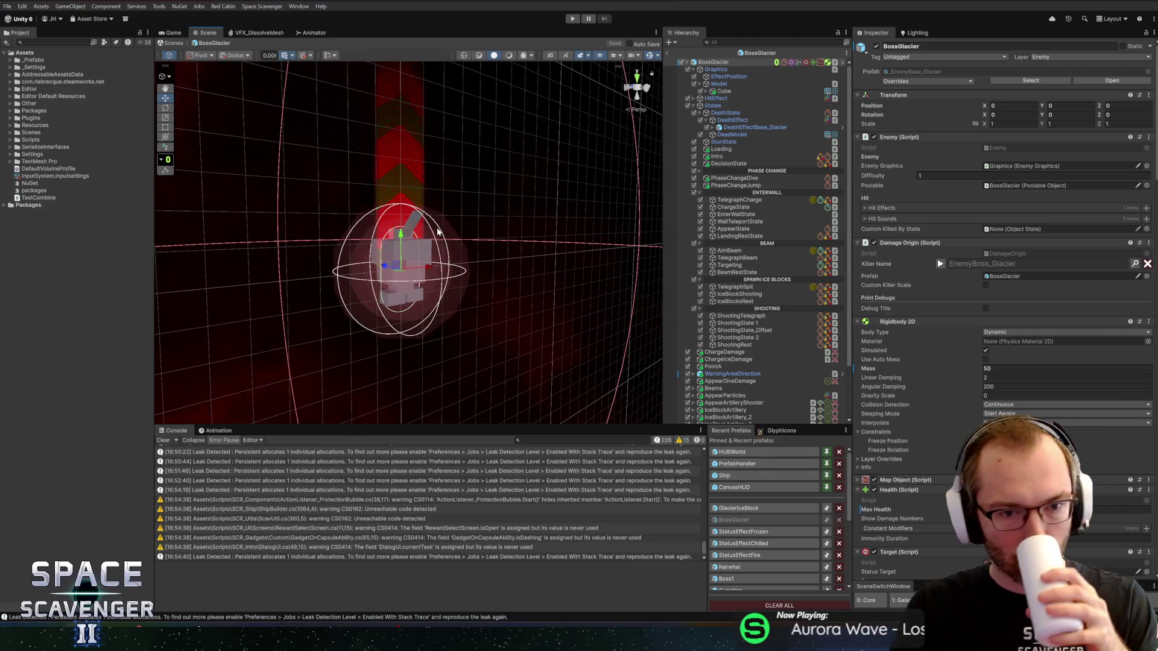
scroll(435, 223, "down", 3)
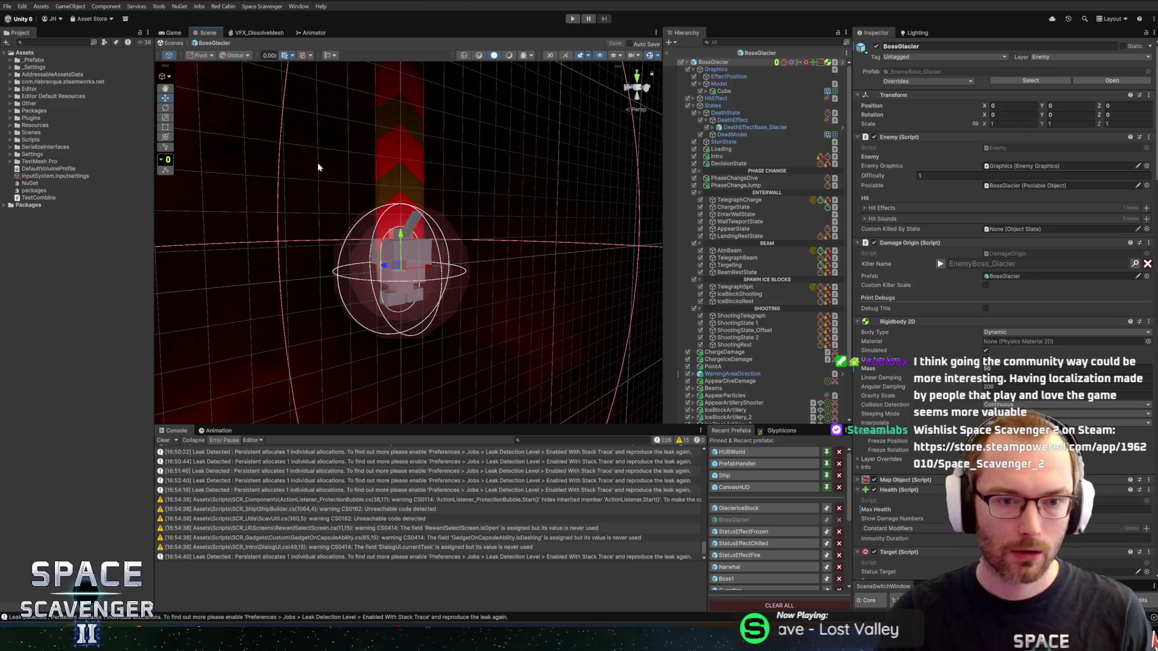
mouse_move(529, 230)
left_mouse_down()
mouse_move(497, 286)
mouse_move(463, 258)
mouse_move(547, 262)
mouse_move(524, 244)
mouse_move(550, 237)
left_mouse_up()
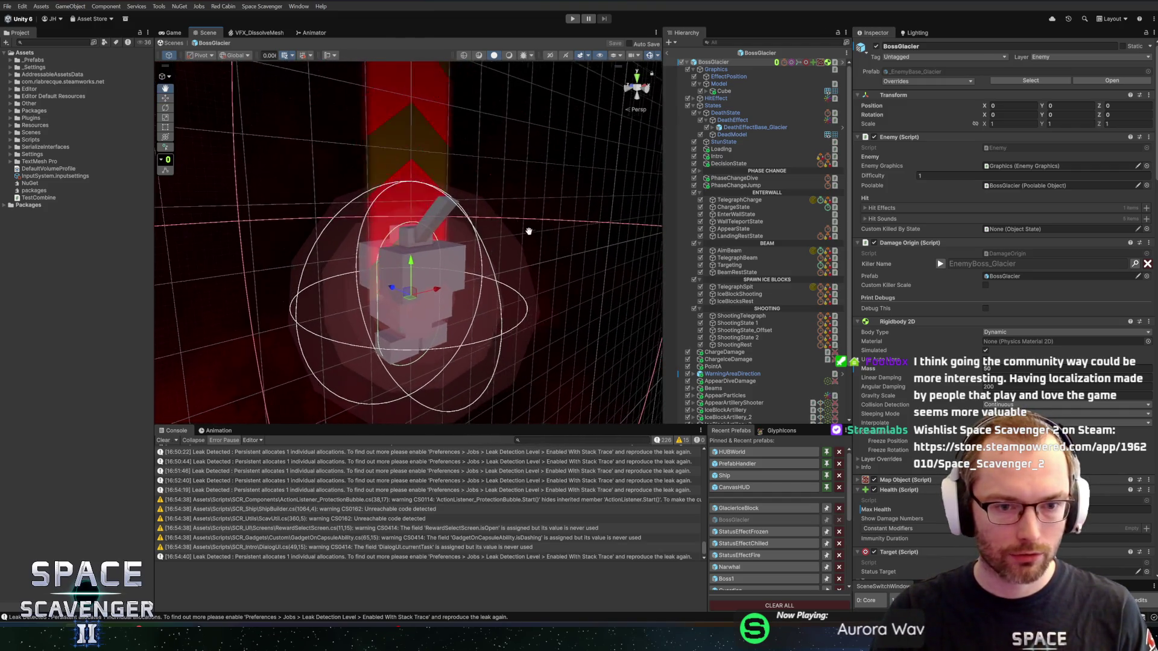
scroll(540, 239, "down", 2)
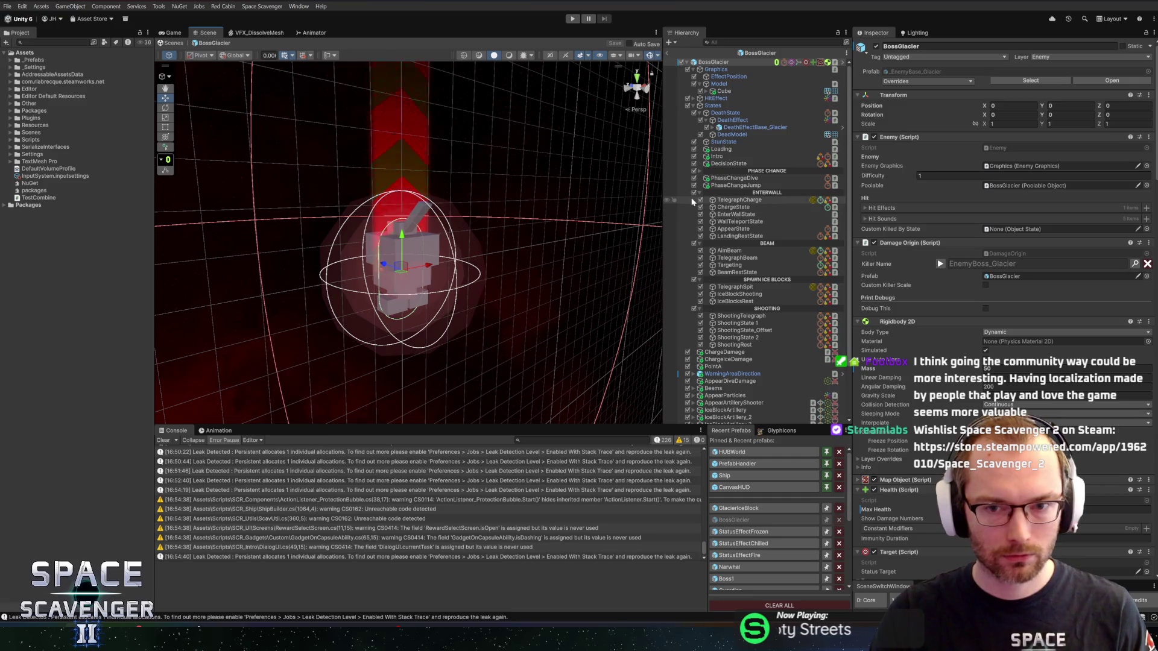
left_click_drag(542, 247, 412, 219)
scroll(412, 220, "up", 5)
key("f")
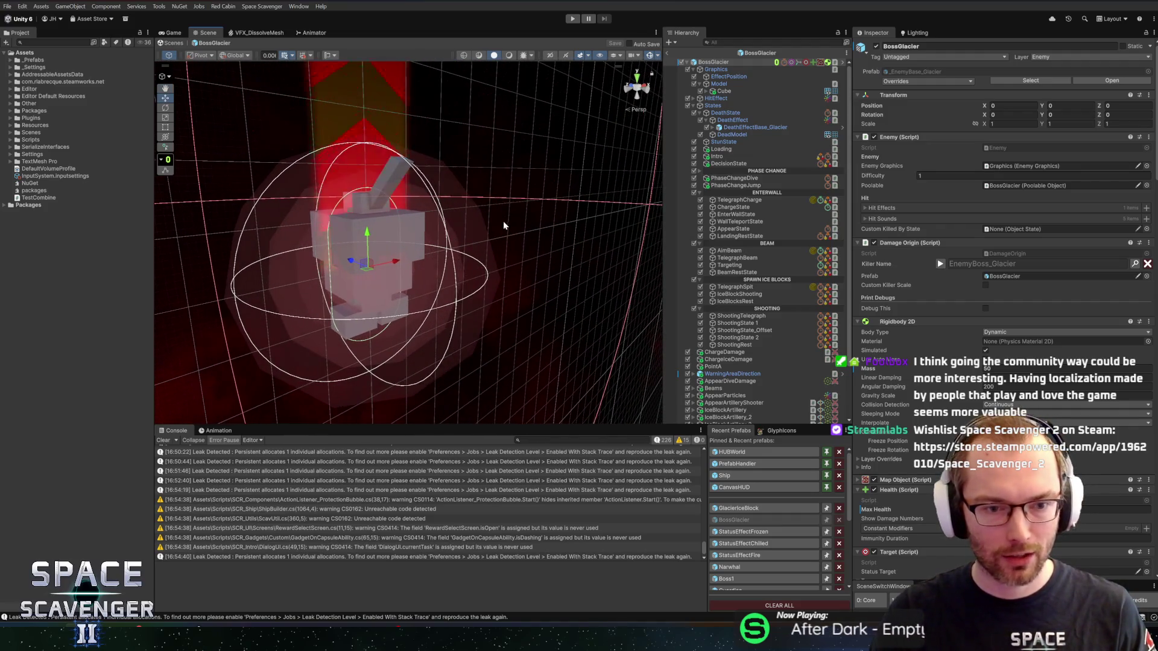
mouse_move(503, 220)
left_mouse_down()
mouse_move(520, 183)
mouse_move(537, 222)
mouse_move(533, 180)
left_mouse_up()
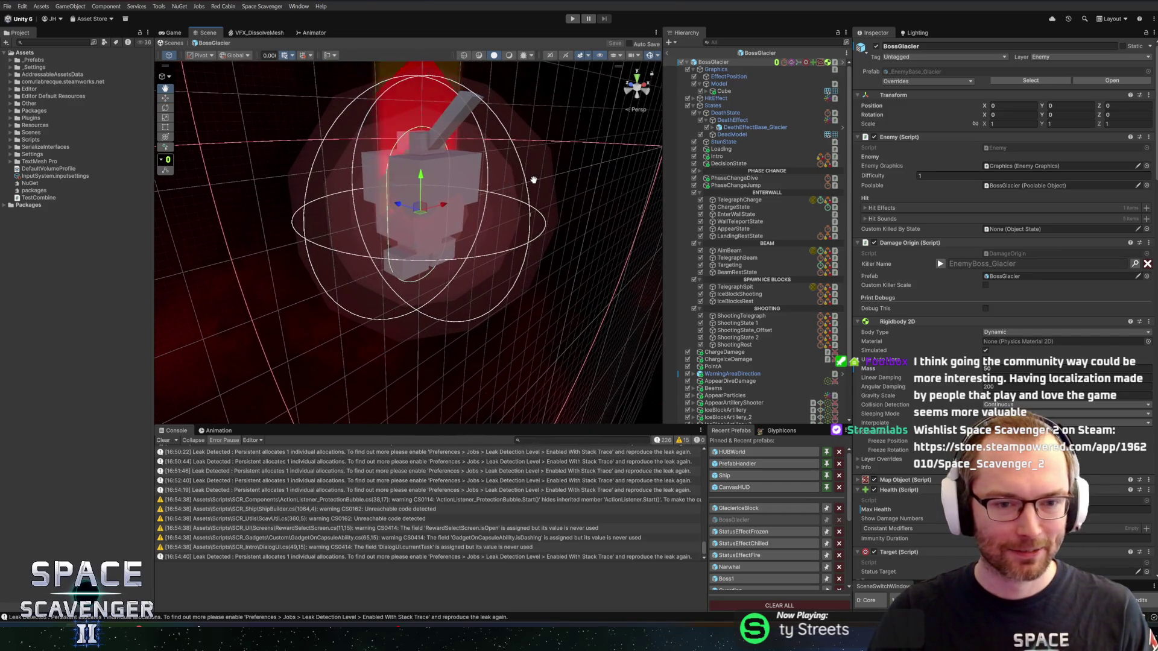
scroll(780, 267, "down", 2)
scroll(780, 266, "up", 2)
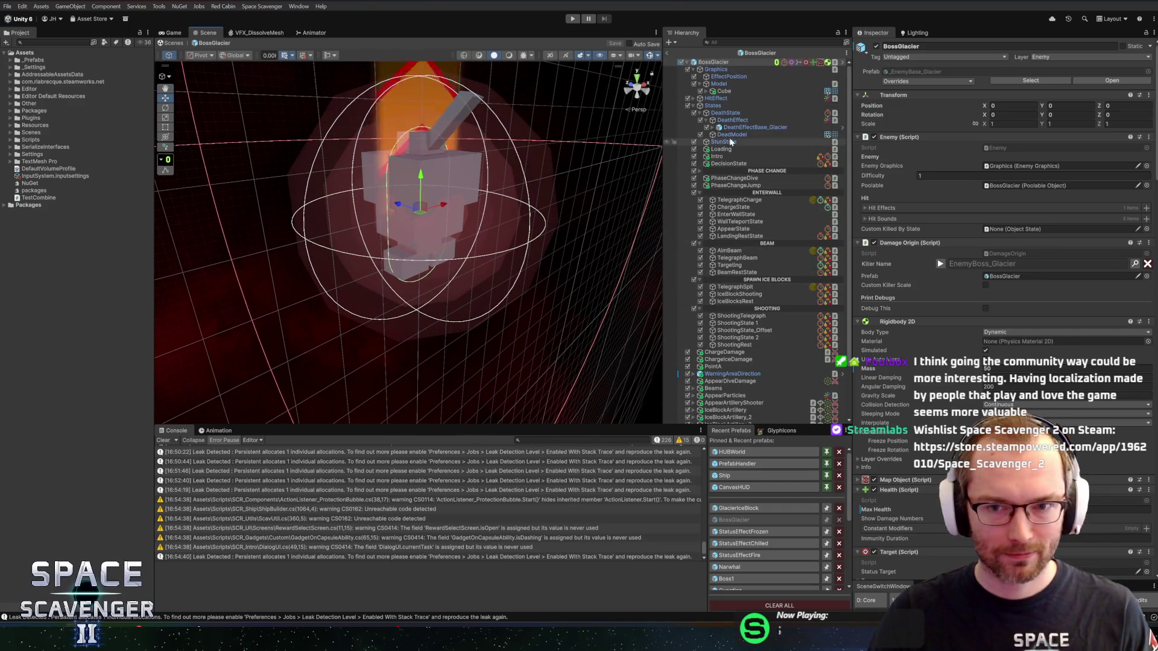
scroll(1001, 271, "down", 15)
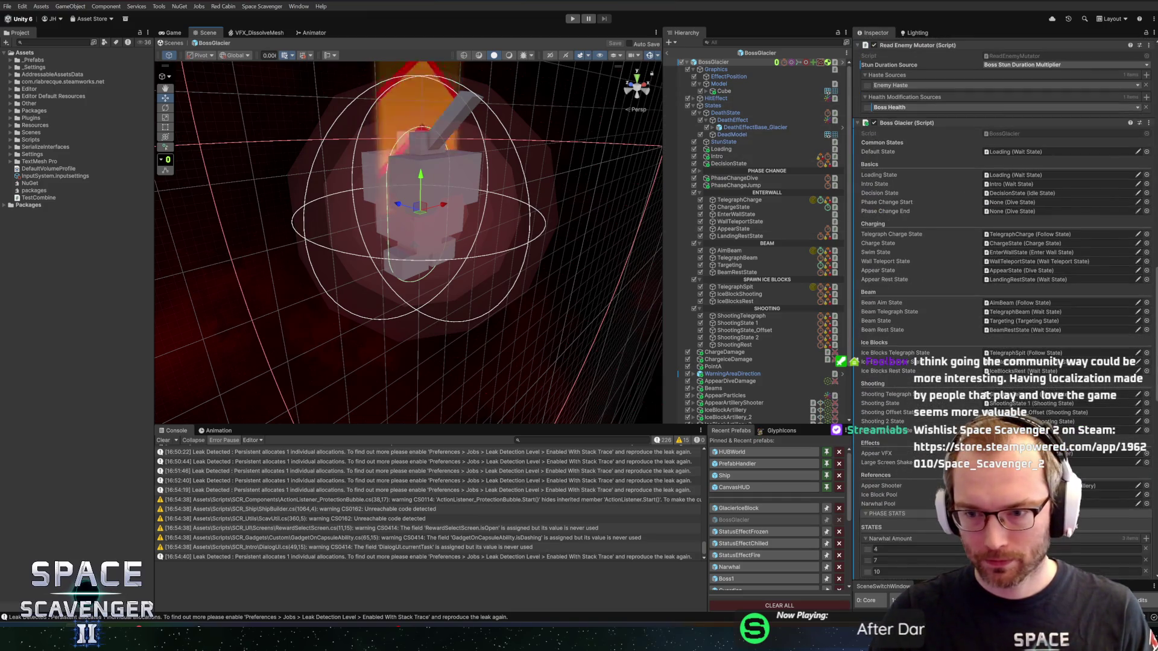
Assign PhaseChangeDive and PhaseChangeJump to Phase Change Start and End, then exit to the Core scene.
left_click_drag(732, 180, 1036, 212)
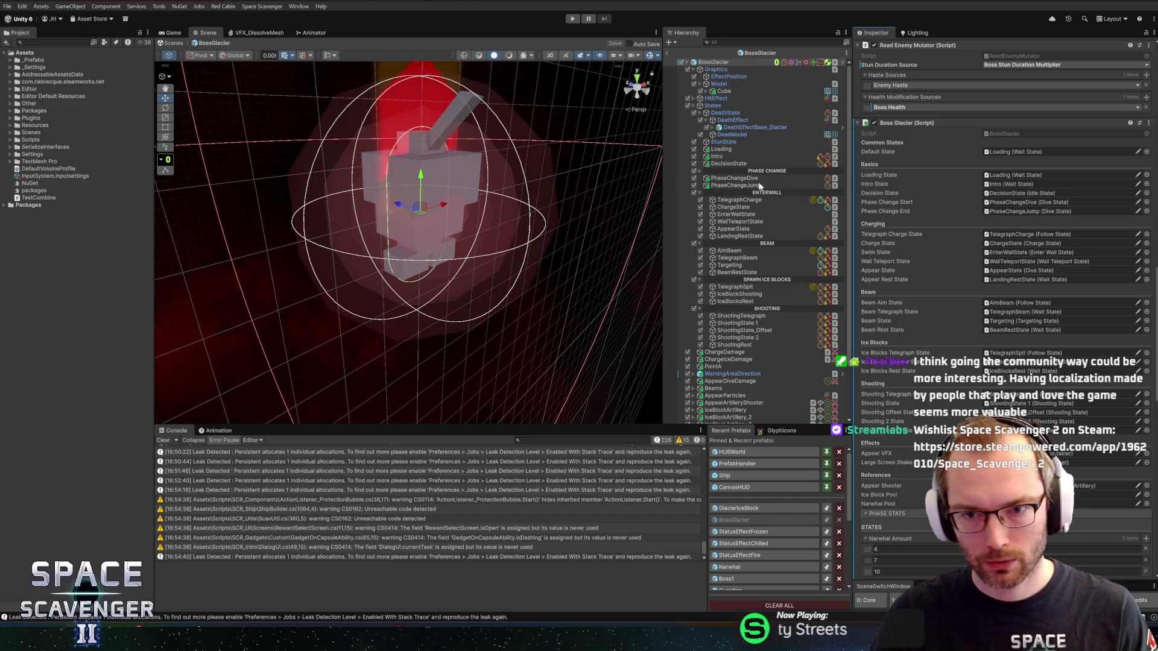
left_click(748, 180)
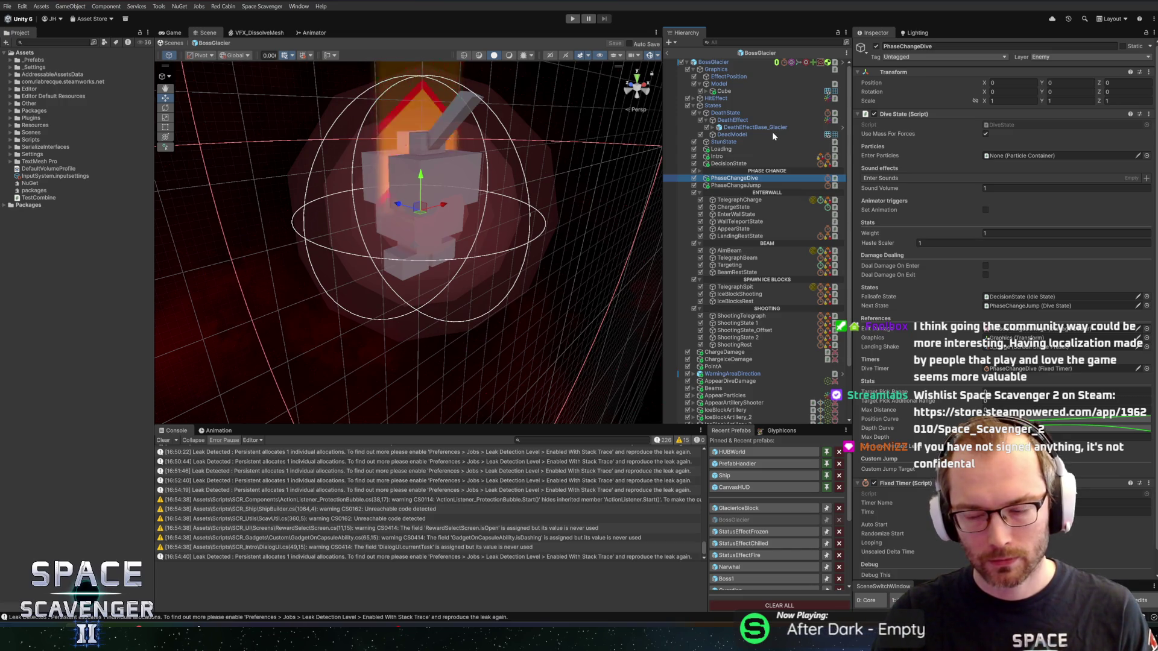
left_click(667, 53)
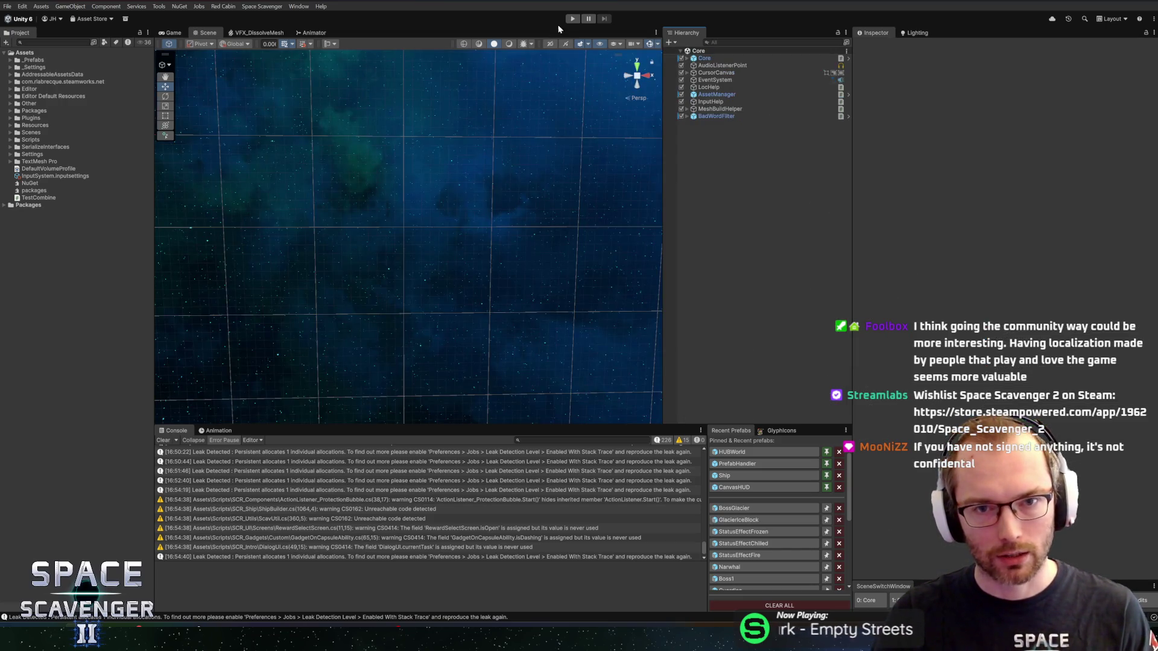
Play the Prince of Frost boss fight in a maximized Game view, then stop Play mode.
key("ctrl+p")
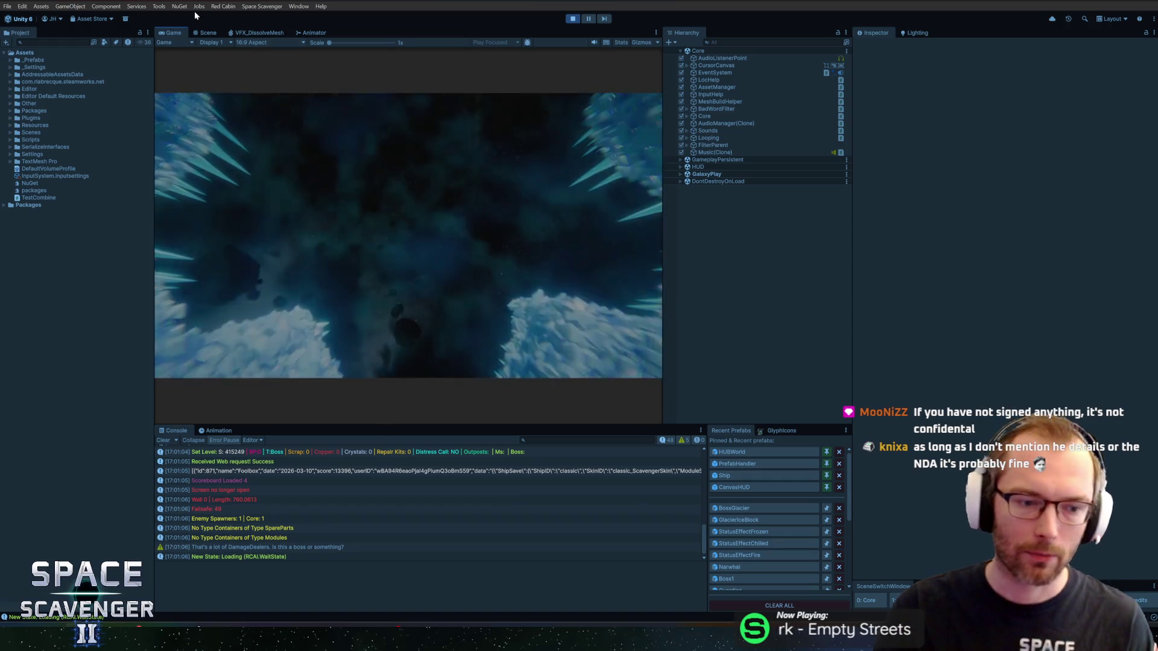
double_click(165, 31)
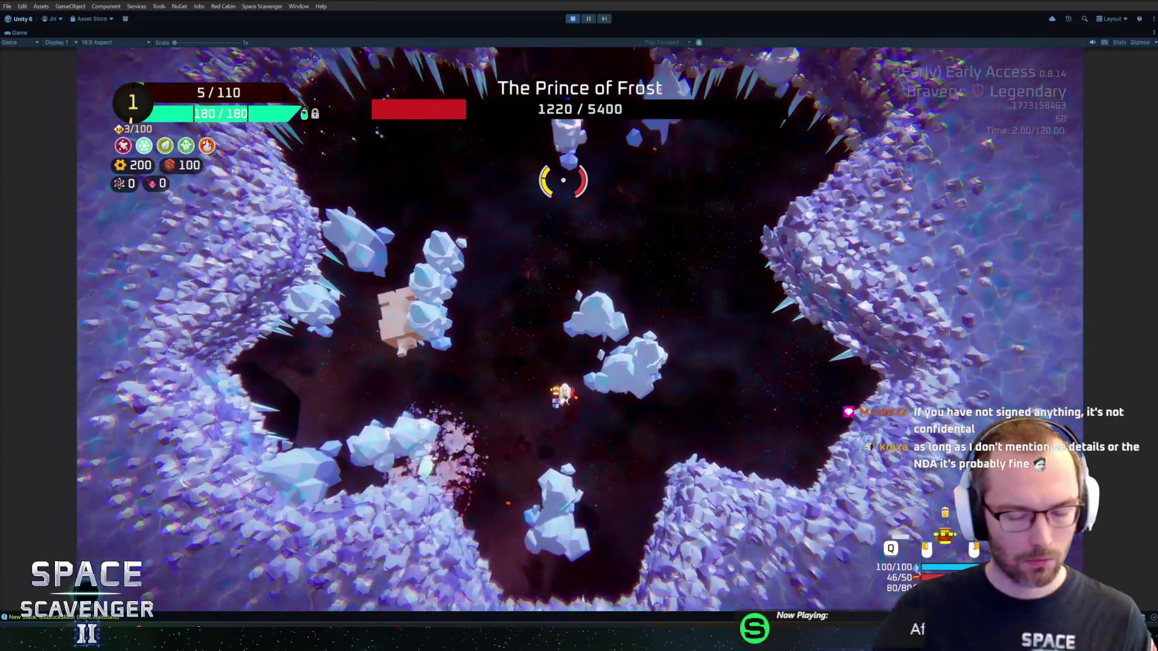
key("ctrl+p")
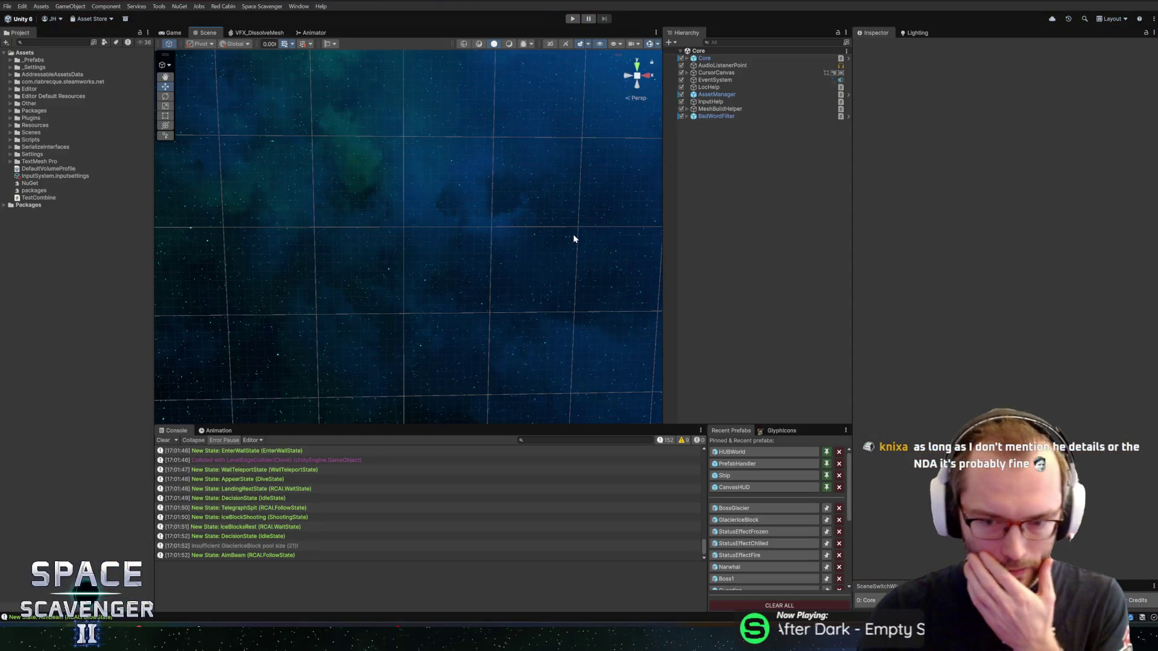
Open the Boss1 prefab and ping its Phase 2 Start and Phase 1 Start states for reference.
left_click(730, 578)
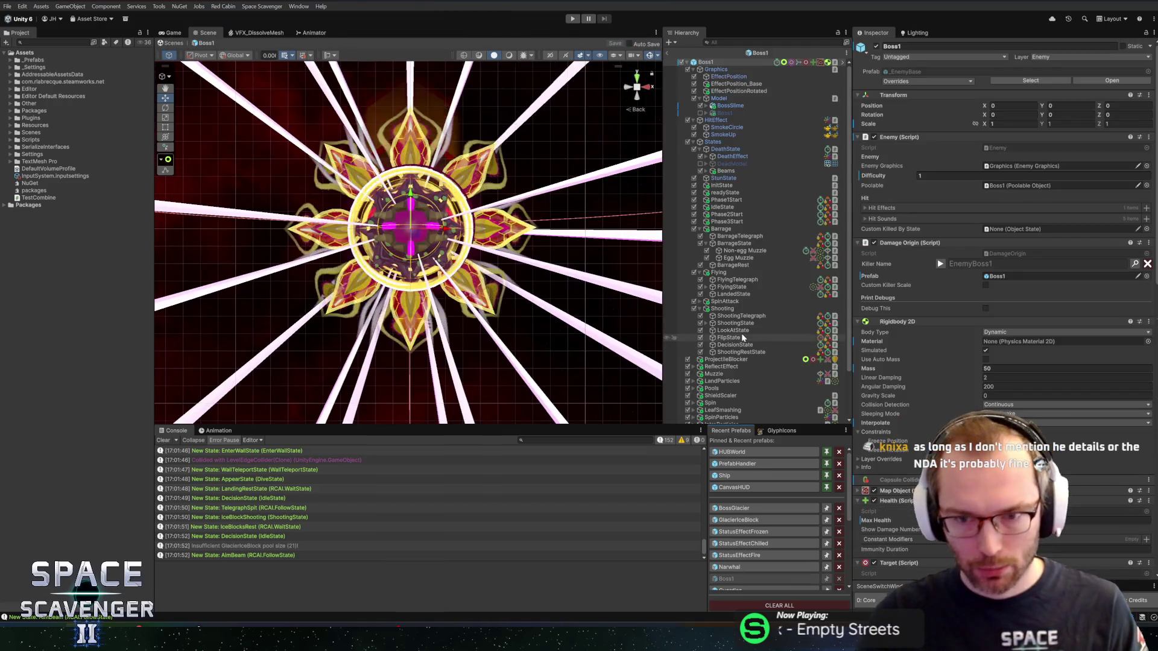
scroll(941, 296, "down", 10)
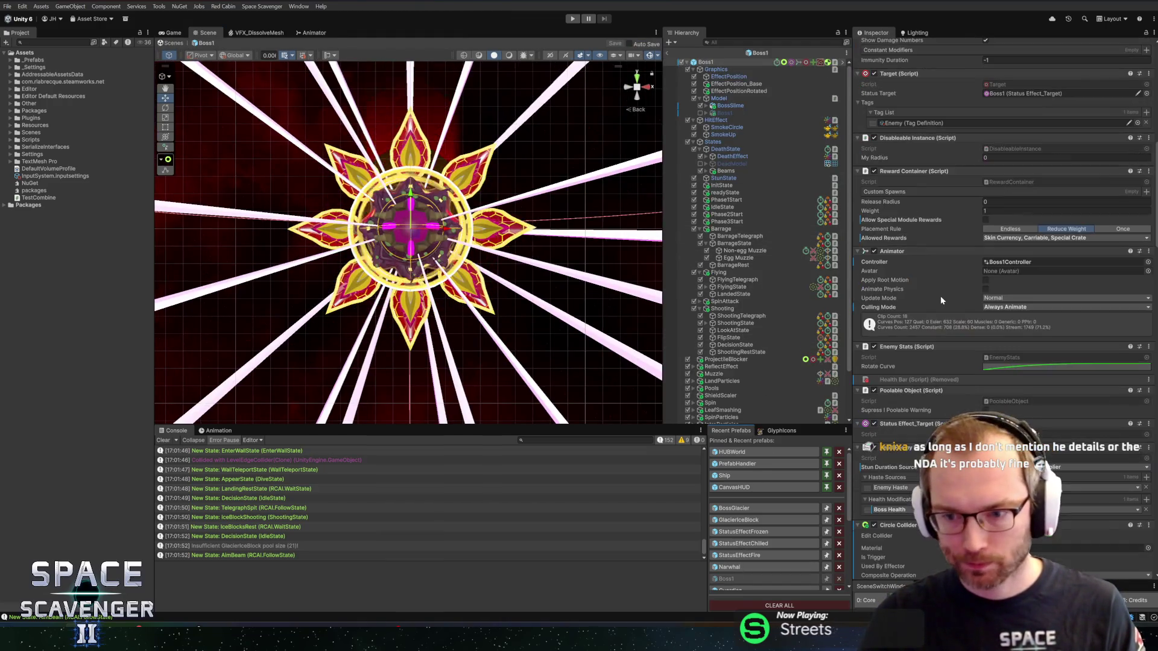
scroll(941, 305, "down", 10)
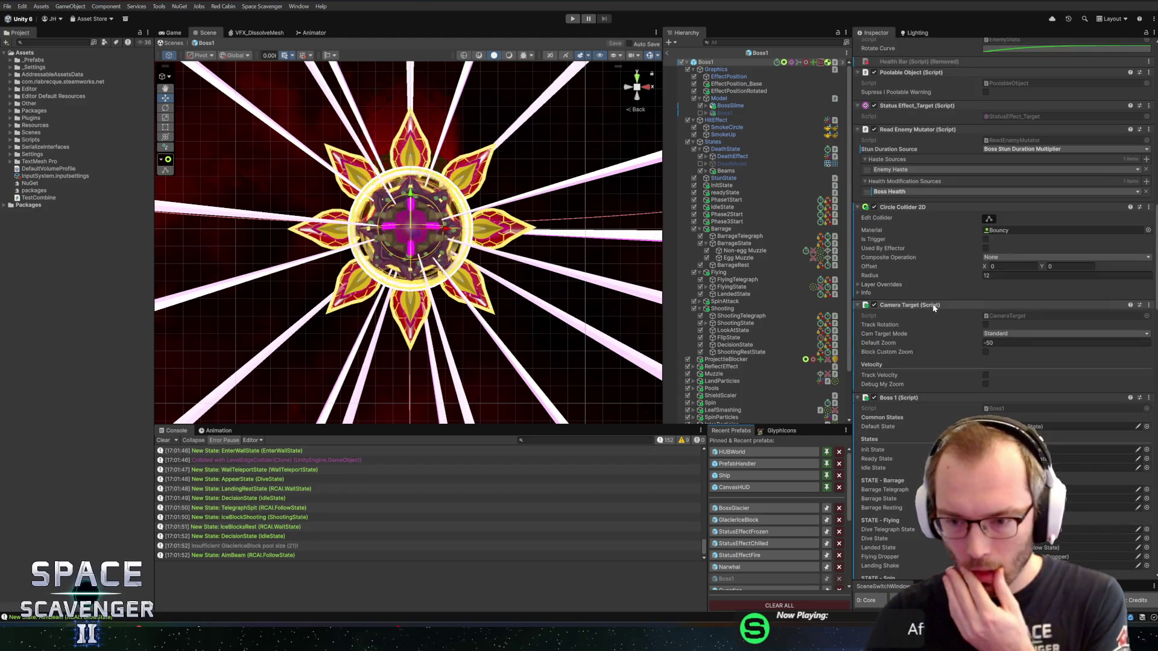
scroll(928, 363, "down", 3)
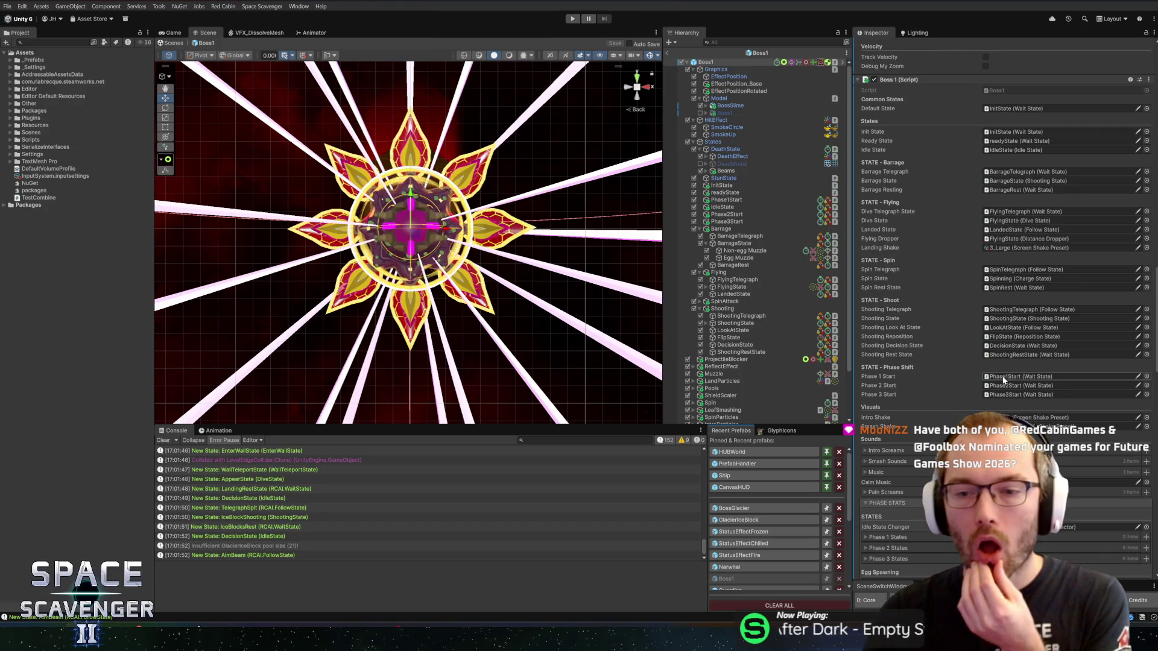
left_click(1021, 386)
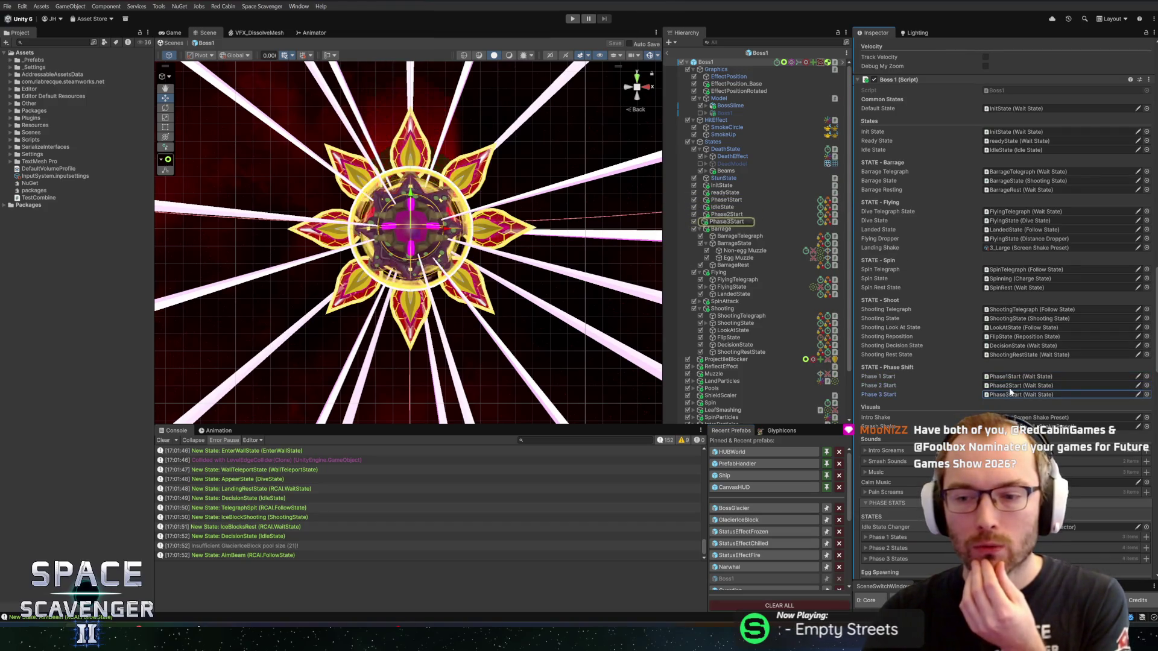
left_click(1005, 376)
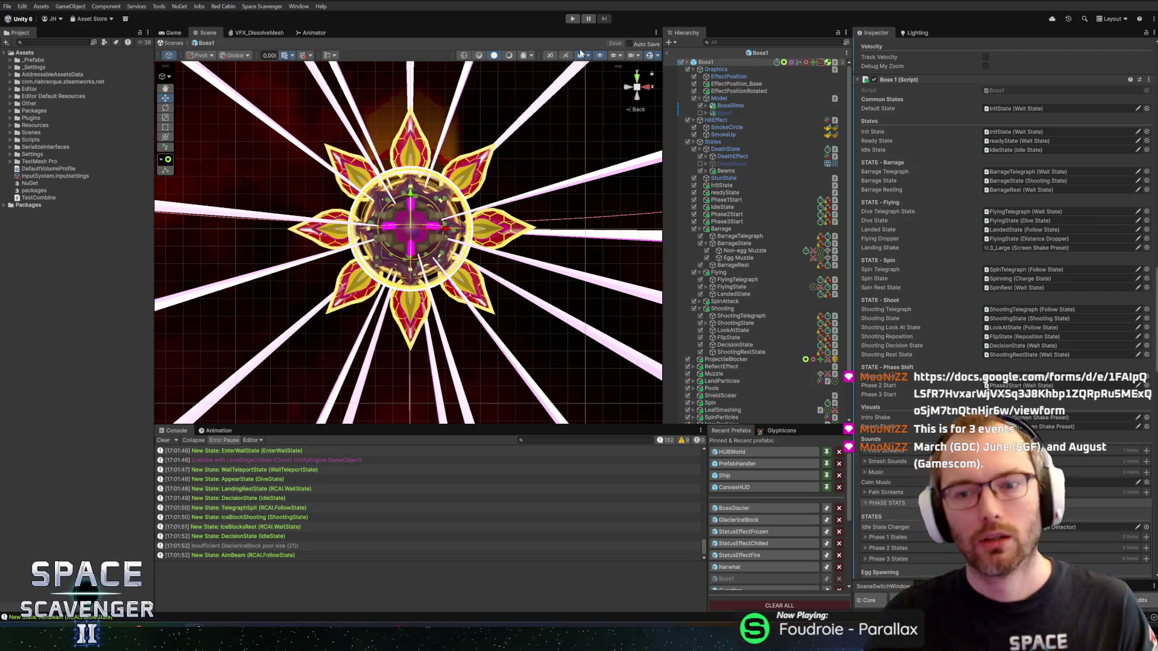
left_click_drag(664, 229, 644, 229)
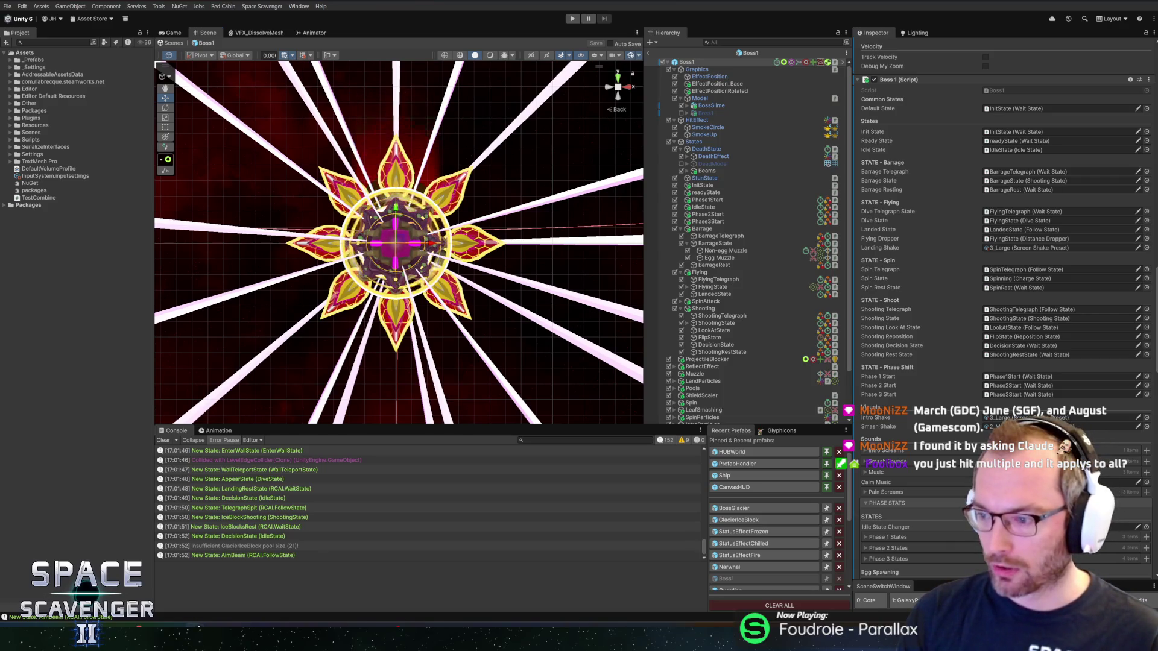
mouse_move(596, 425)
left_mouse_down()
mouse_move(596, 458)
mouse_move(596, 374)
left_mouse_up()
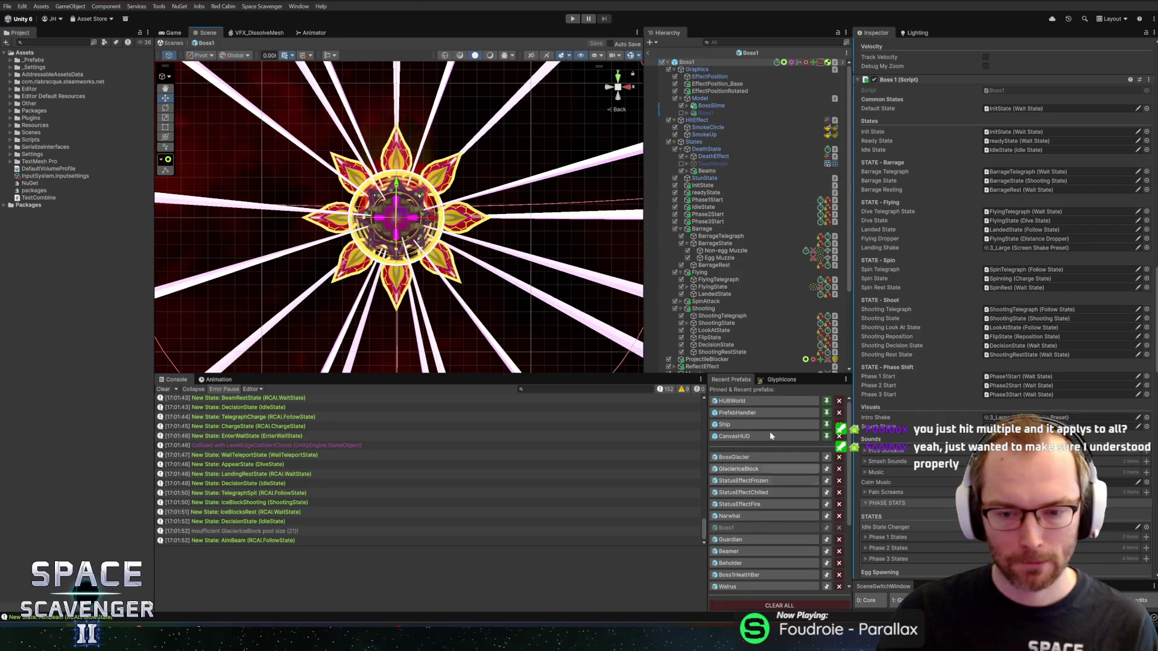
scroll(958, 287, "down", 5)
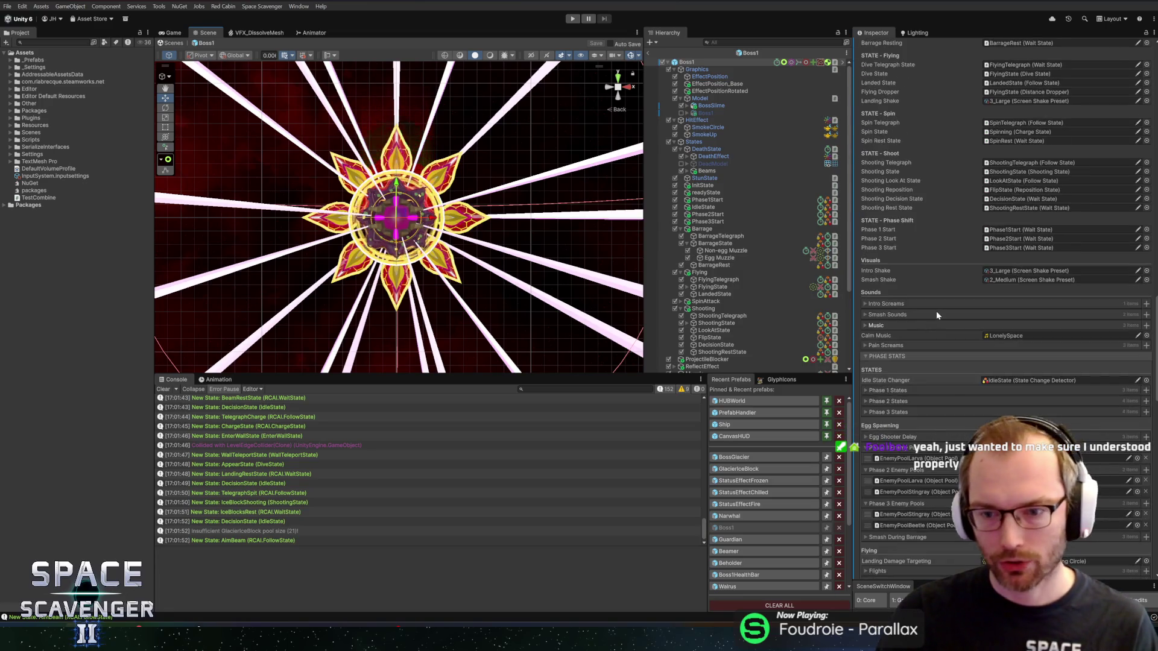
scroll(936, 314, "down", 6)
scroll(924, 409, "down", 10)
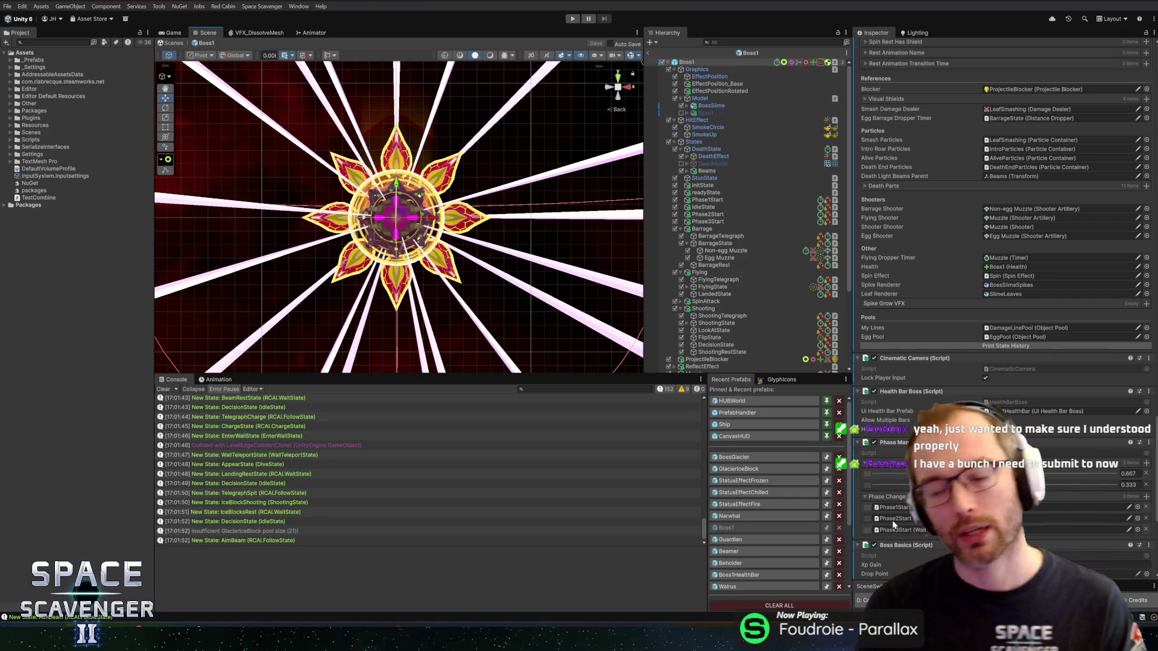
left_click(754, 457)
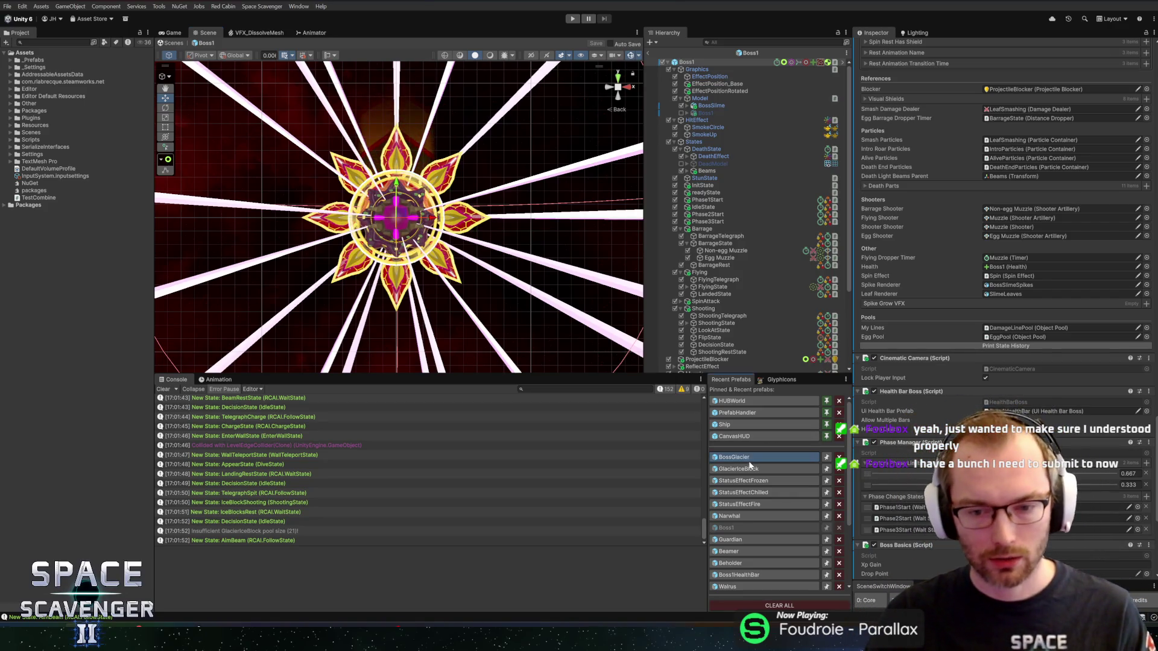
Add an empty None entry to Phase Change States and move it to the top of the list.
scroll(954, 352, "down", 3)
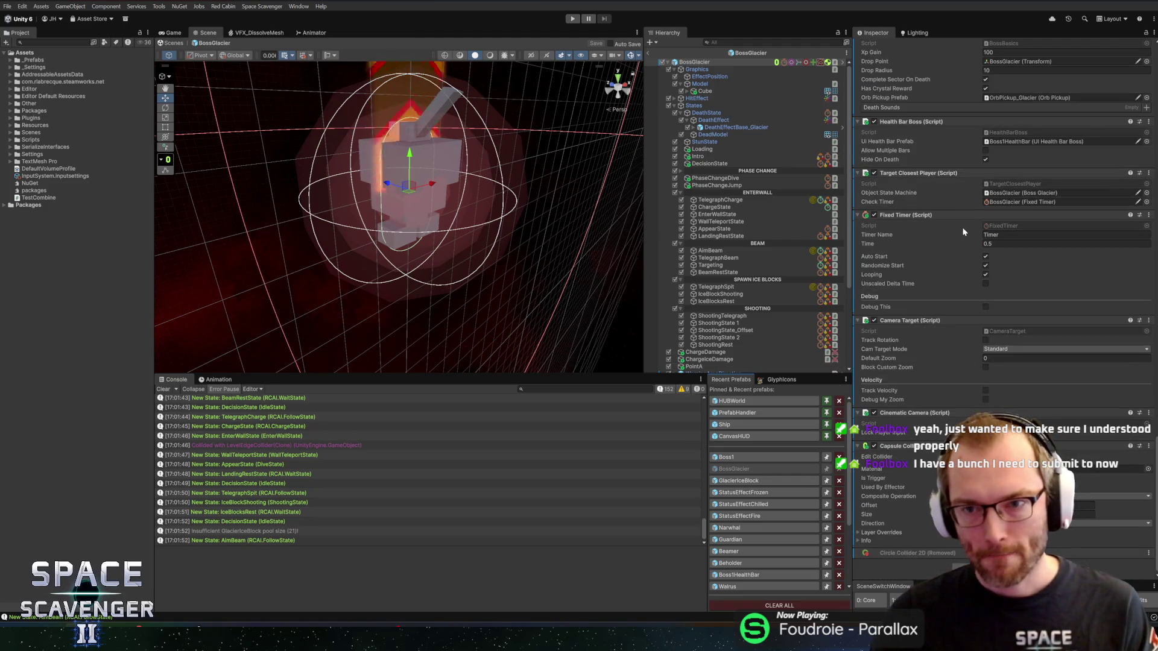
scroll(922, 234, "up", 5)
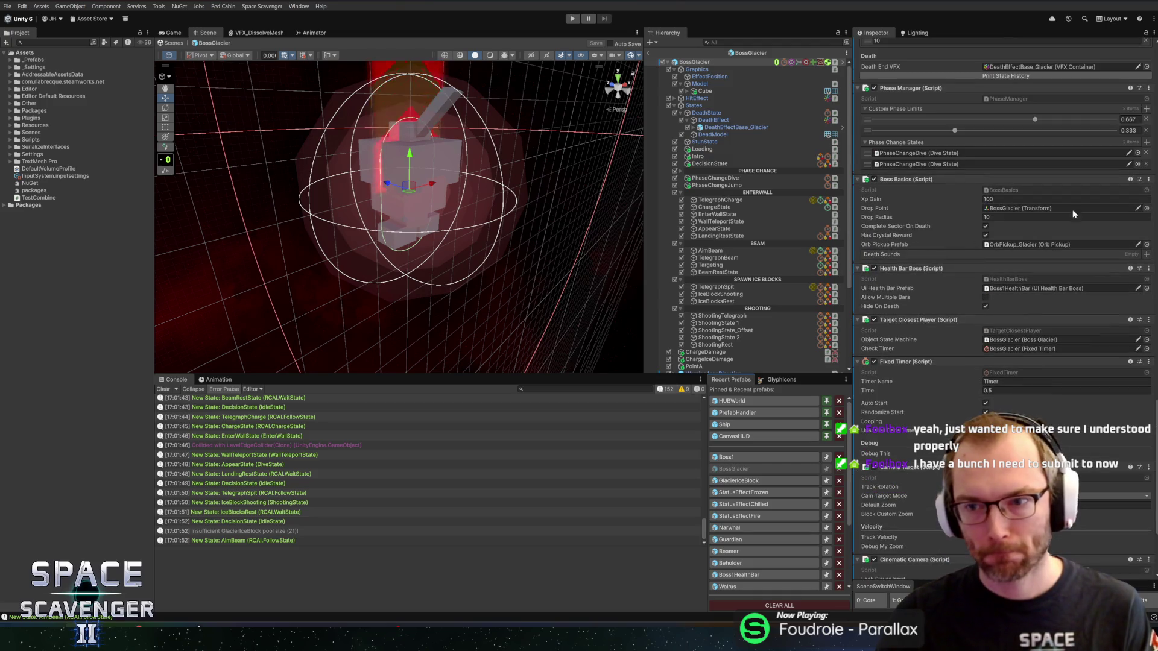
left_click(1146, 142)
left_click_drag(869, 176, 871, 153)
scroll(913, 192, "up", 3)
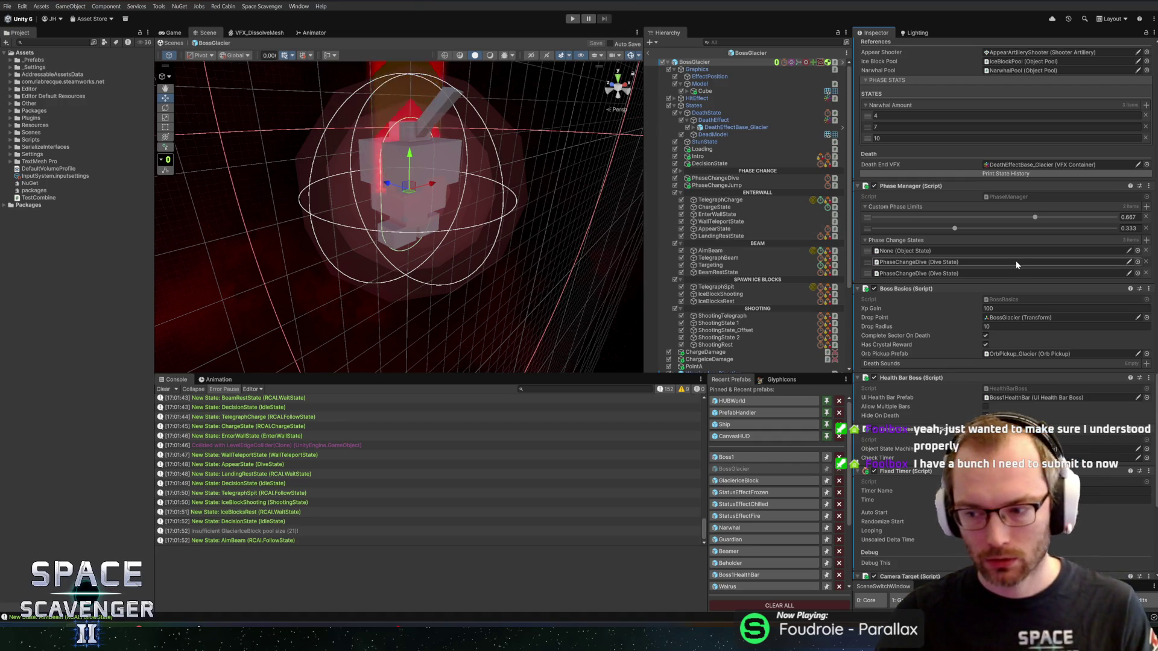
scroll(1011, 259, "up", 2)
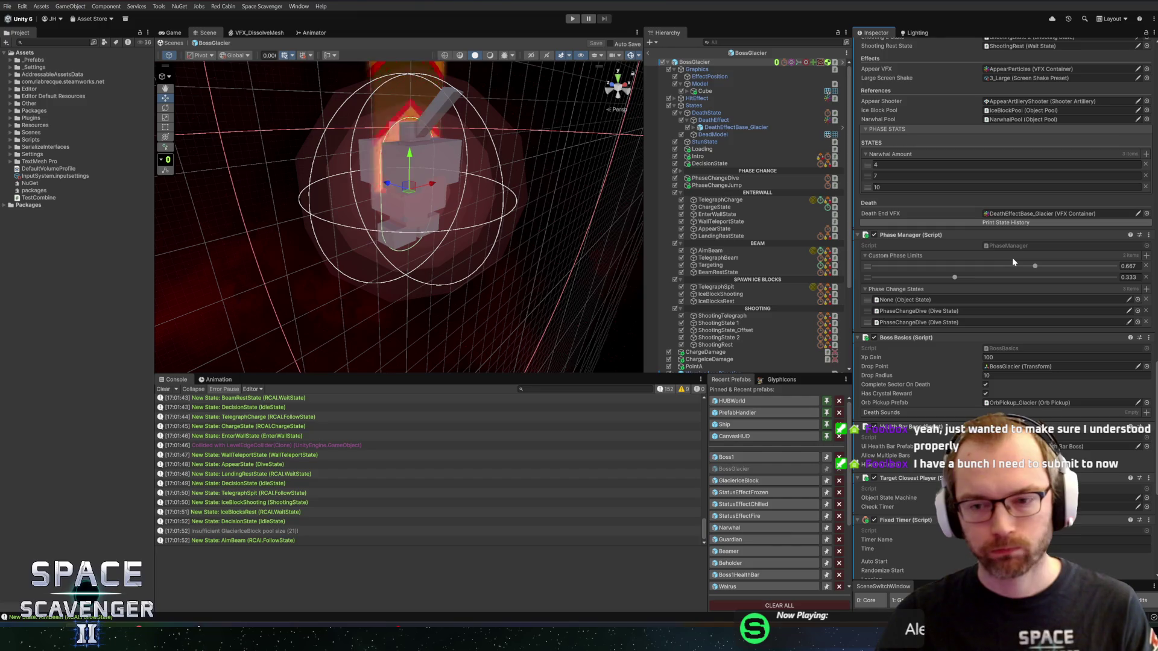
left_click(910, 322)
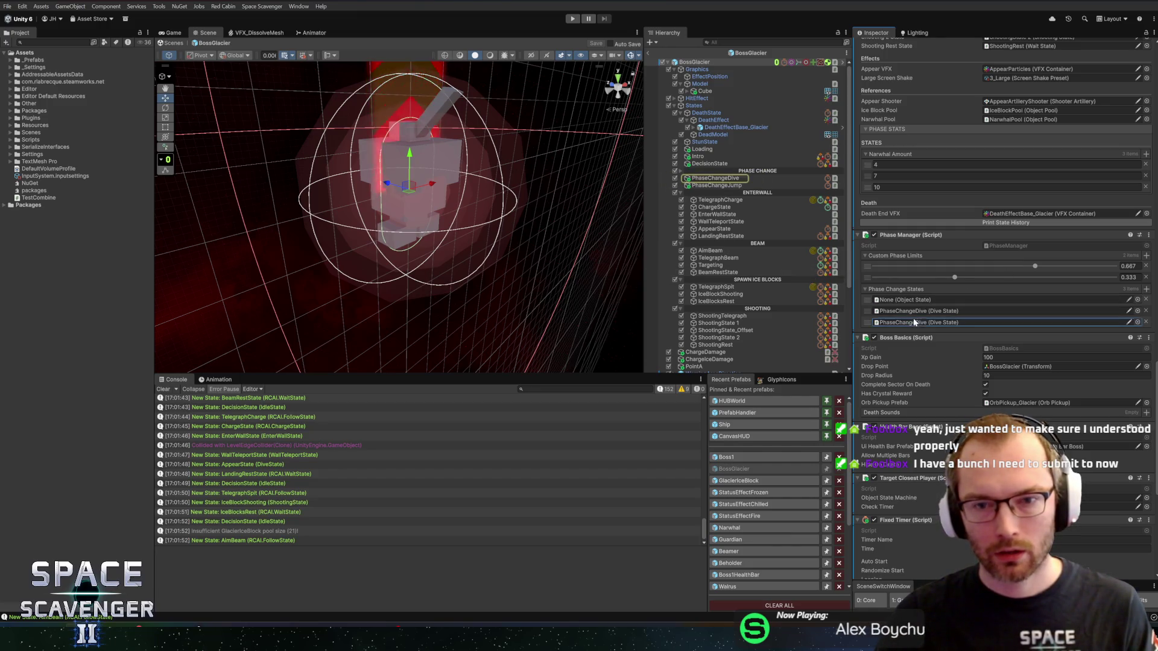
Set Max Distance to 0.1 on both the PhaseChangeDive and PhaseChangeJump states.
left_click(728, 180)
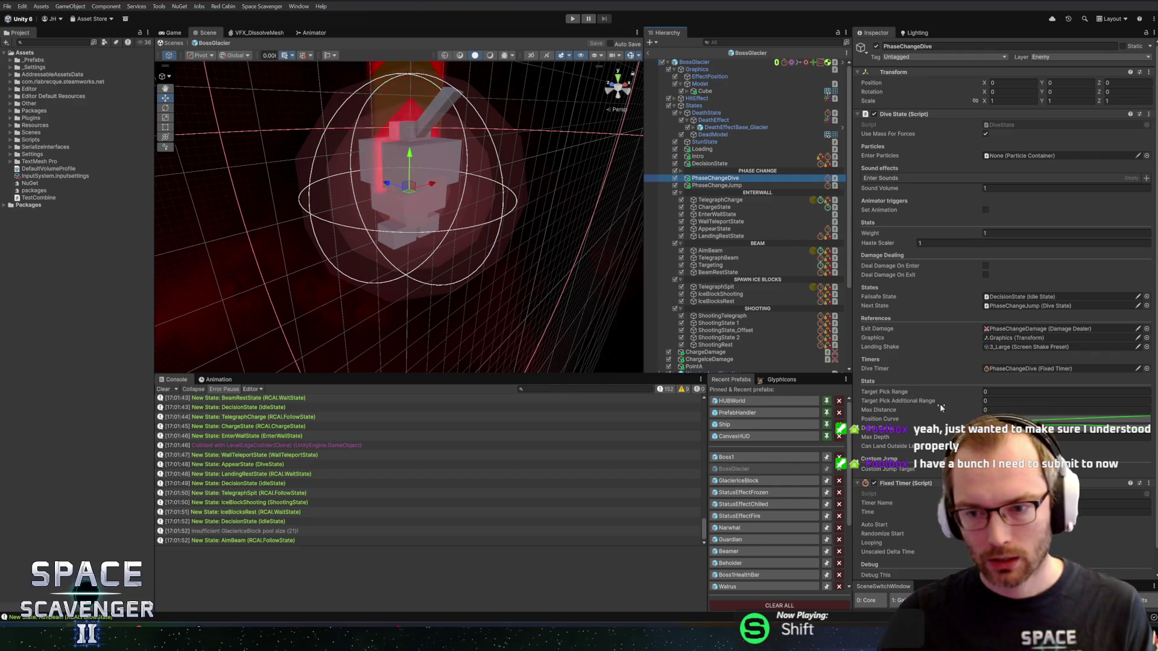
mouse_move(883, 414)
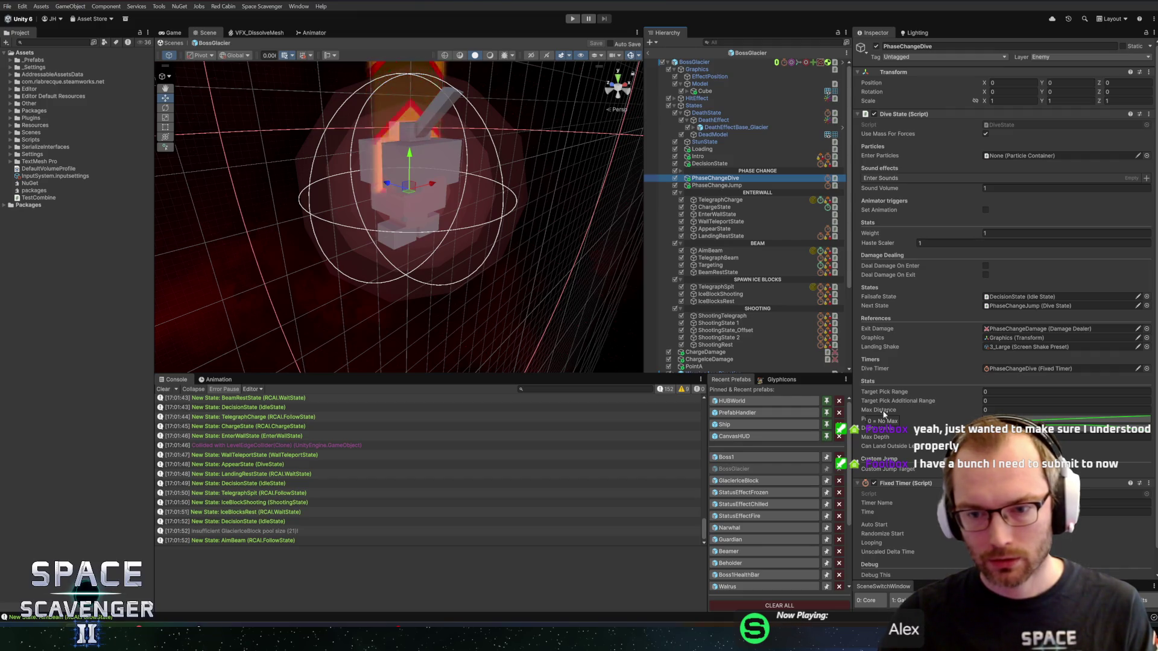
type("1")
key("BackSpace")
type("0.1")
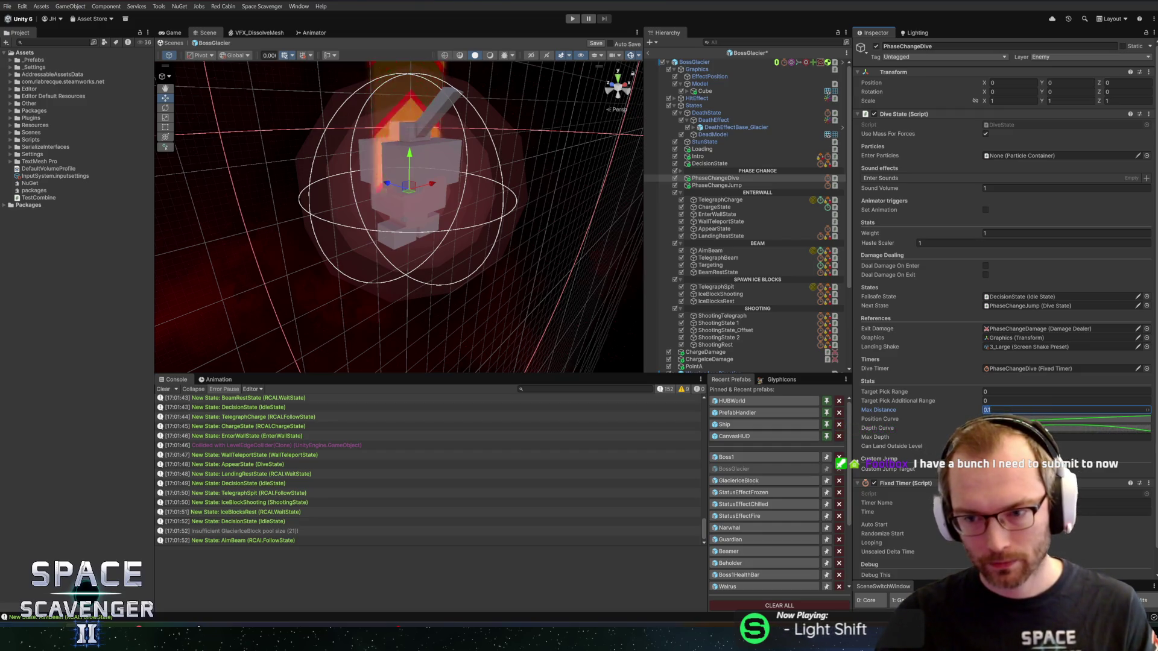
left_click(716, 186)
type("0.1")
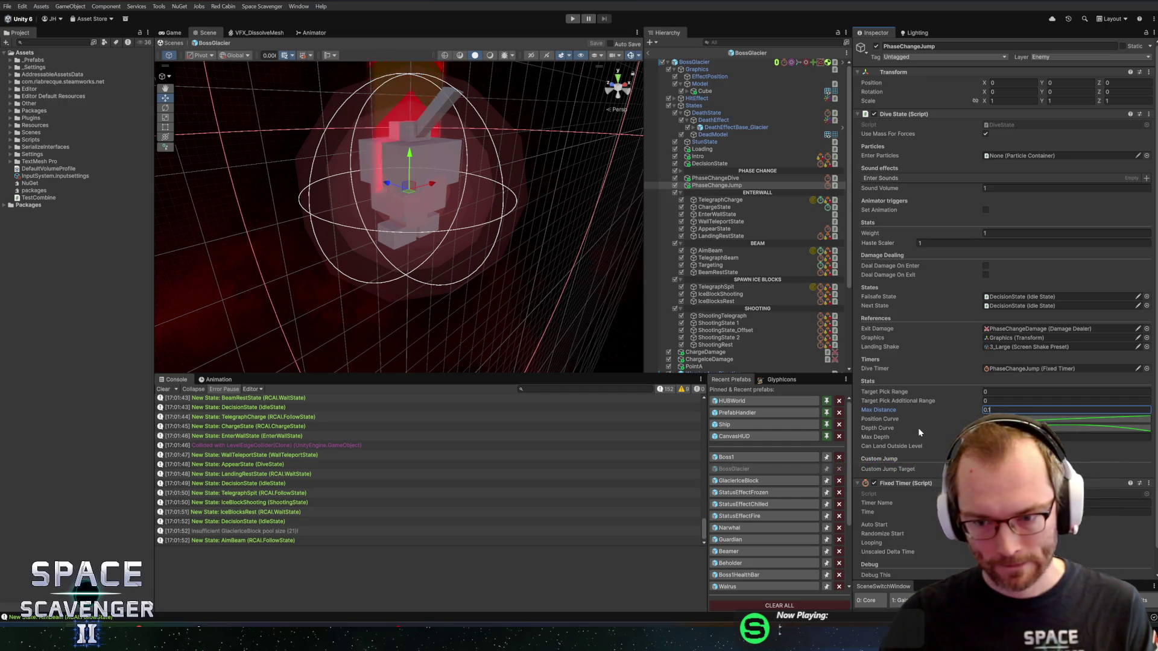
Set PhaseChangeJump's Max Depth to 0 and save the BossGlacier prefab.
left_click(707, 178)
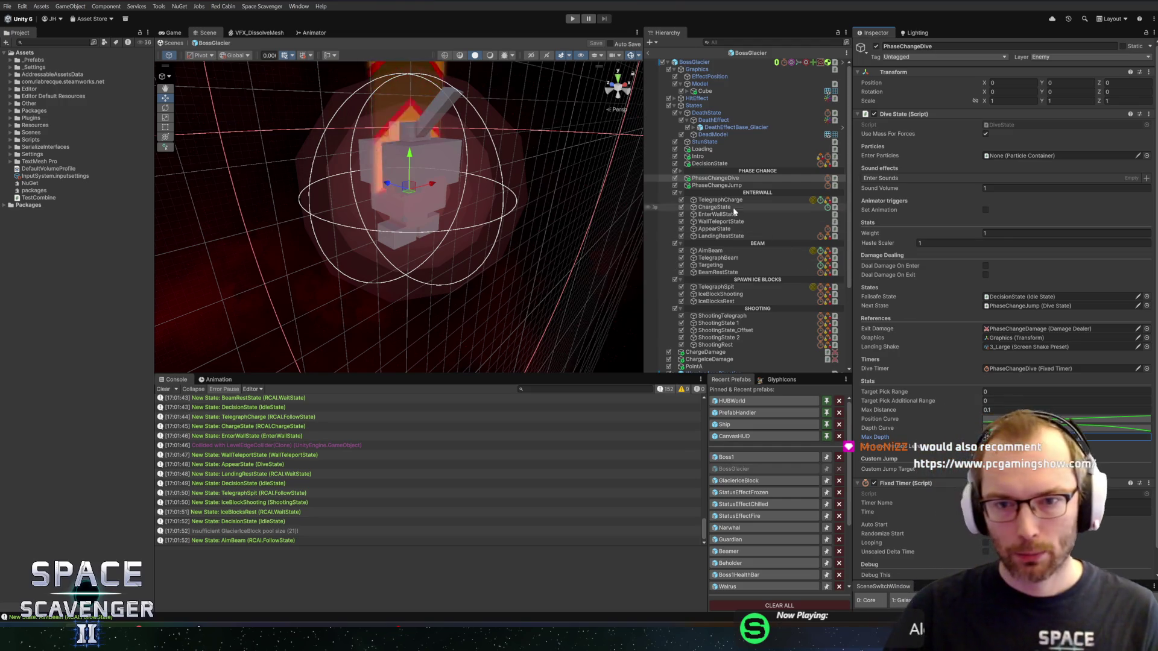
left_click(718, 185)
type("0")
key("ctrl+s")
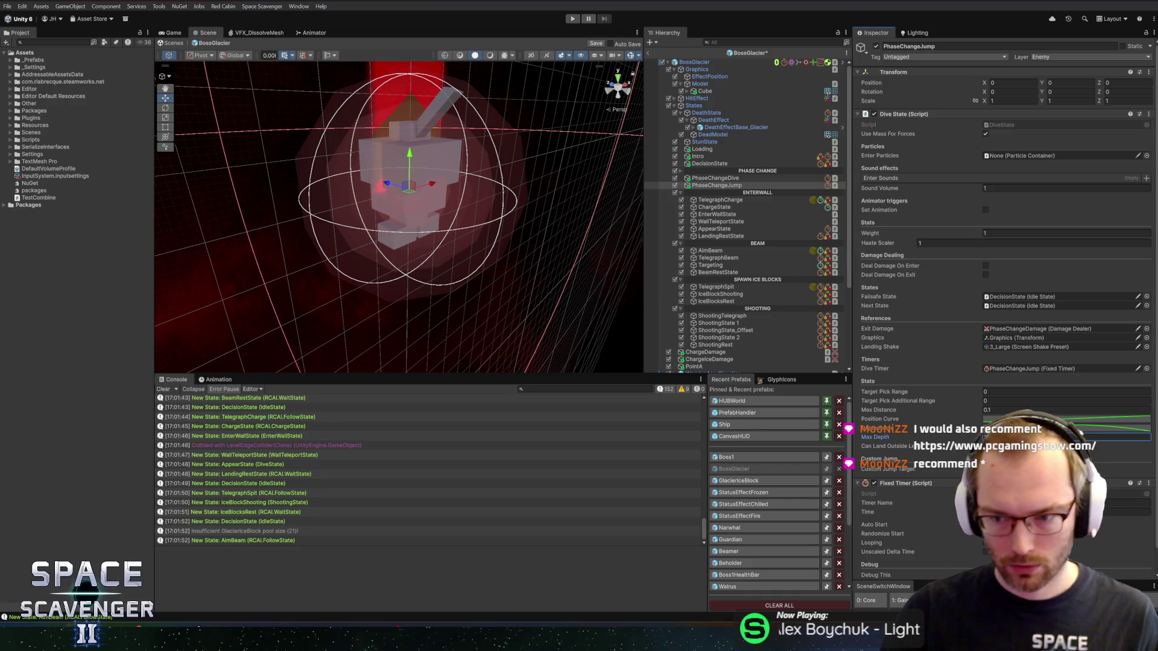
key("Return")
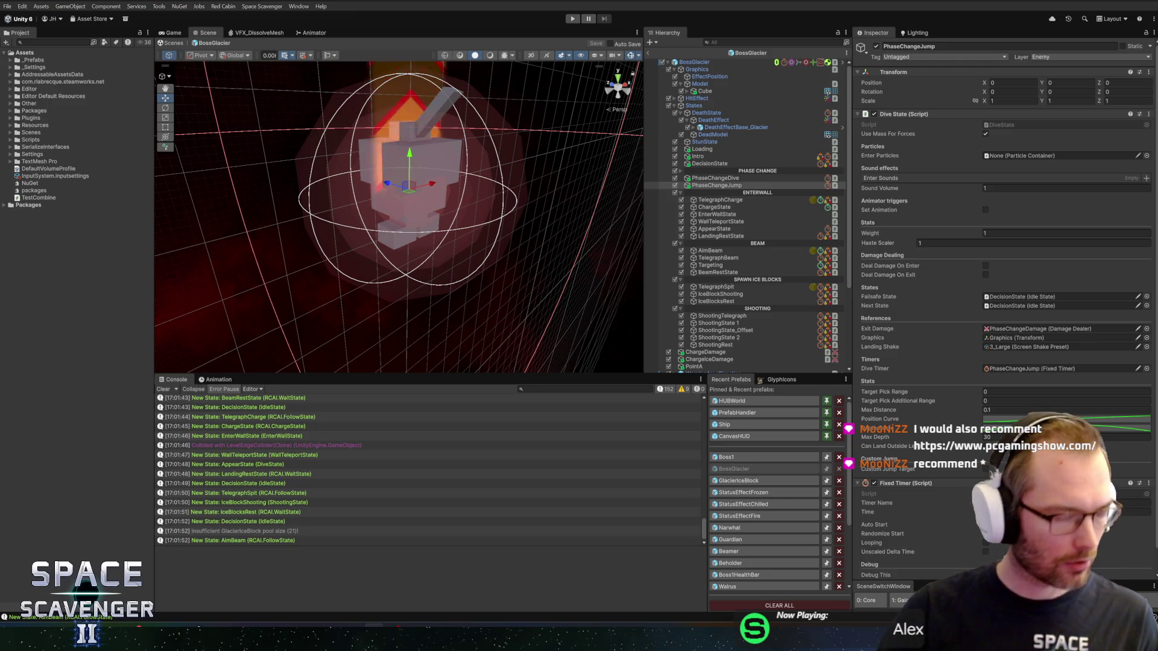
left_click(572, 19)
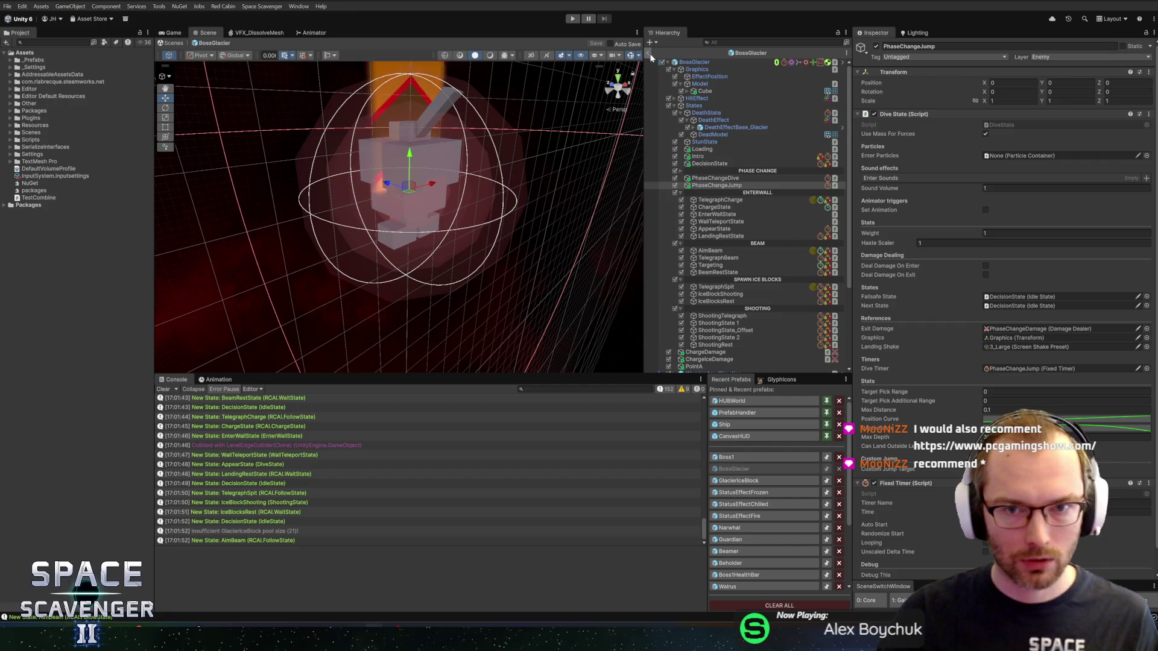
Play the Prince of Frost fight again in a maximized Game view, then stop Play mode.
left_click(574, 19)
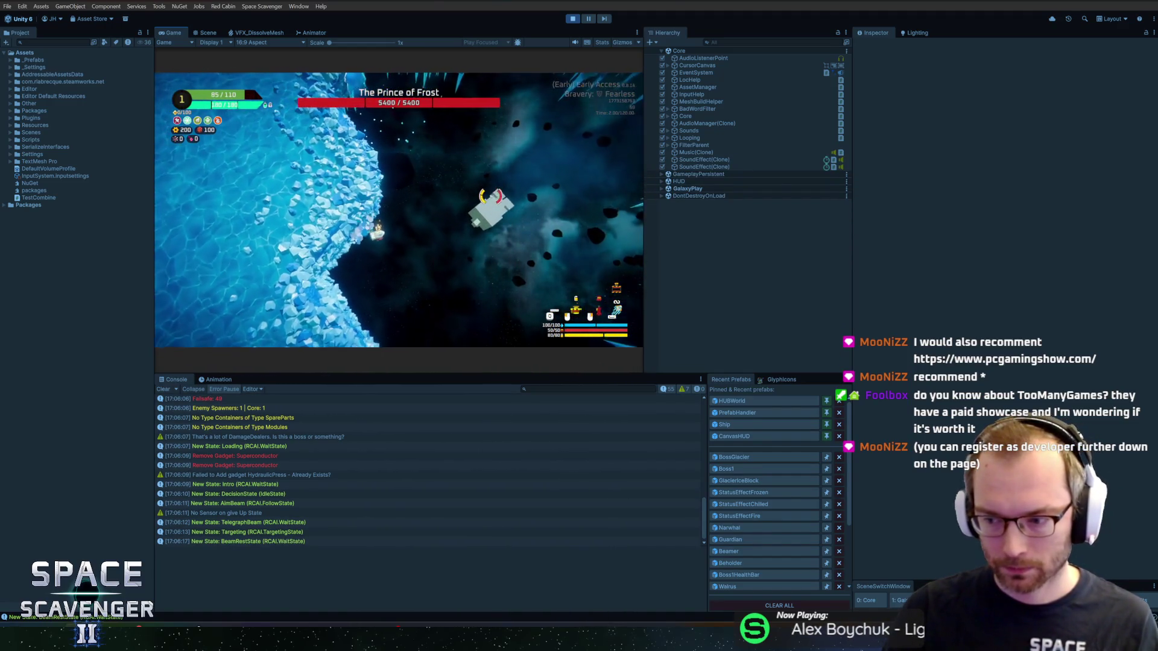
double_click(175, 34)
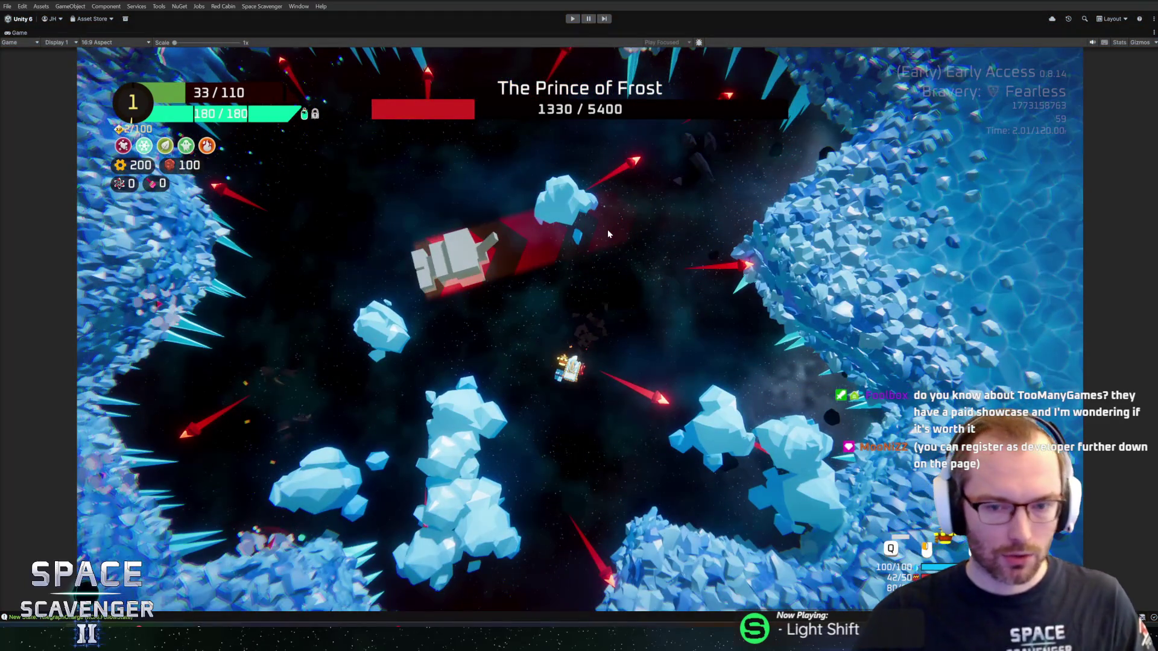
key("ctrl+p")
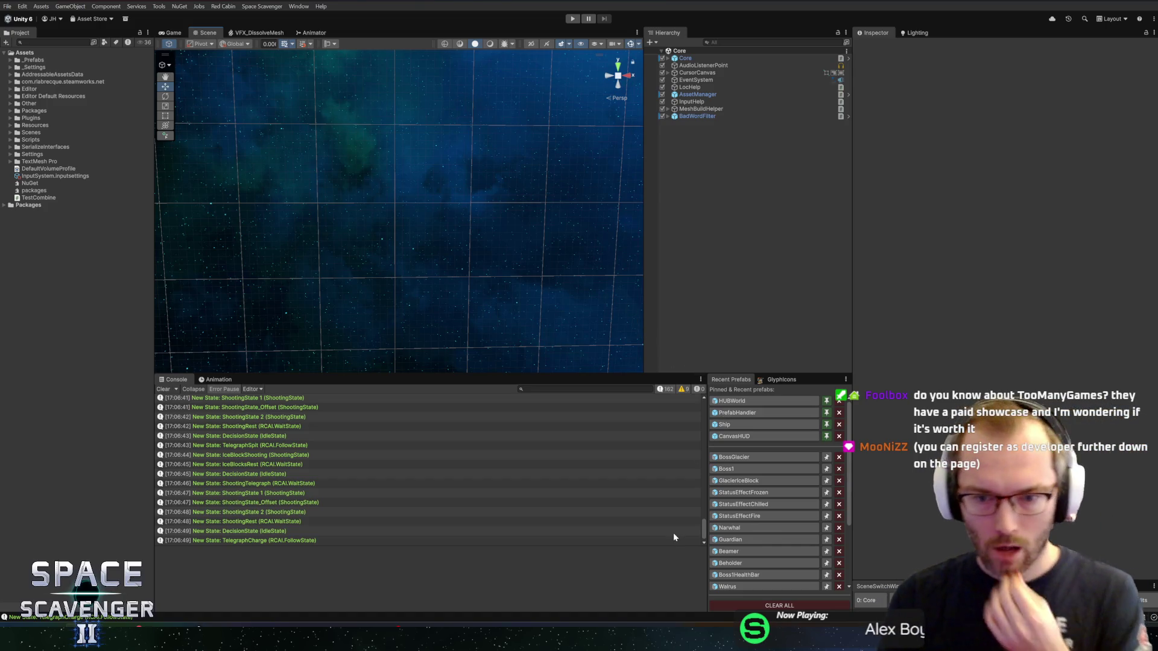
Reopen BossGlacier, change PhaseChangeDive's Max Depth to -90, and save the prefab.
left_click(756, 458)
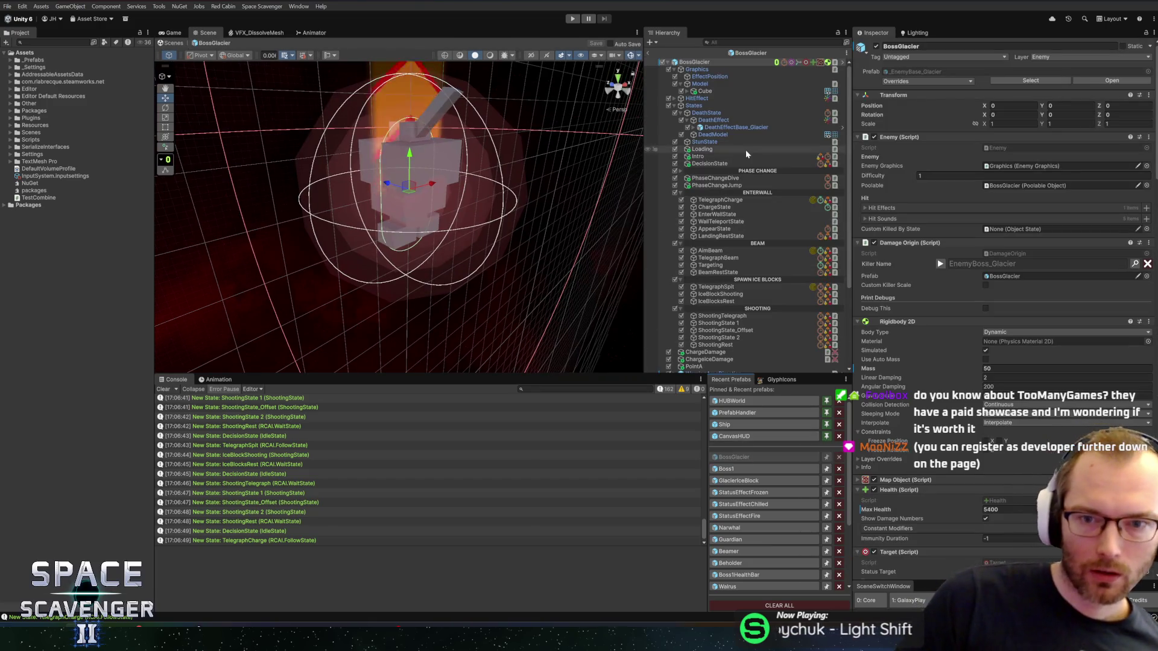
left_click(716, 178)
left_click(1001, 437)
type("-90")
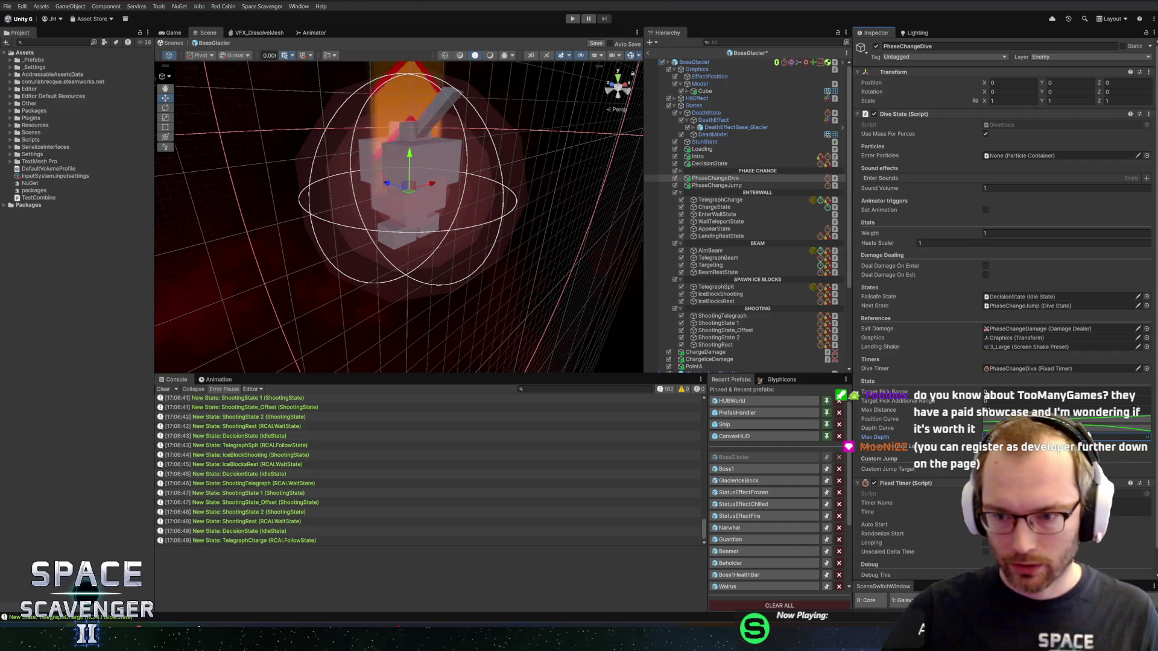
key("ctrl+s")
scroll(1001, 302, "down", 1)
left_click(1025, 487)
key("ctrl+s")
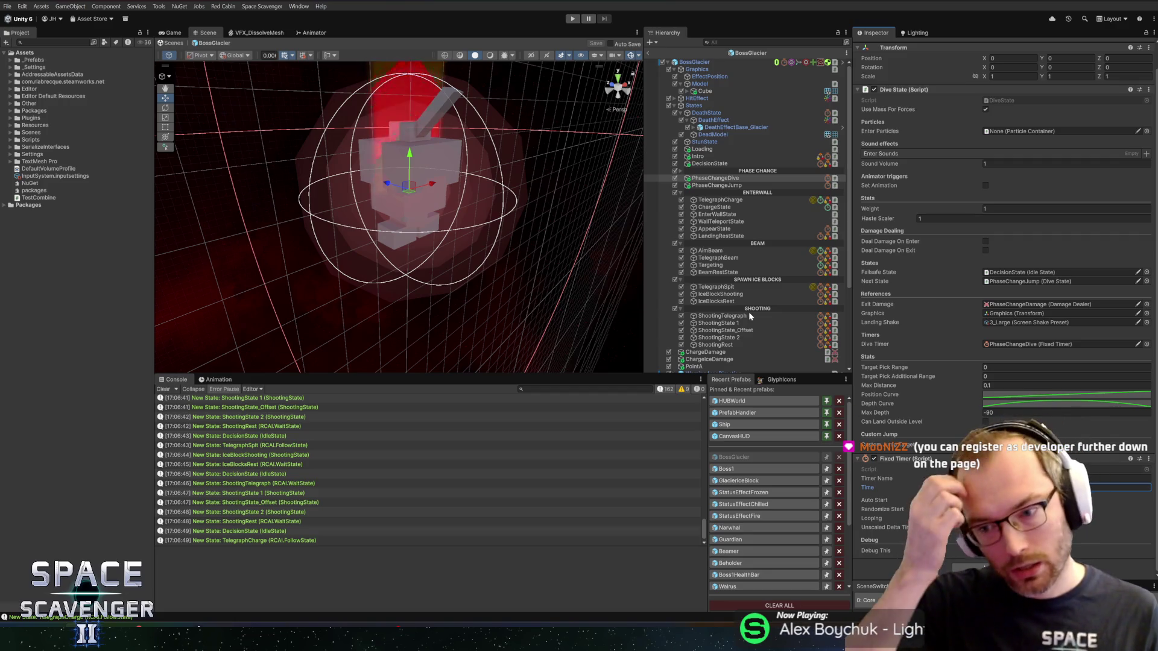
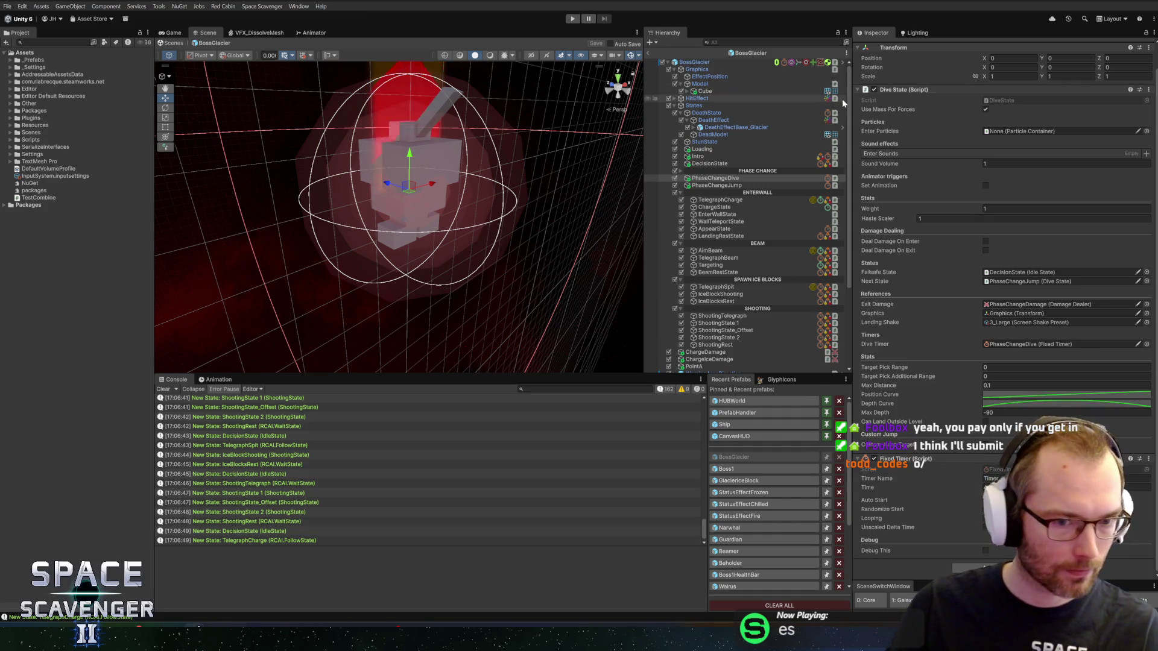
Orbit to a level view of the boss, select the PhaseChangeJump state, then Alt+Tab.
left_click_drag(499, 189, 534, 217)
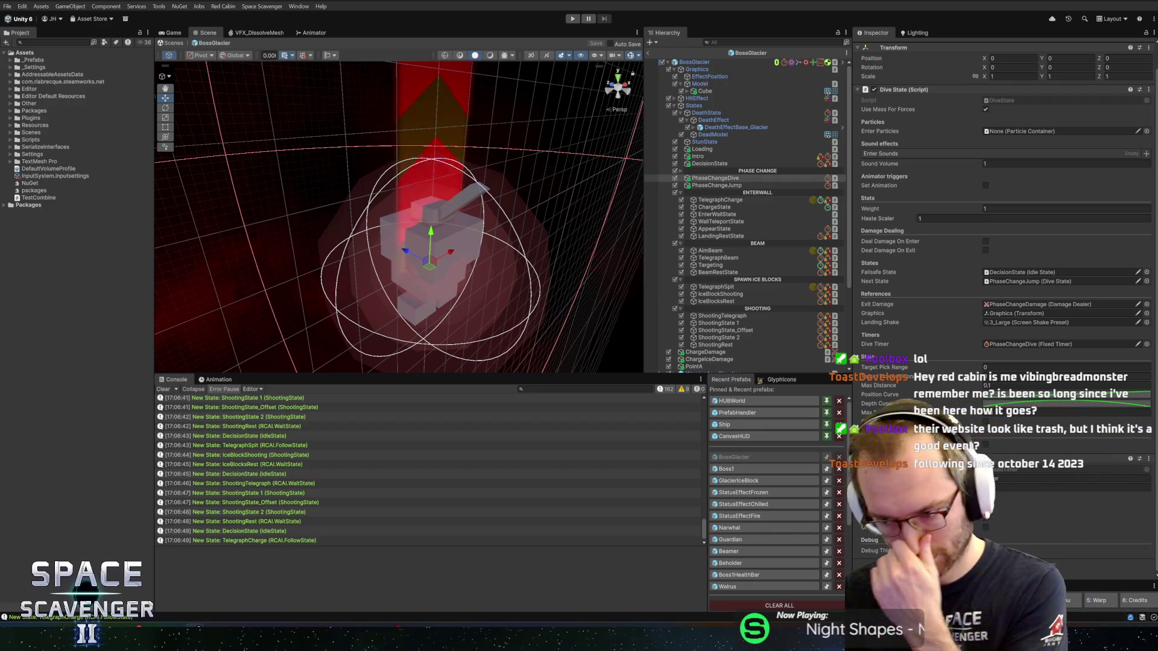
mouse_move(470, 216)
left_mouse_down()
mouse_move(498, 218)
mouse_move(534, 180)
left_mouse_up()
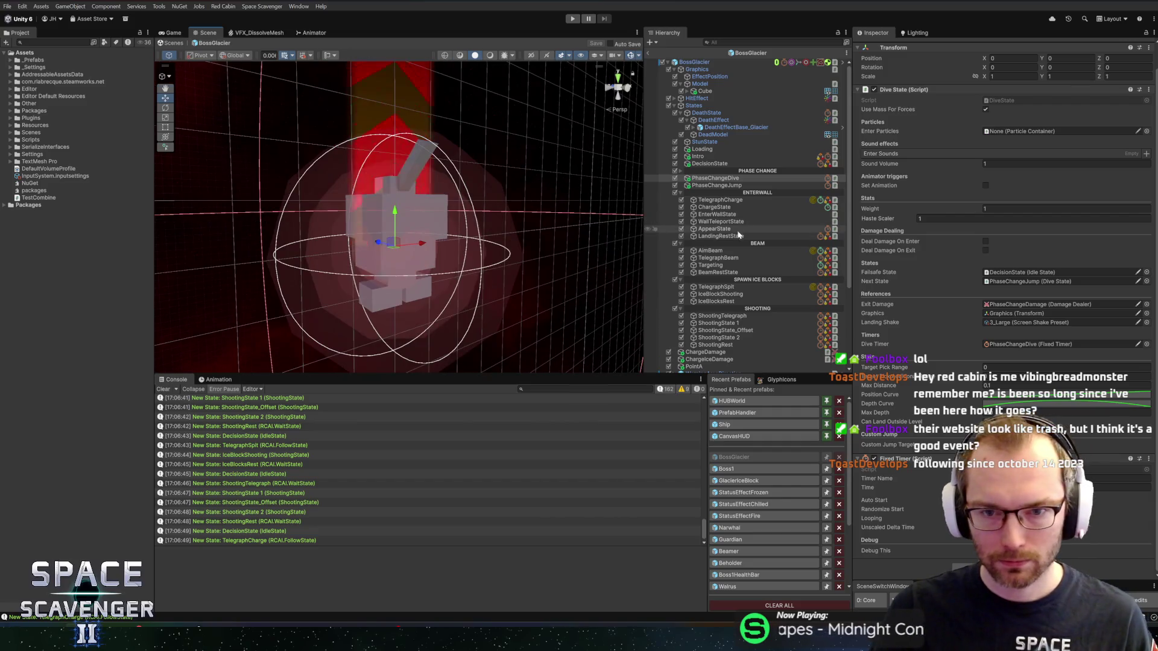
left_click(722, 186)
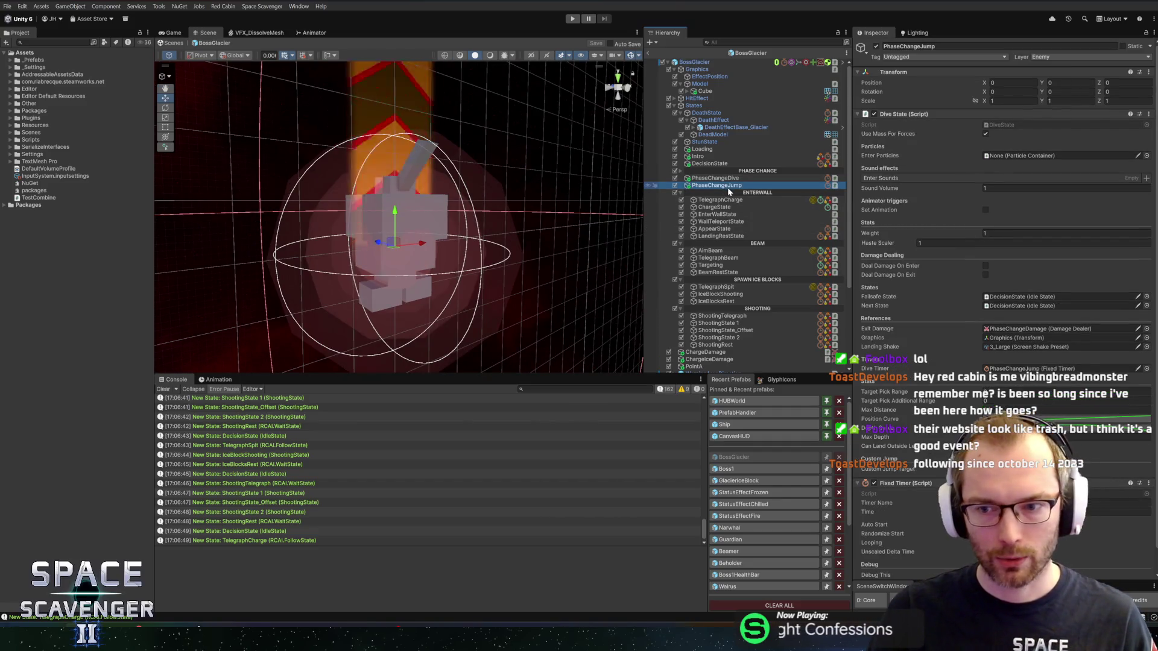
key("alt+Tab")
key("alt+Tab")
In Boss1.cs, search for 'Timemanager' and jump to its usage on line 758.
left_click(613, 26)
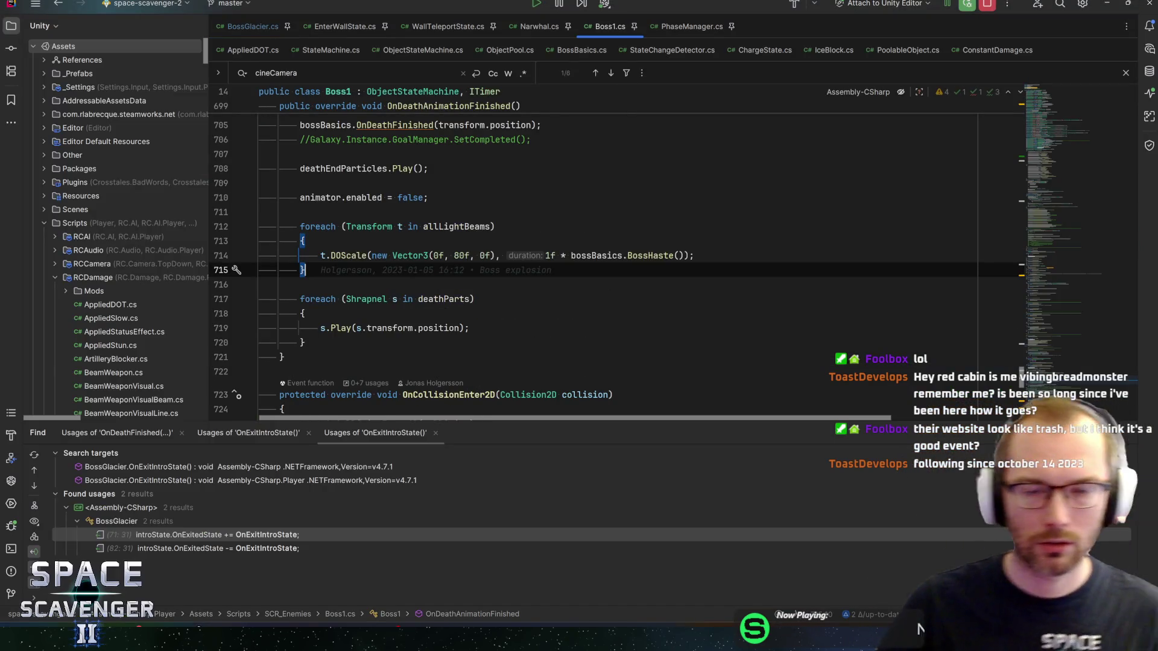
left_click(393, 168)
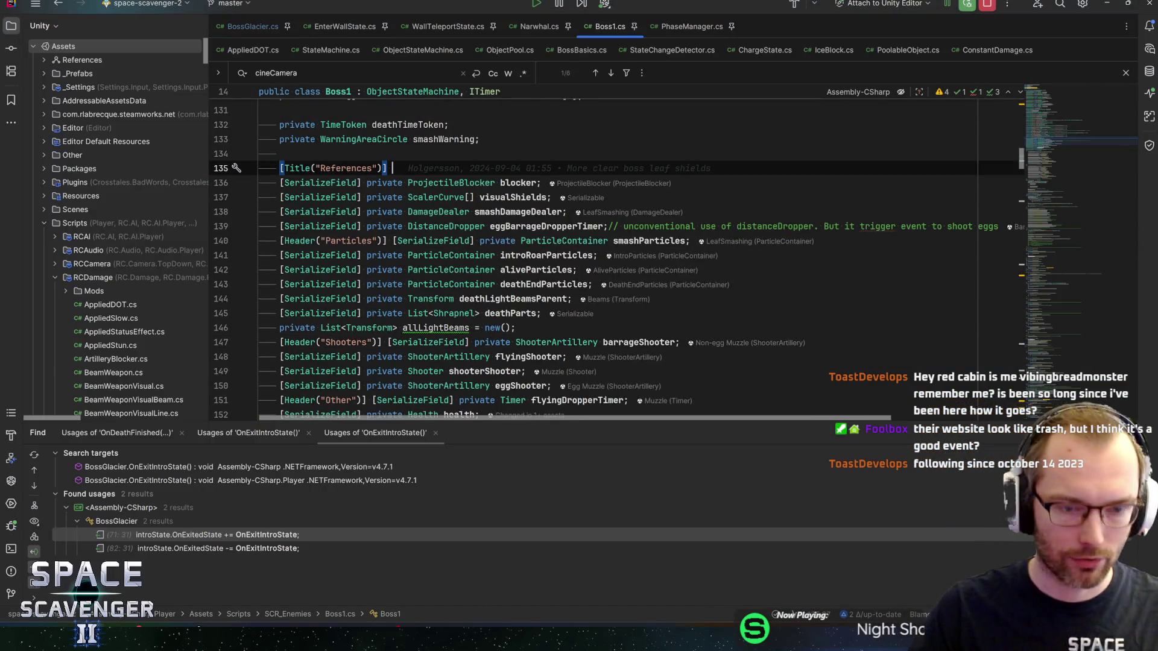
key("ctrl+f")
type("timesc")
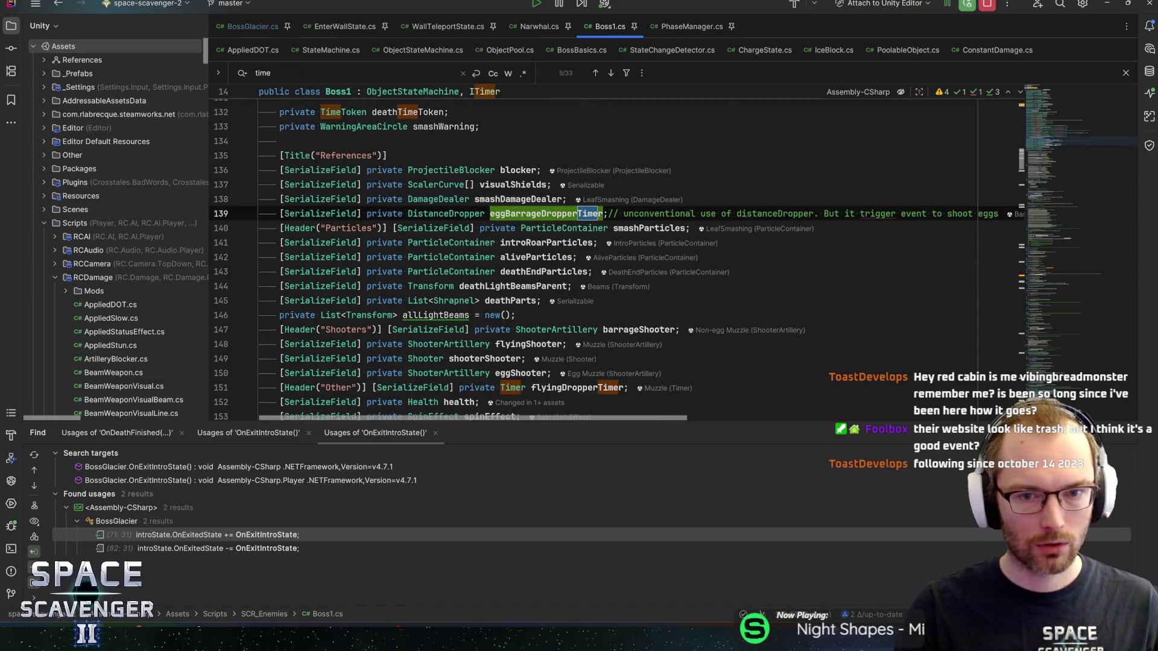
key("BackSpace")
key("BackSpace")
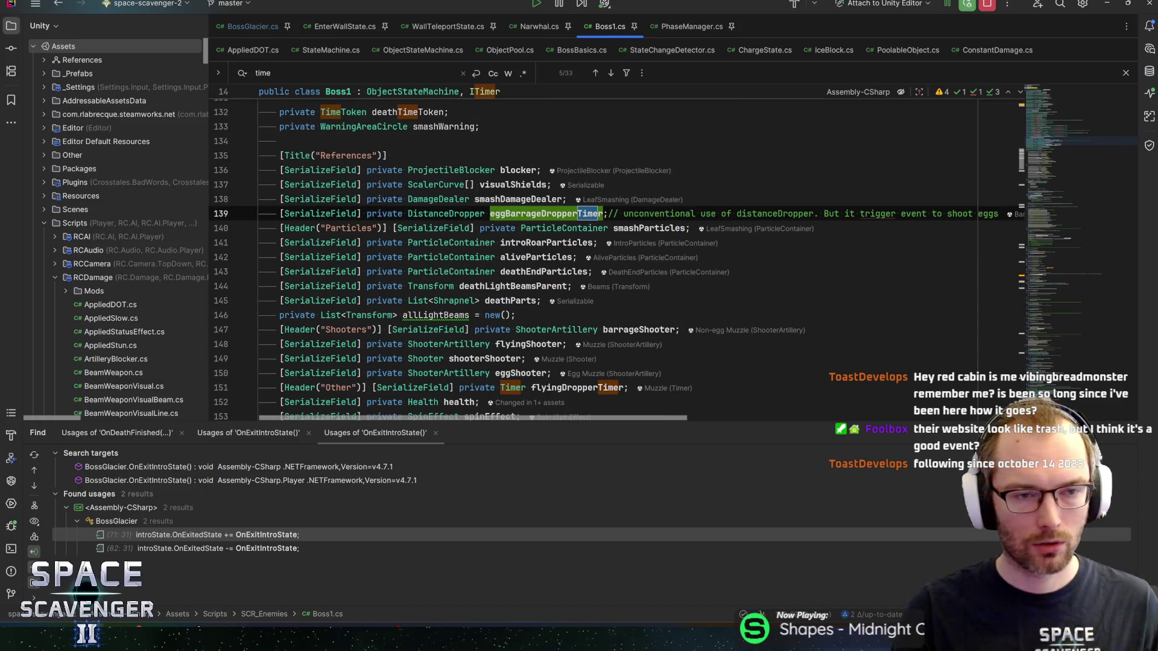
key("BackSpace")
key("BackSpace")
key("BackSpace")
type("Time")
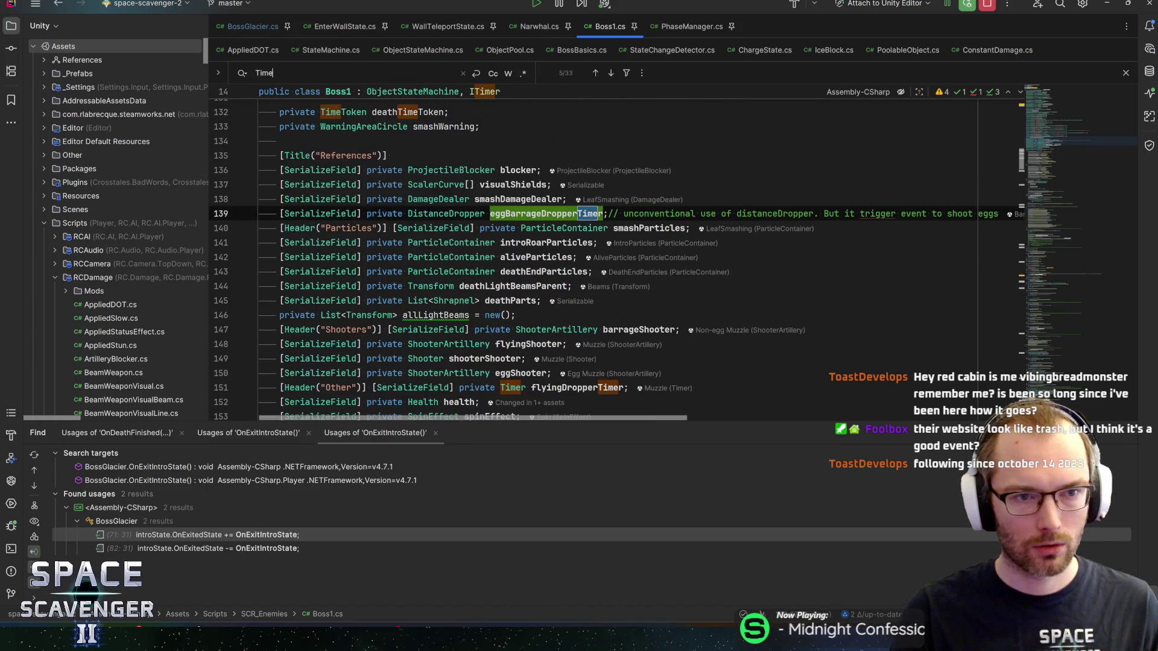
type("mnaa")
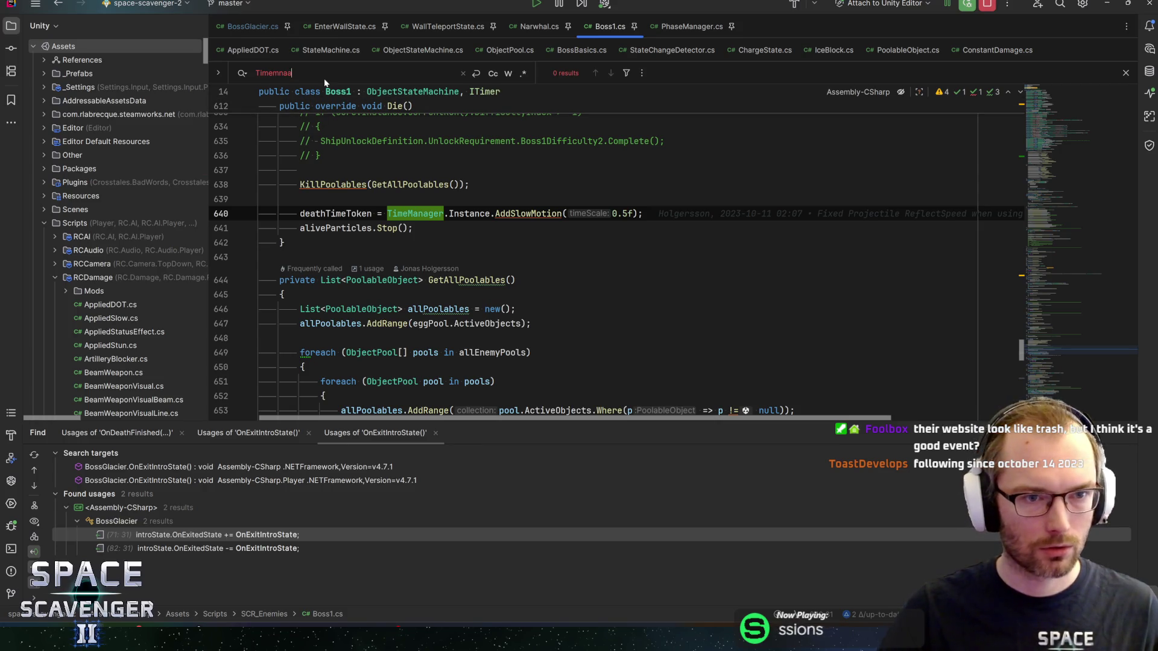
key("BackSpace")
key("BackSpace")
key("BackSpace")
type("anager")
key("Return")
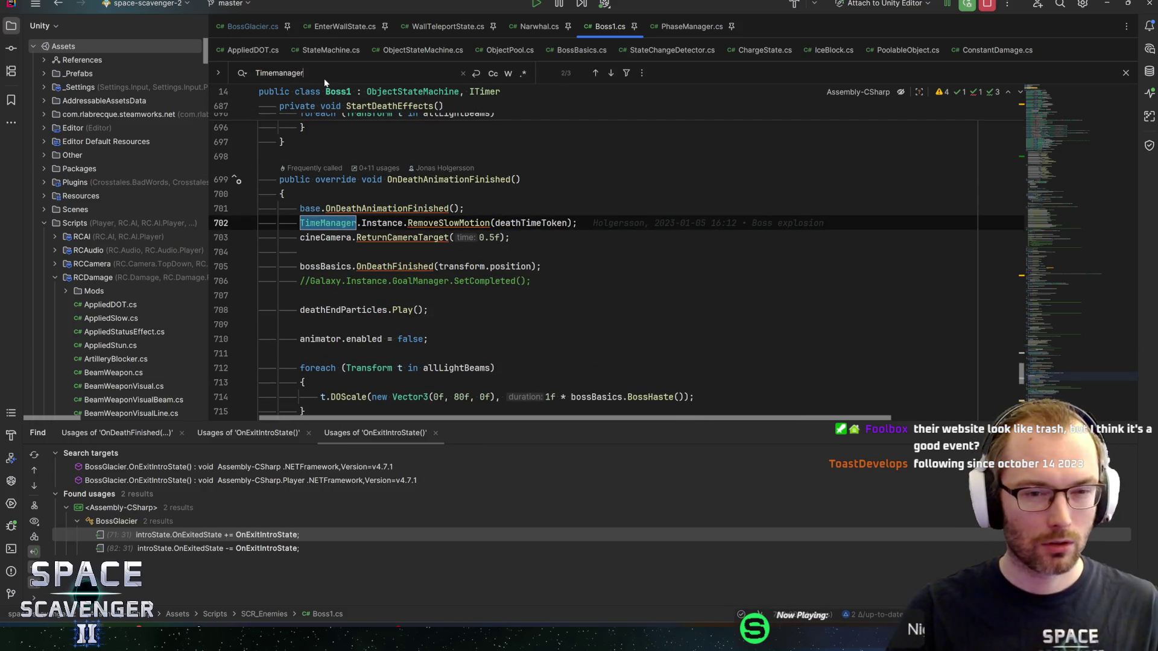
key("Return")
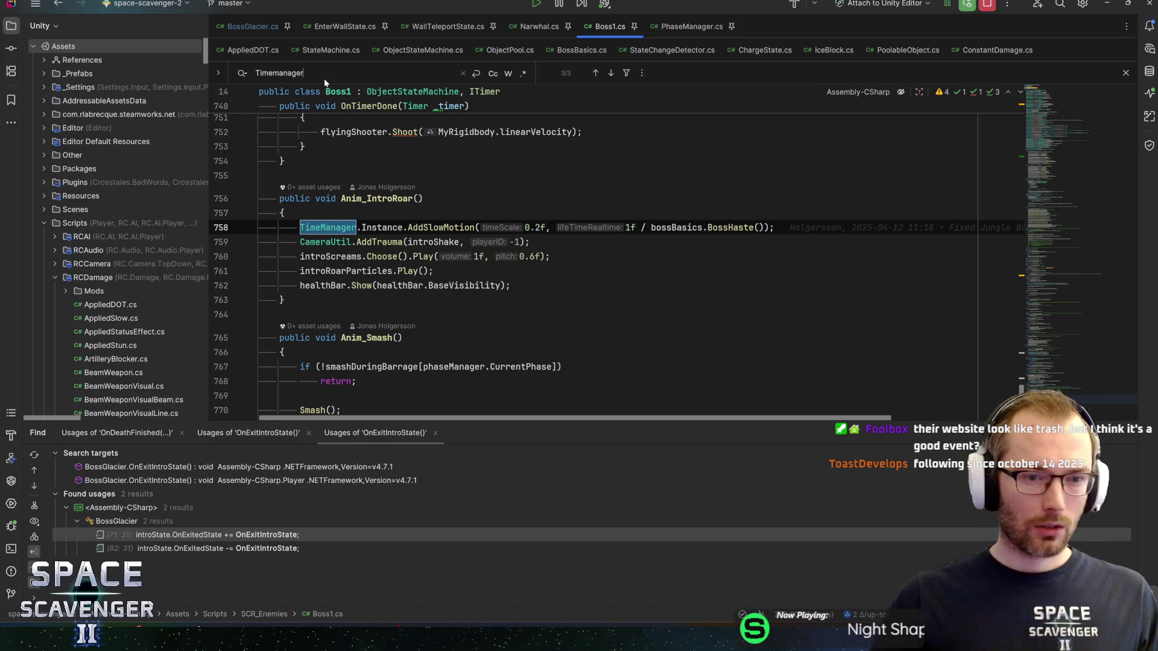
Select the Anim_IntroRoar method name containing the slow-motion call and search the file for it.
left_click(311, 227)
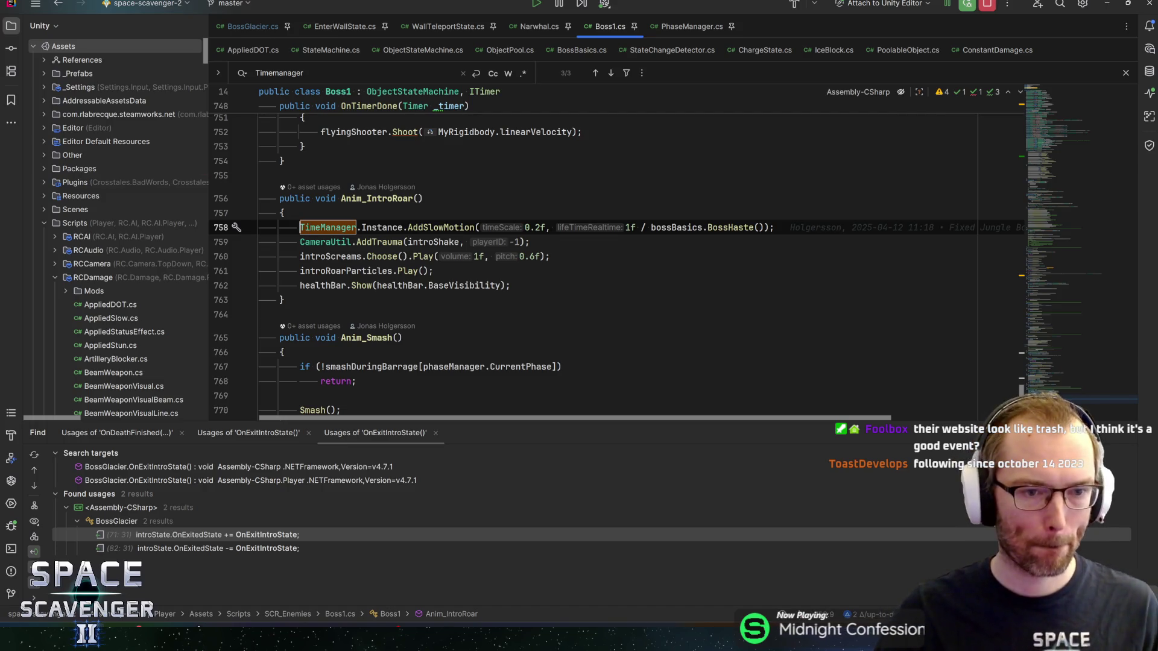
left_click(284, 213)
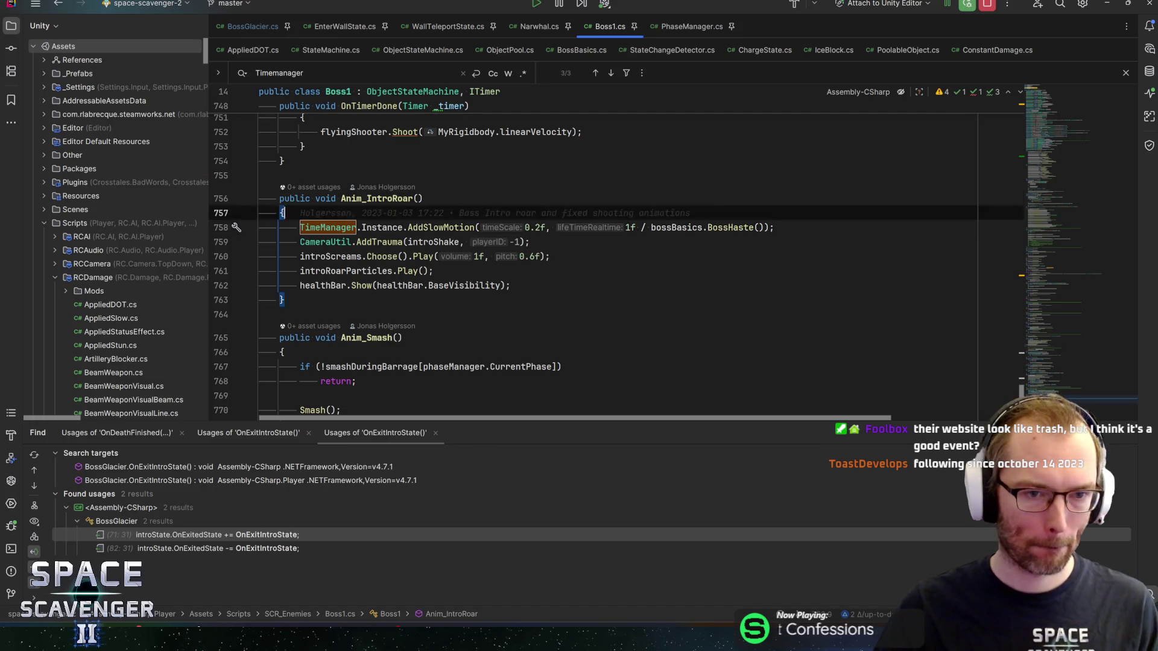
left_click(279, 198)
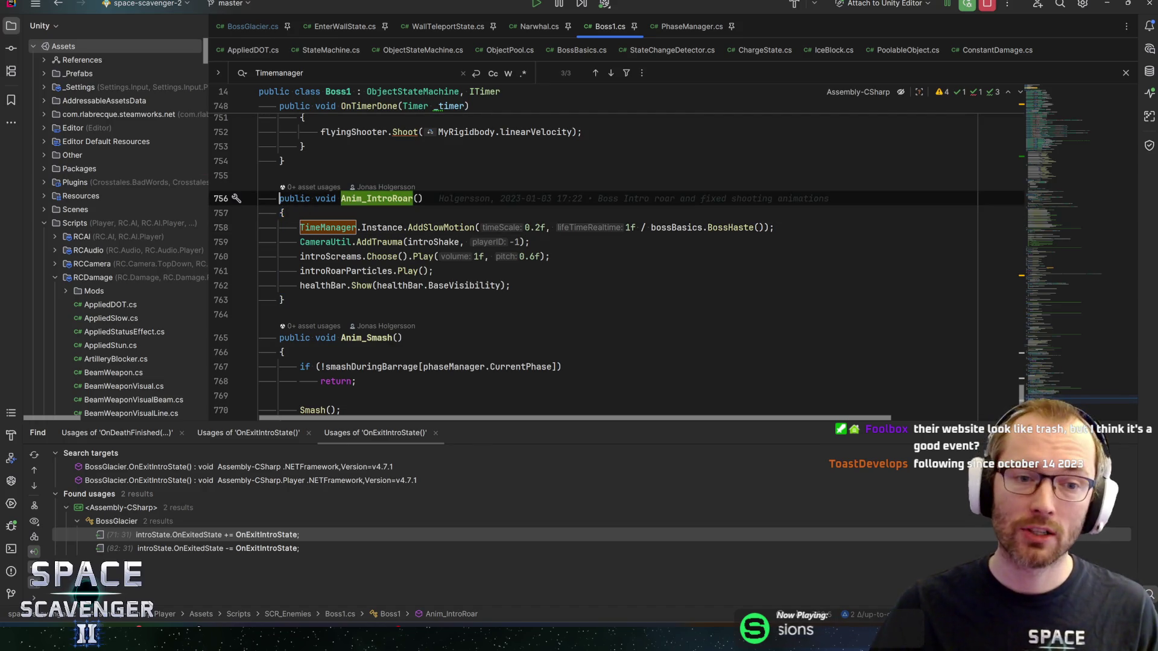
double_click(376, 199)
key("ctrl+f")
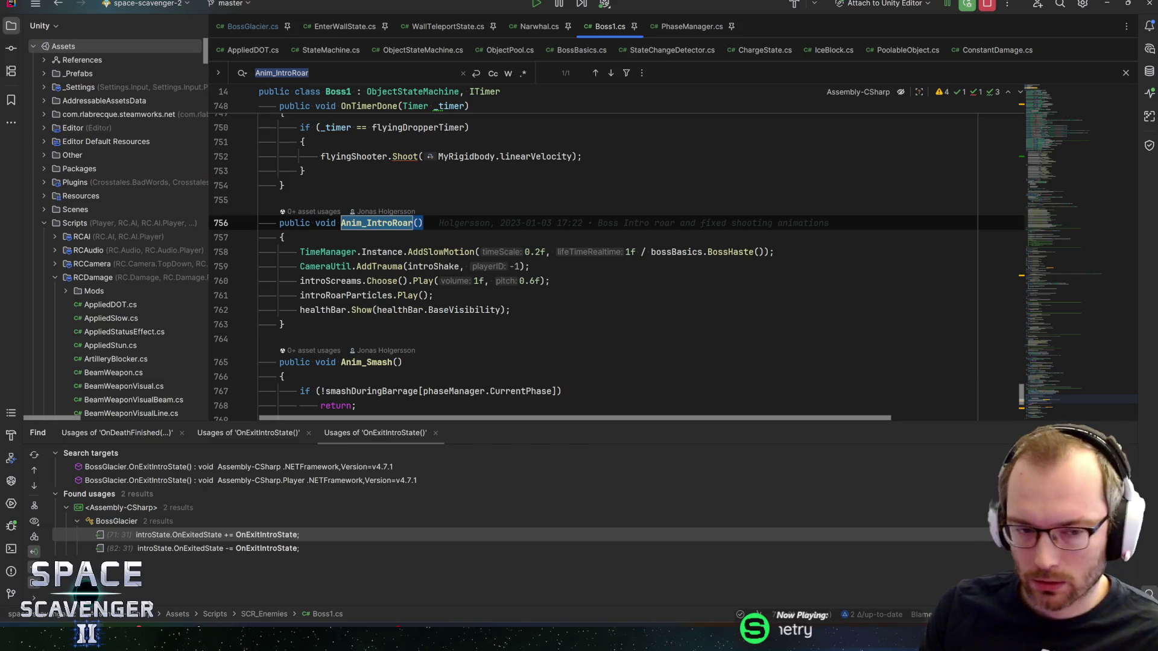
left_click(433, 295)
left_click(510, 310)
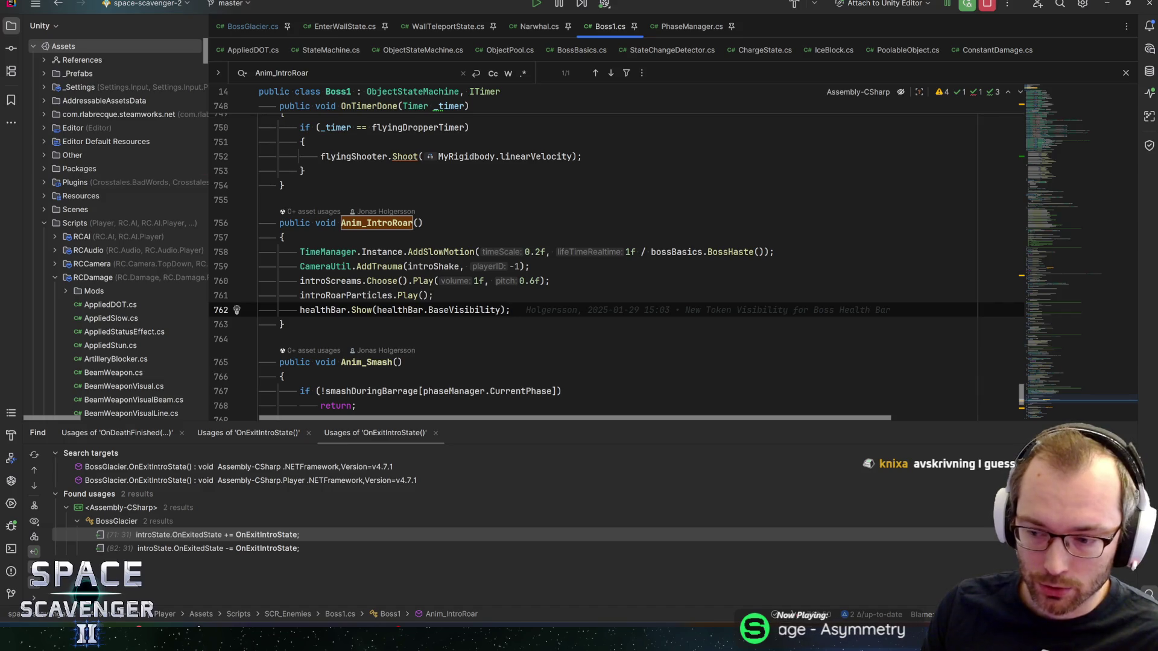
key("Up")
key("Up")
key("Up")
key("Down")
key("Down")
key("Down")
key("Up")
key("Up")
key("Up")
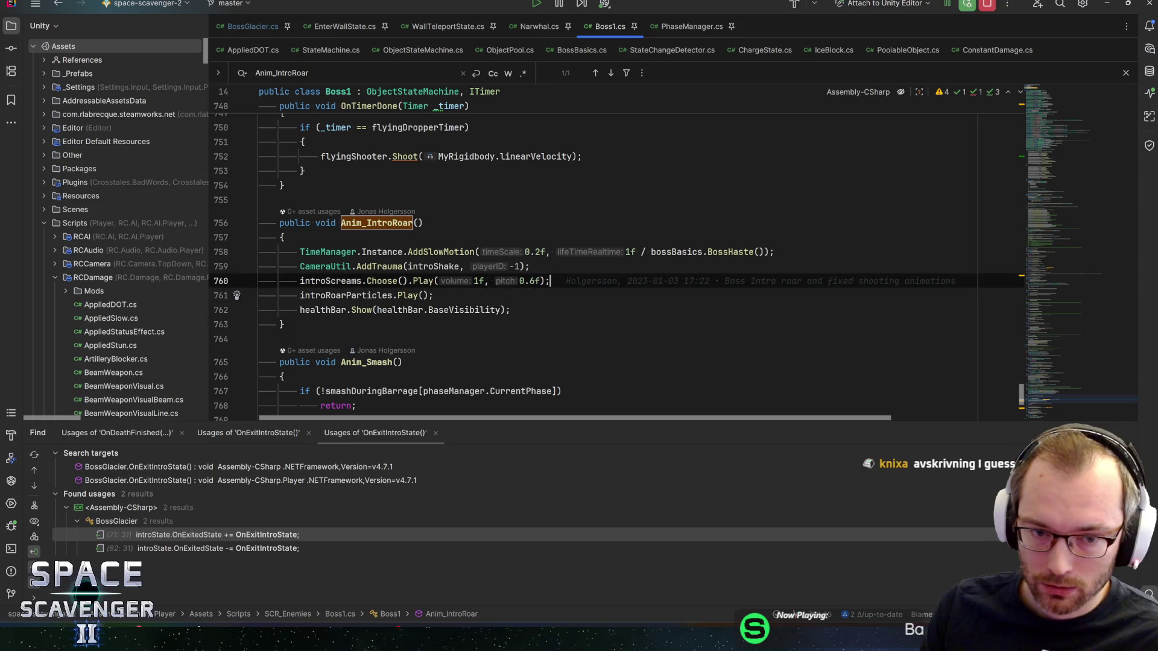
key("Up")
key("Up")
key("Up")
key("Down")
key("Down")
key("Down")
key("Down")
key("Down")
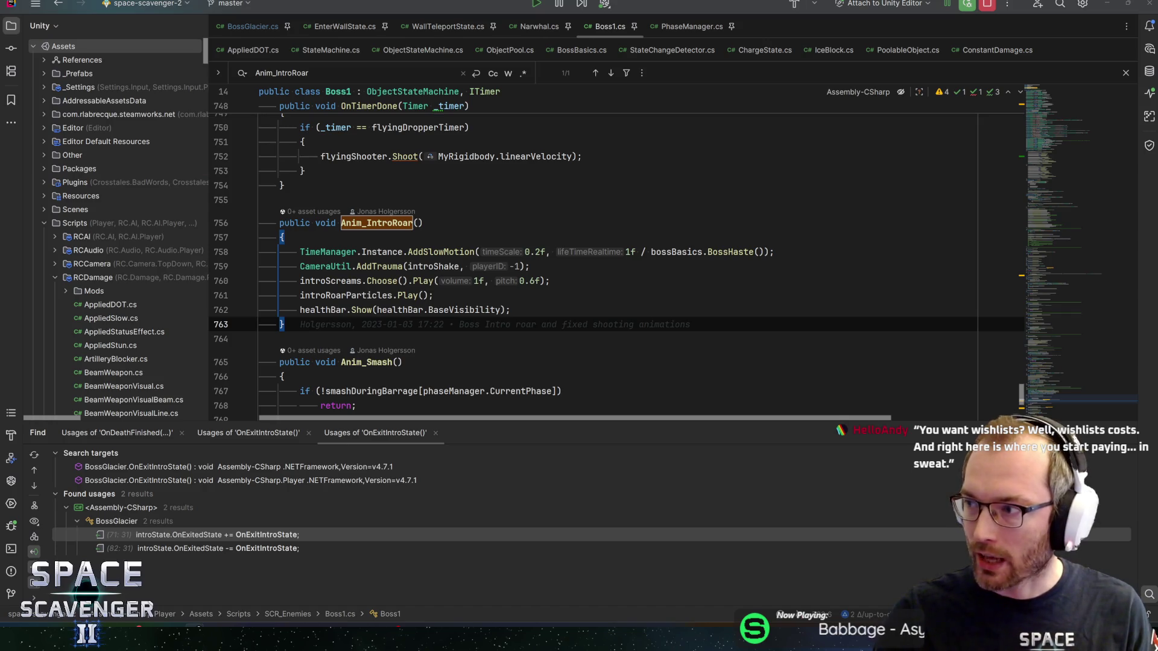
key("alt+Tab")
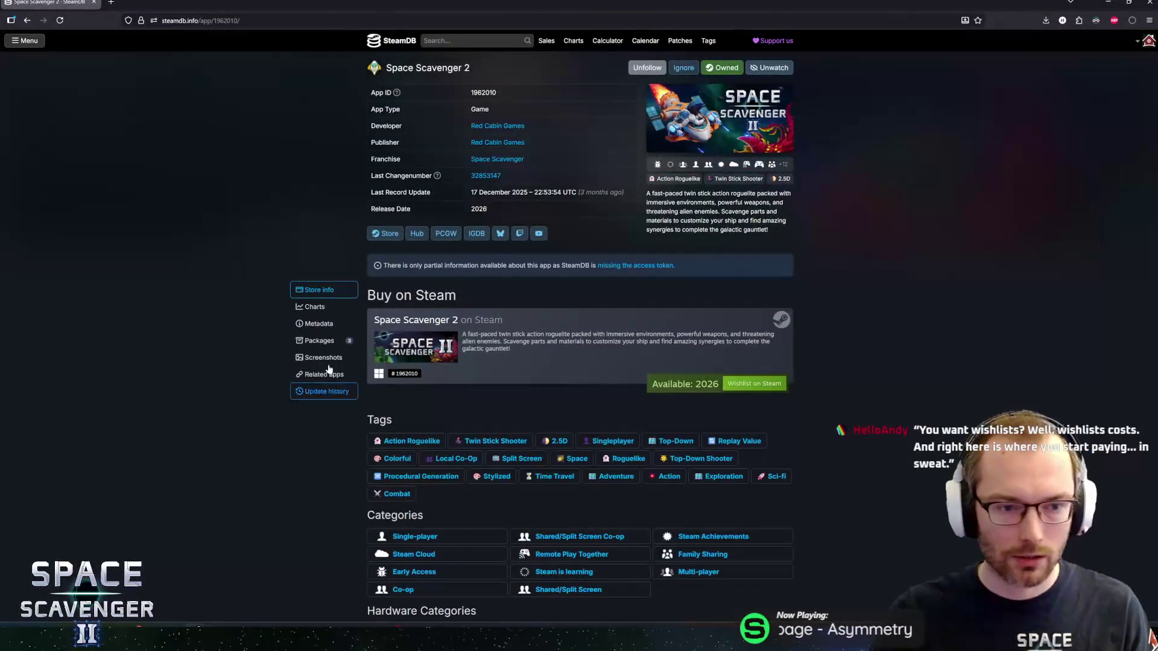
left_click(315, 305)
scroll(386, 241, "down", 3)
scroll(387, 167, "up", 3)
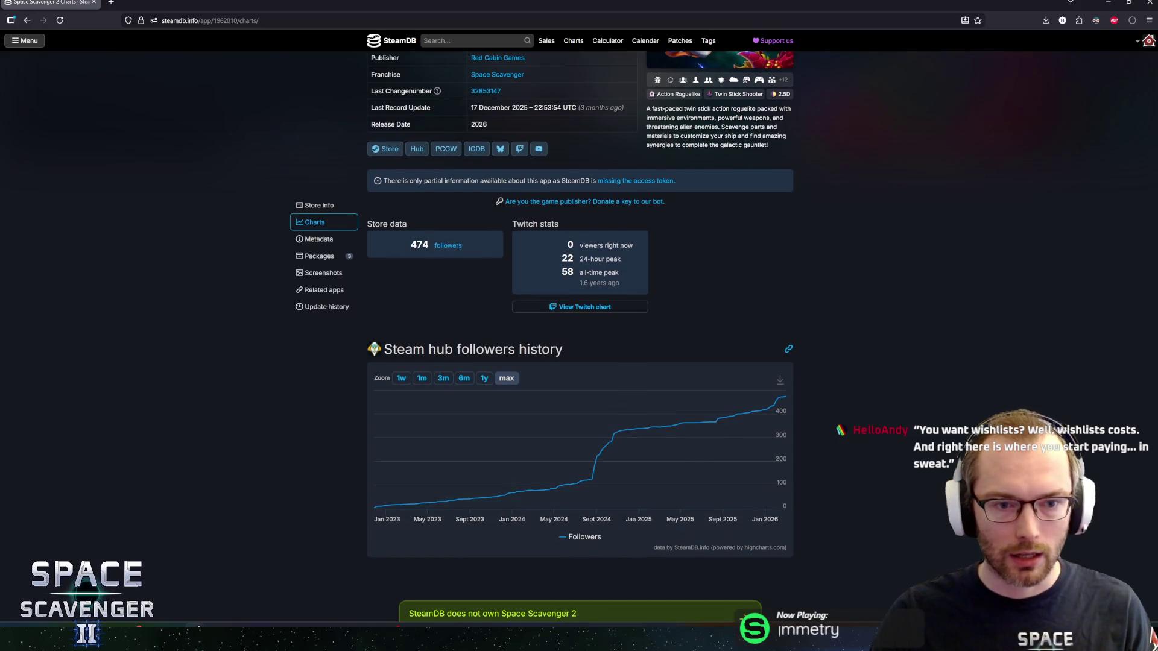
left_click_drag(368, 221, 467, 255)
left_click(478, 252)
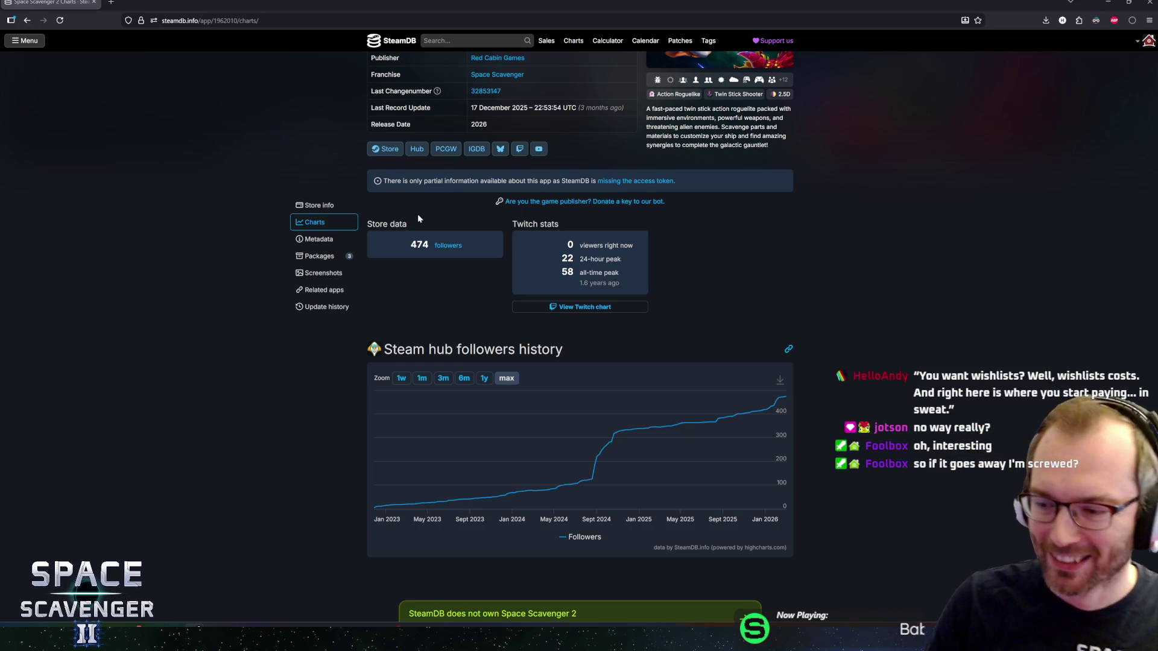
left_click_drag(418, 218, 375, 225)
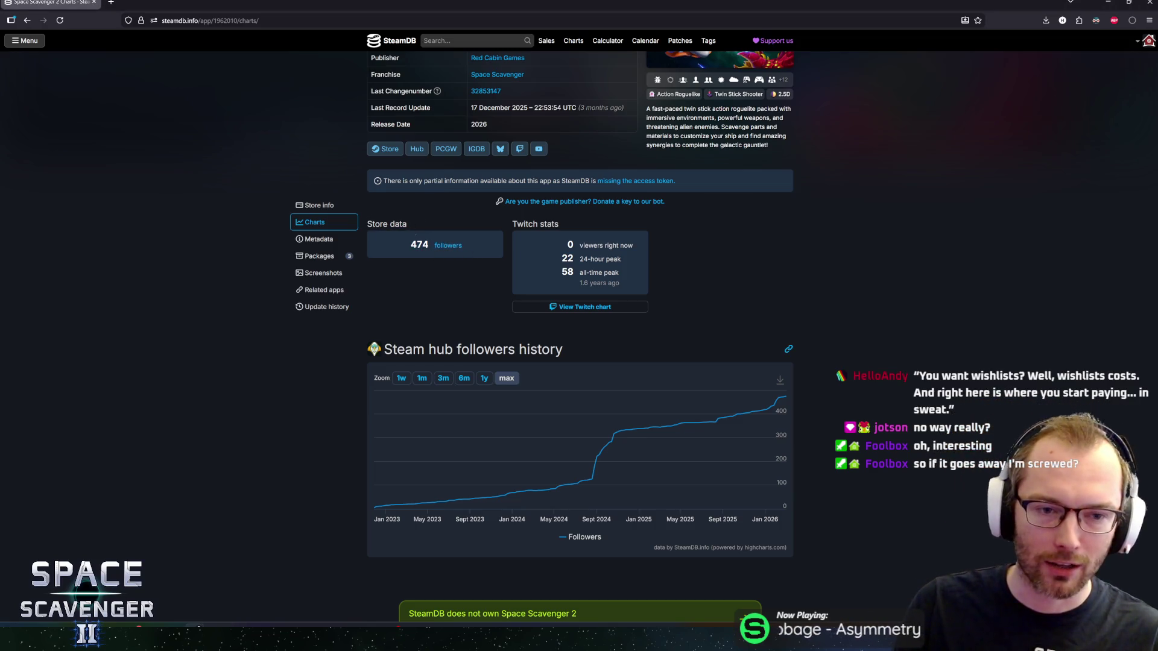
left_click_drag(465, 258, 368, 223)
left_click(471, 265)
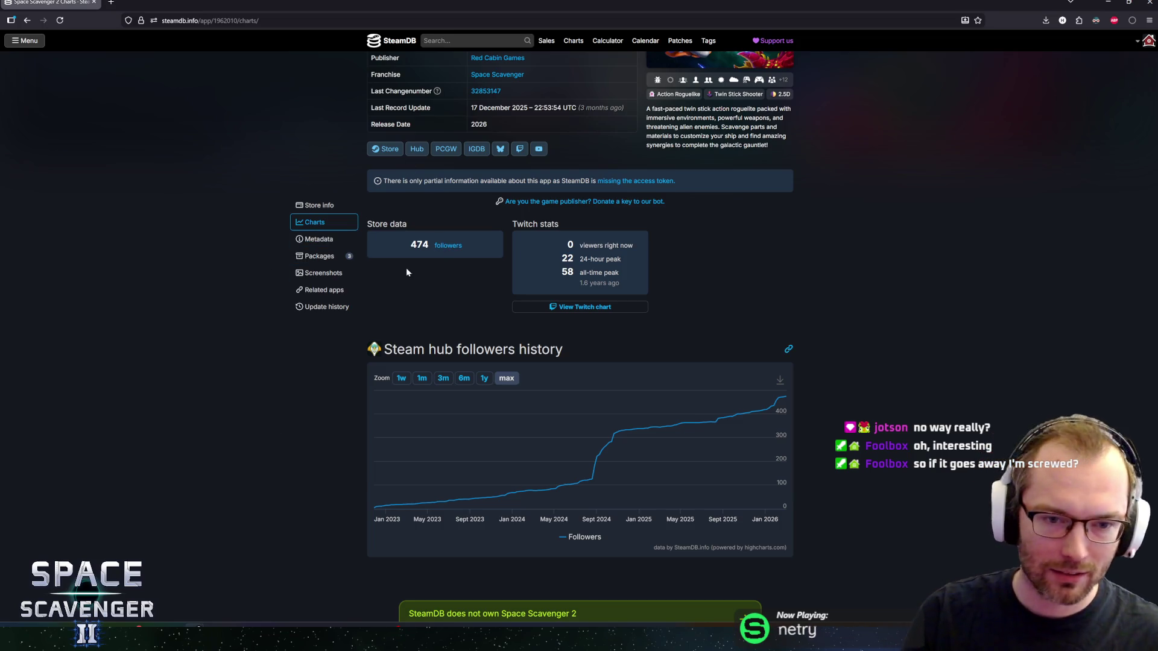
left_click_drag(367, 224, 462, 257)
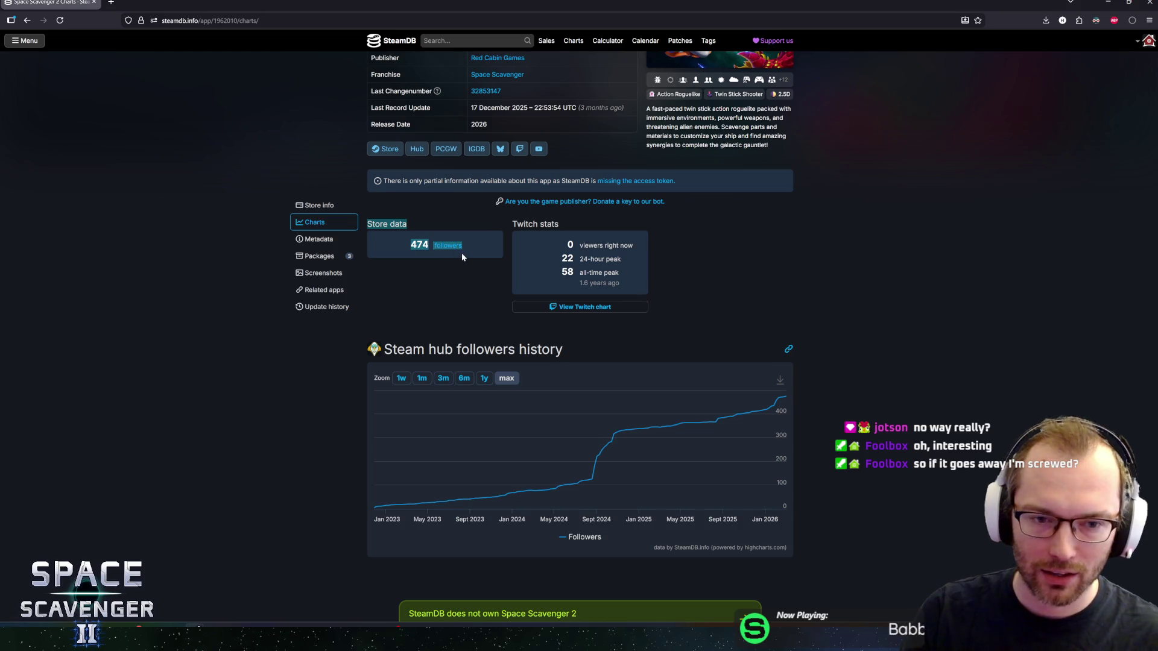
left_click_drag(372, 224, 455, 238)
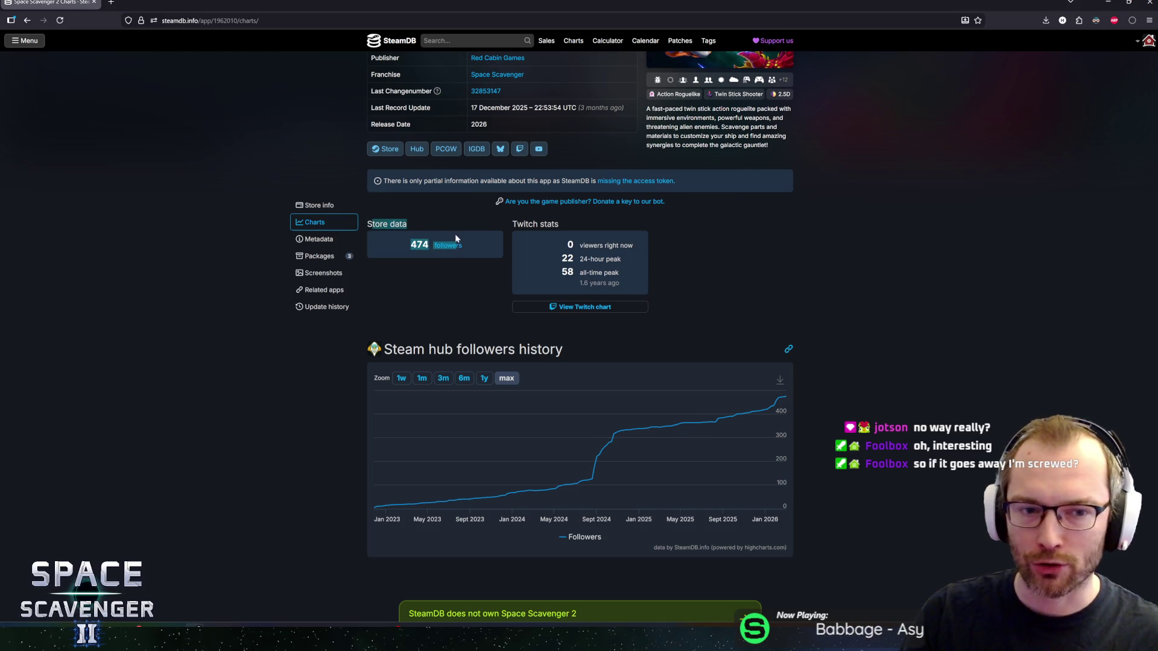
left_click(454, 270)
left_click_drag(384, 224, 391, 224)
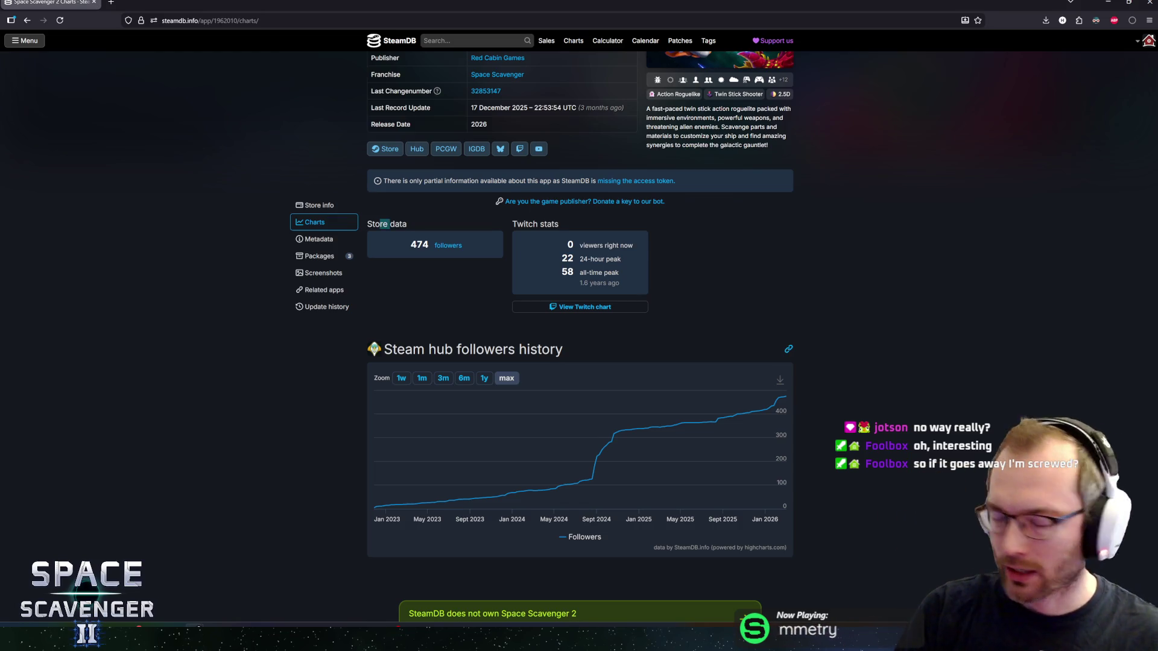
left_click_drag(400, 225, 374, 224)
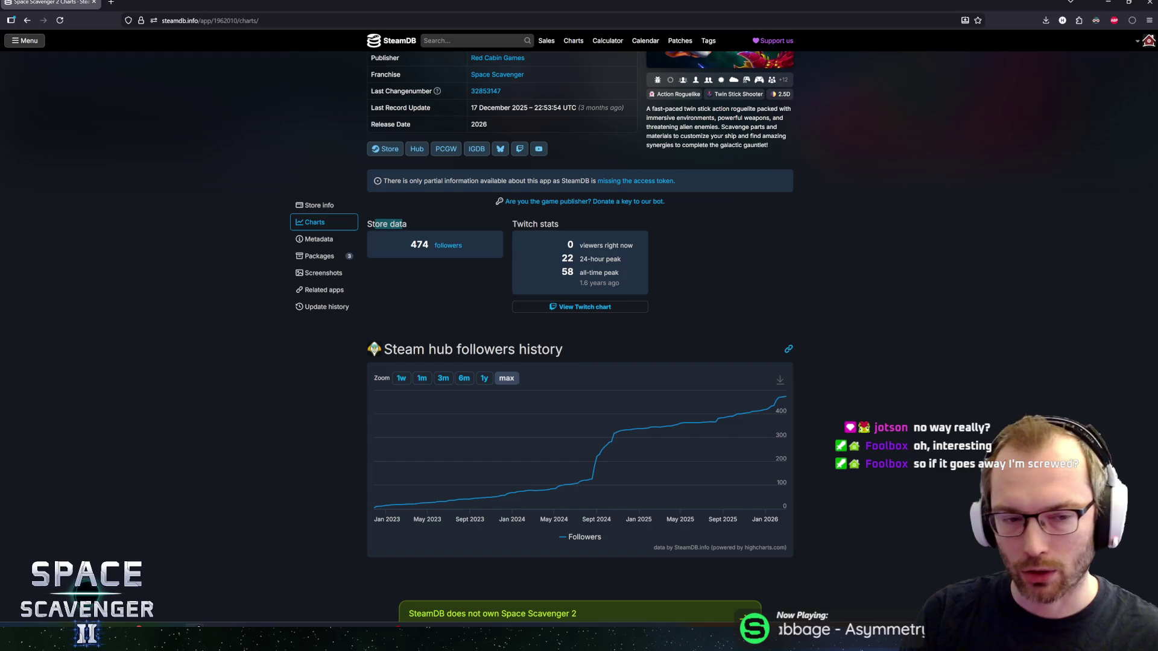
left_click(422, 224)
left_click_drag(366, 224, 413, 227)
left_click(469, 233)
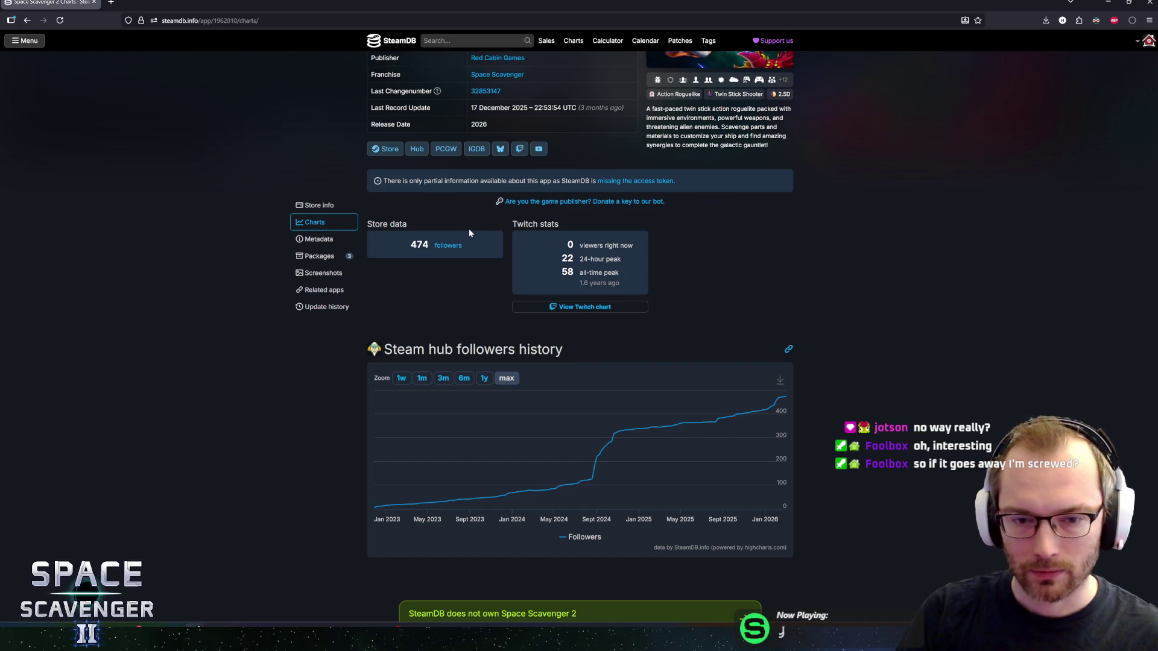
mouse_move(391, 225)
left_mouse_down()
mouse_move(375, 225)
mouse_move(407, 225)
left_mouse_up()
left_click(392, 225)
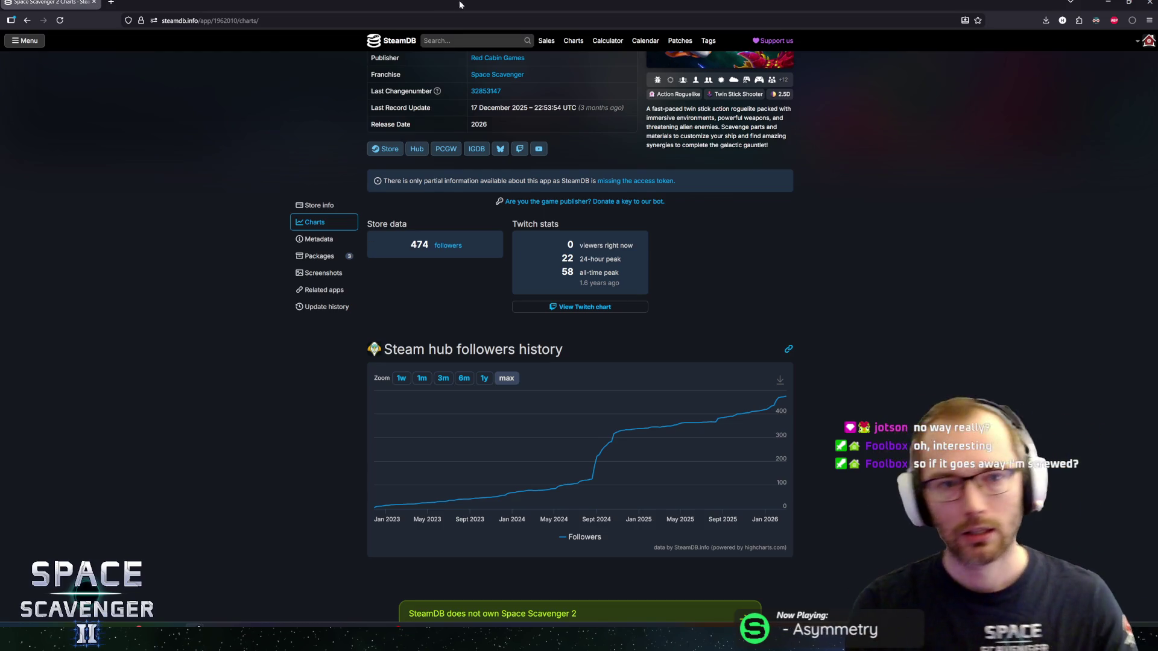
left_click(473, 40)
Search 'sapce scav', open Space Scavenger's charts page and scroll to its followers history.
type("sapce scav")
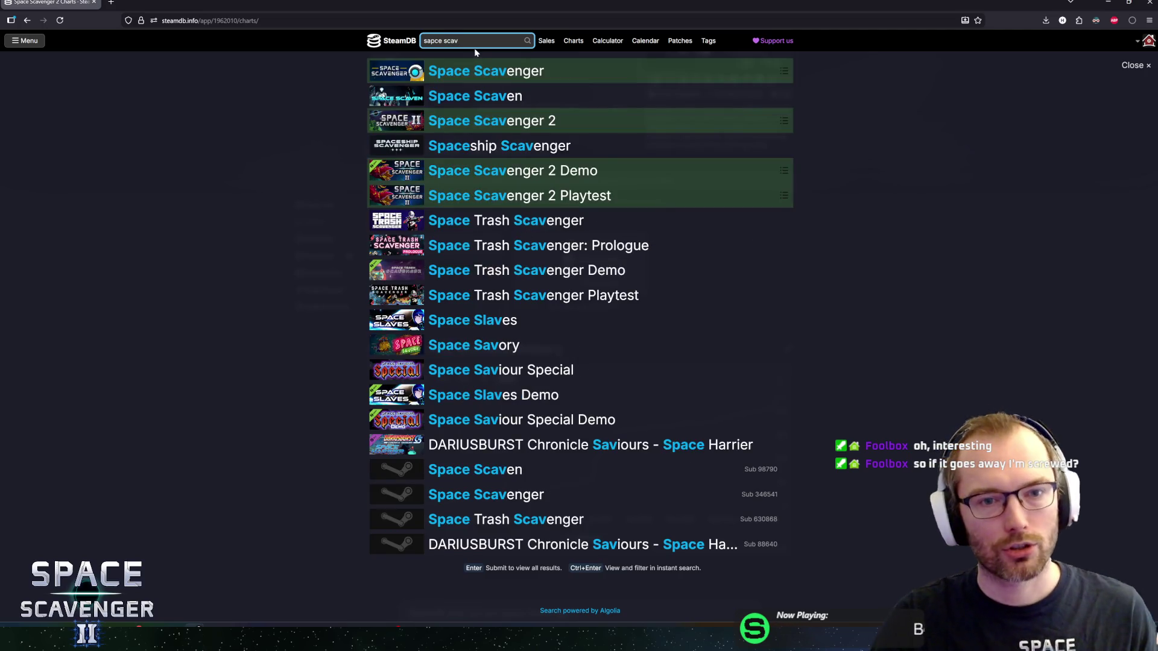
left_click(462, 66)
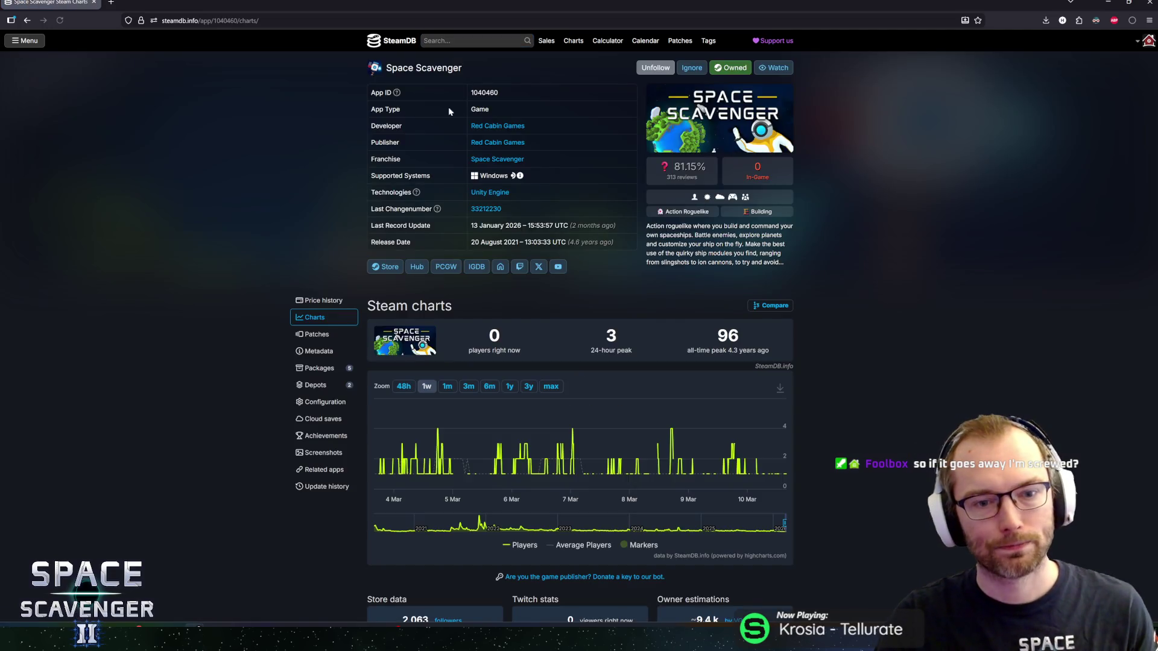
scroll(302, 356, "down", 4)
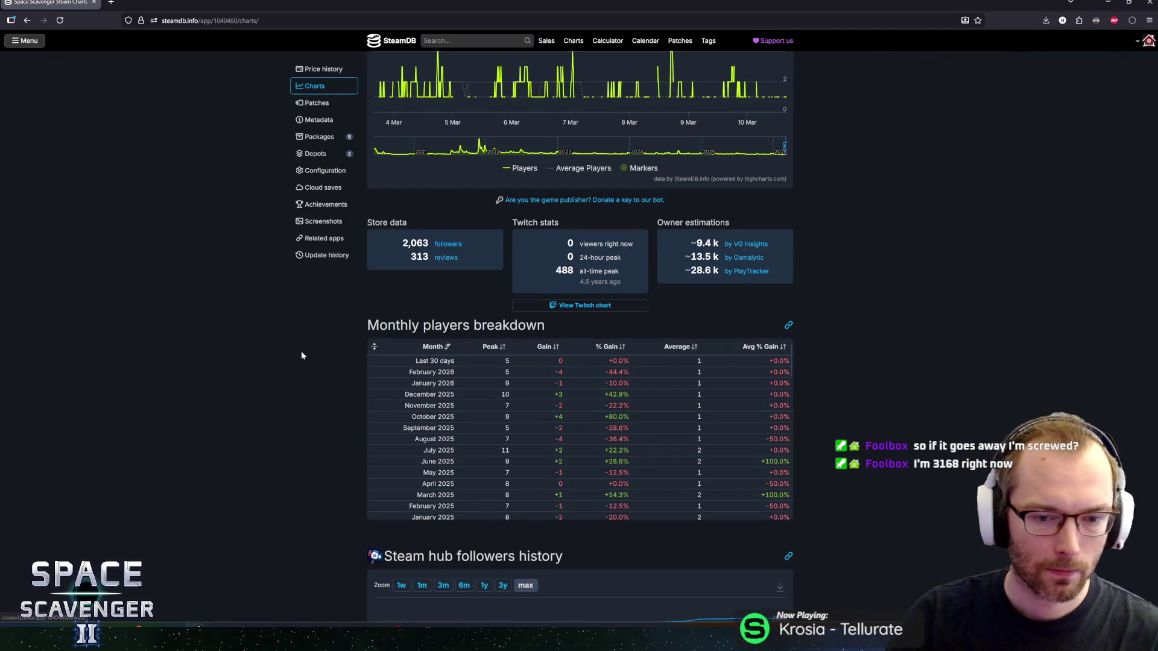
scroll(302, 356, "down", 5)
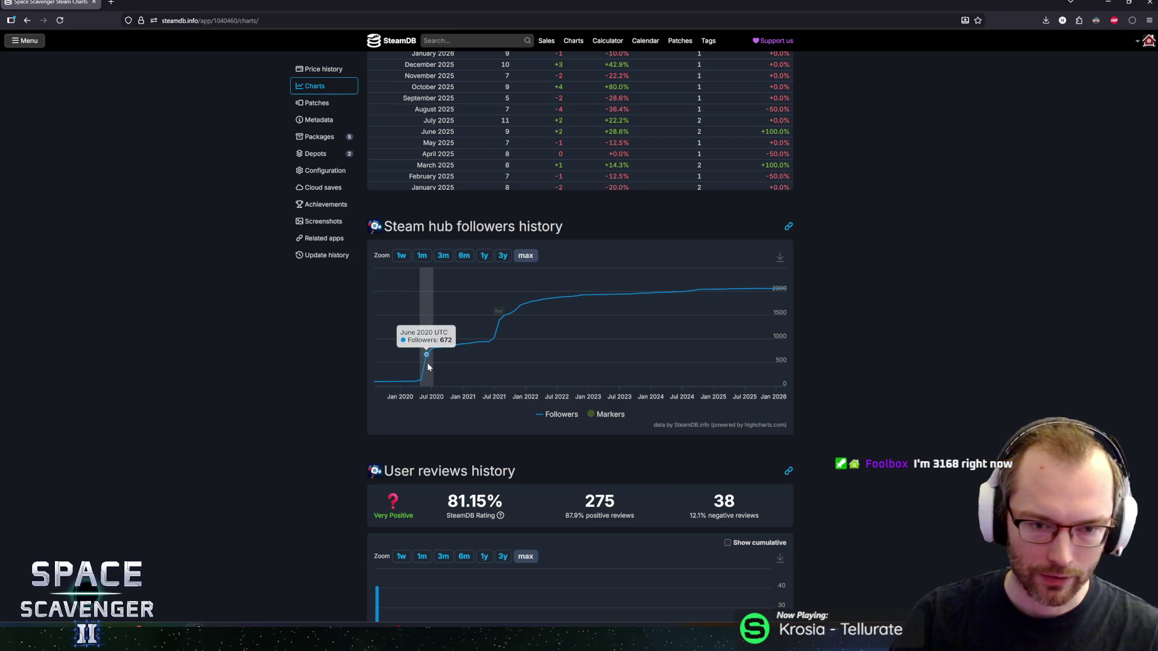
left_click_drag(411, 370, 430, 370)
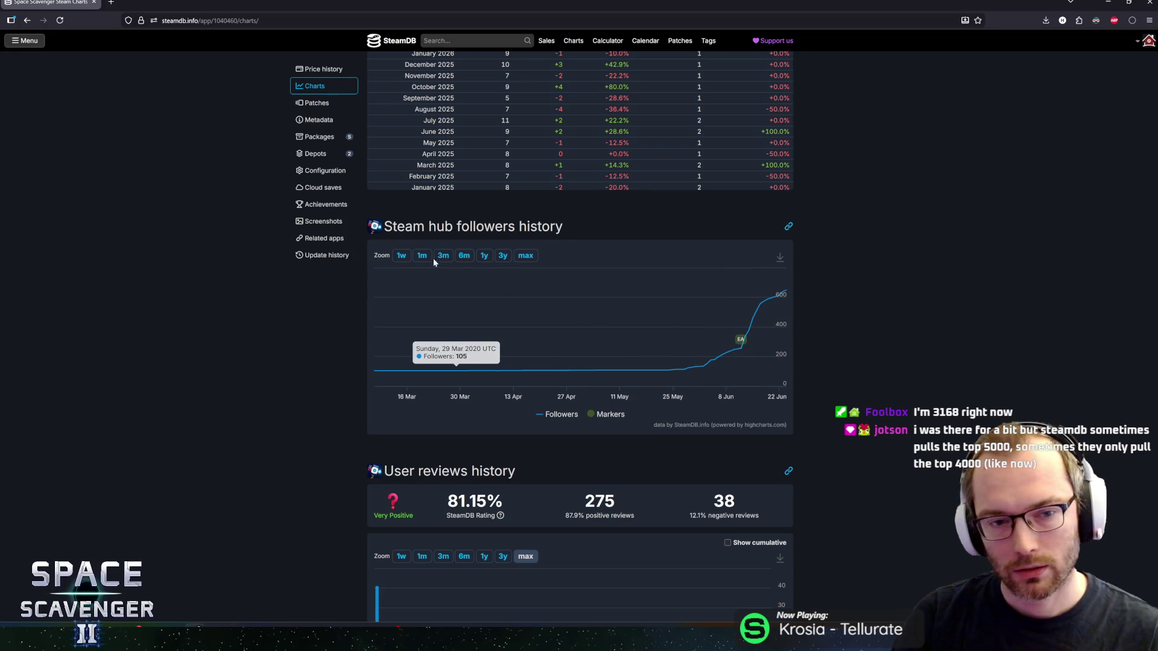
left_click(464, 256)
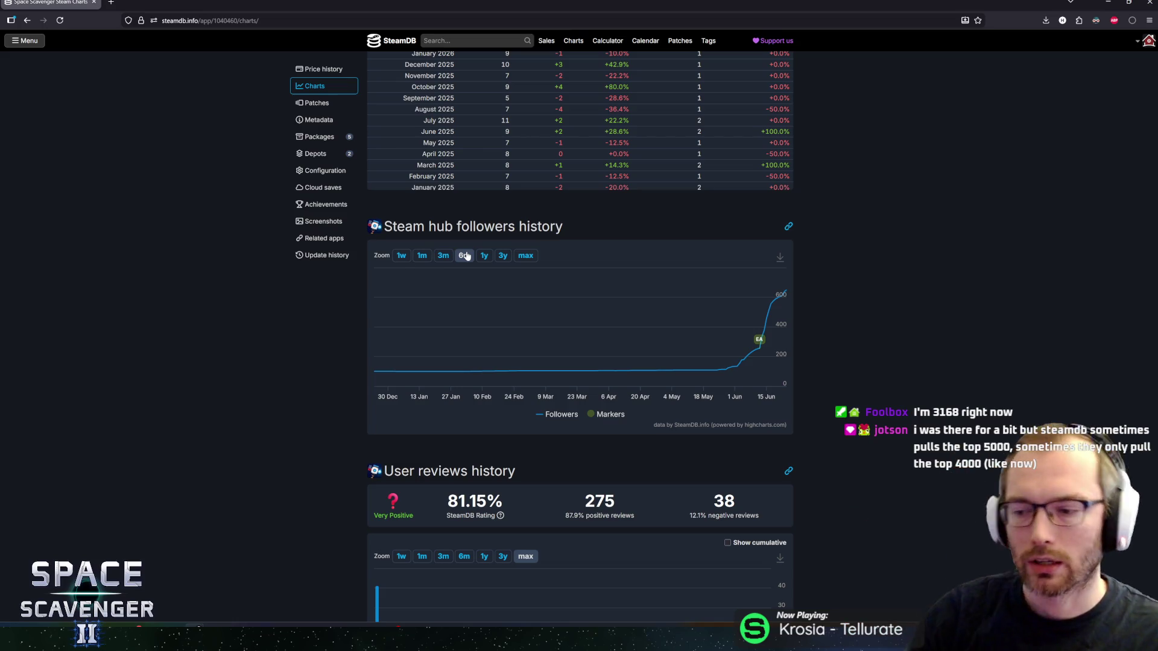
left_click(526, 256)
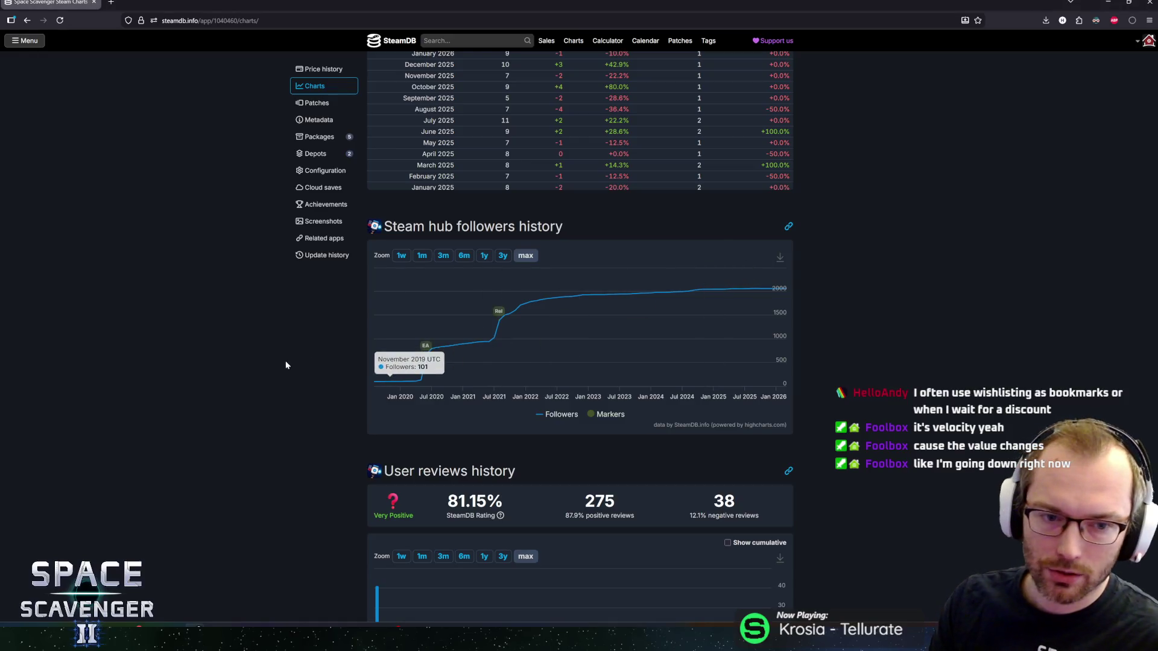
Scroll over Space Scavenger's page, then open SteamDB's search with its popular-today suggestions.
scroll(285, 362, "up", 10)
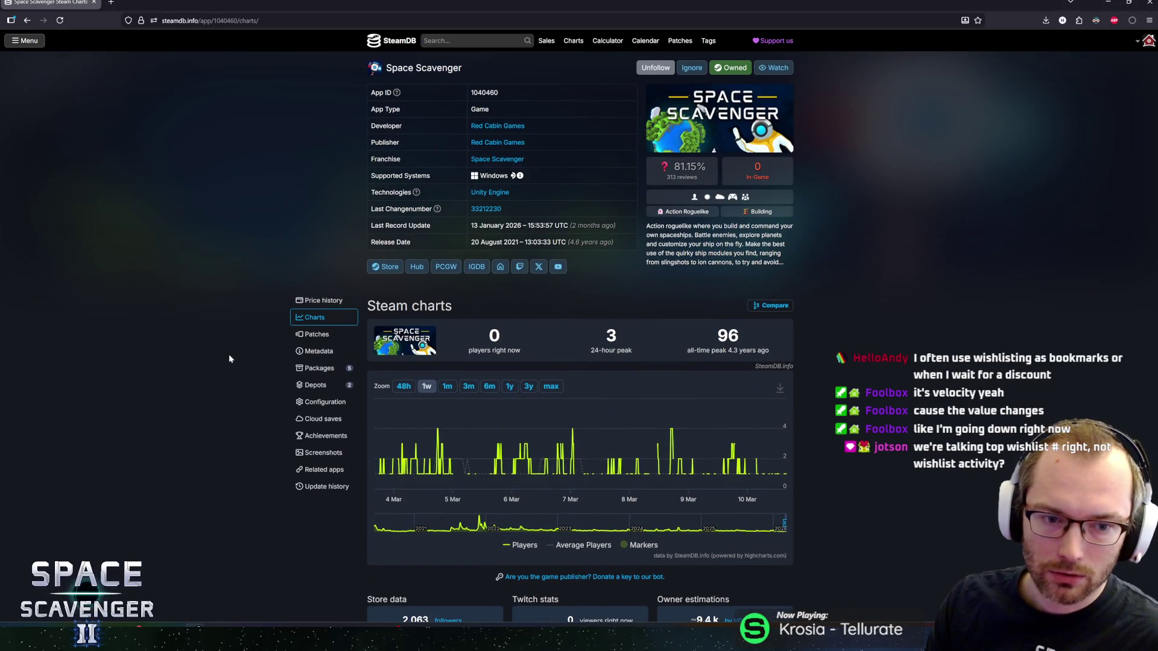
scroll(229, 353, "down", 5)
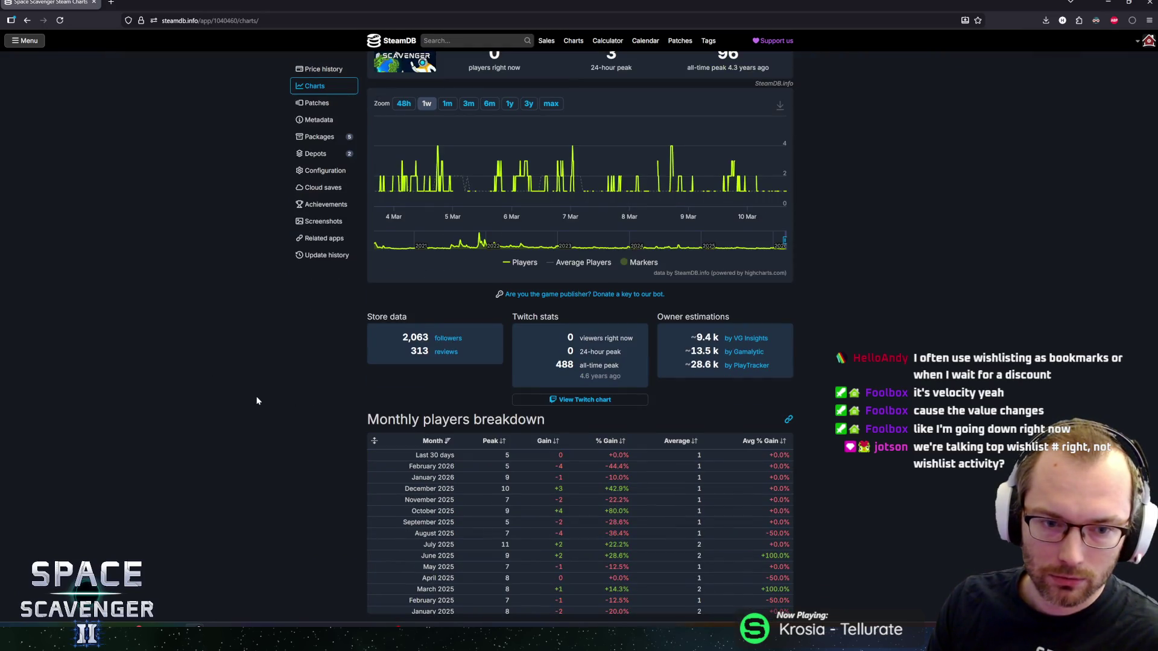
scroll(269, 413, "down", 7)
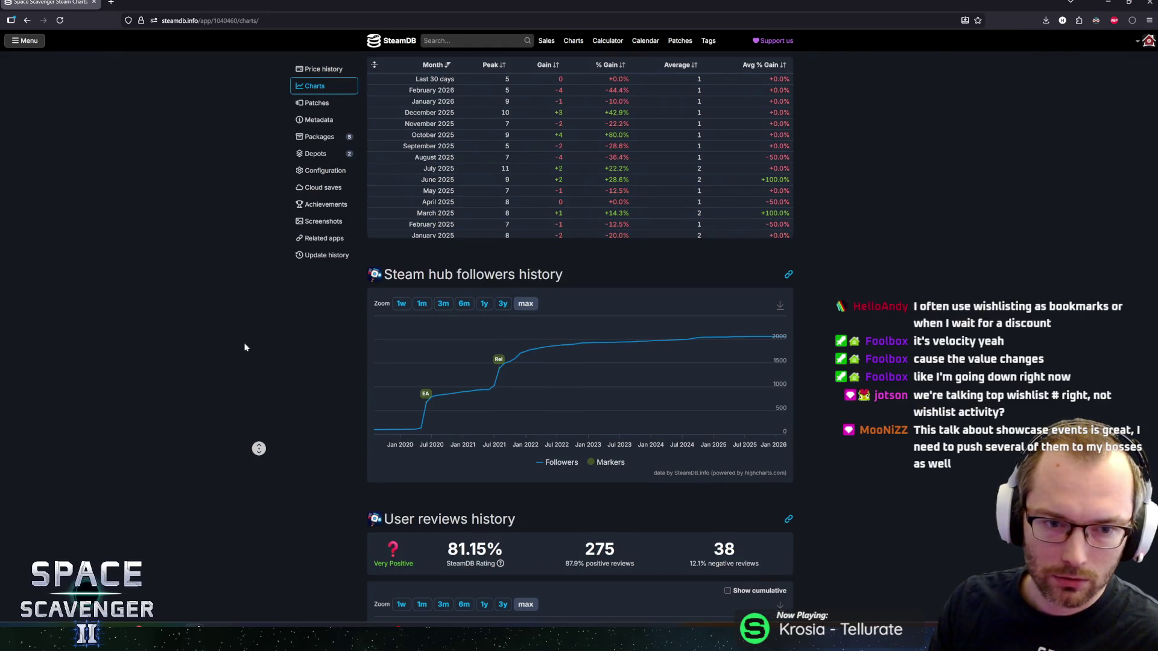
scroll(258, 446, "up", 12)
key("slash")
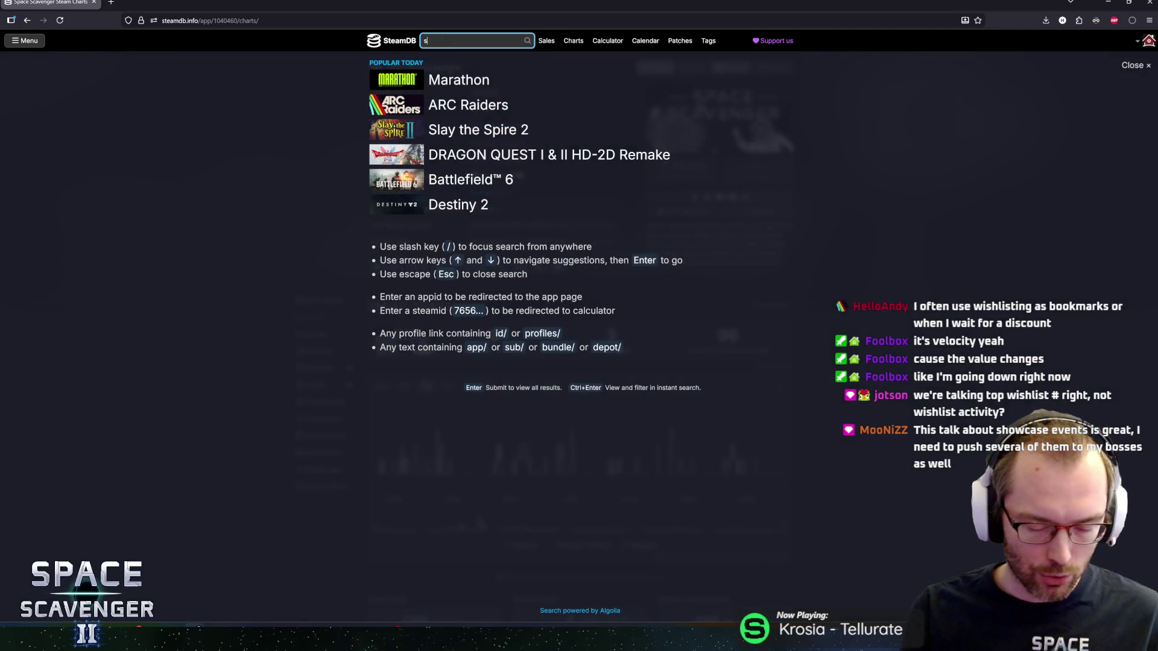
Search 'space scaven', open Space Scavenger 2's charts page and highlight its Store data heading.
type("space scaven")
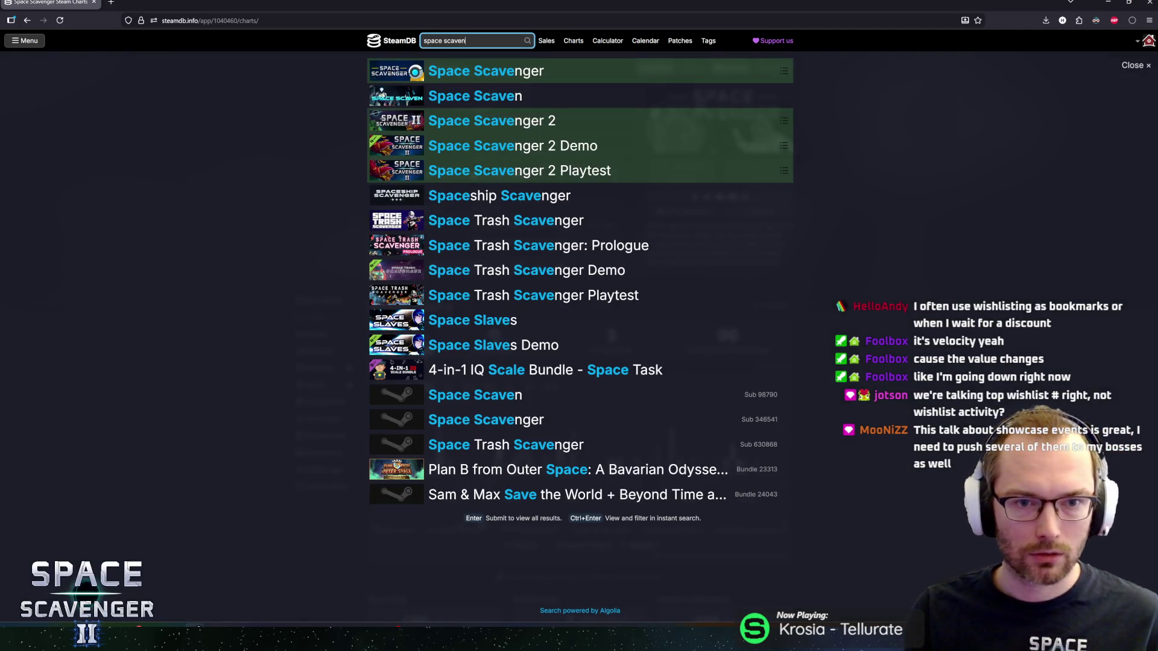
key("Down")
key("Down")
key("Return")
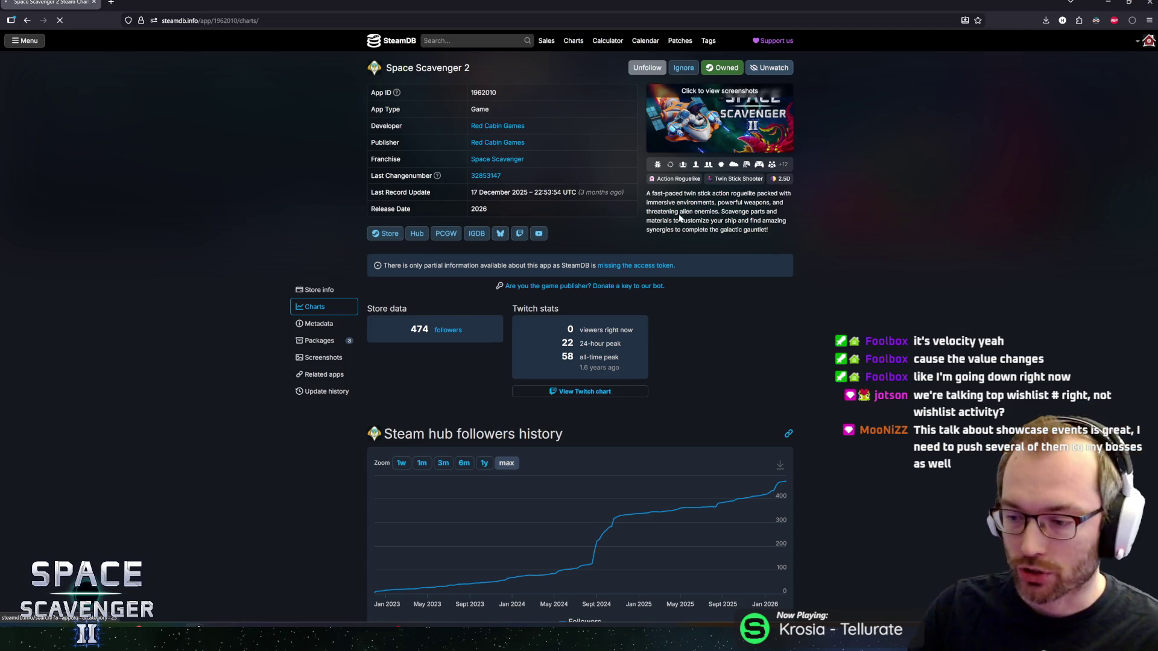
scroll(707, 321, "down", 1)
scroll(708, 321, "down", 2)
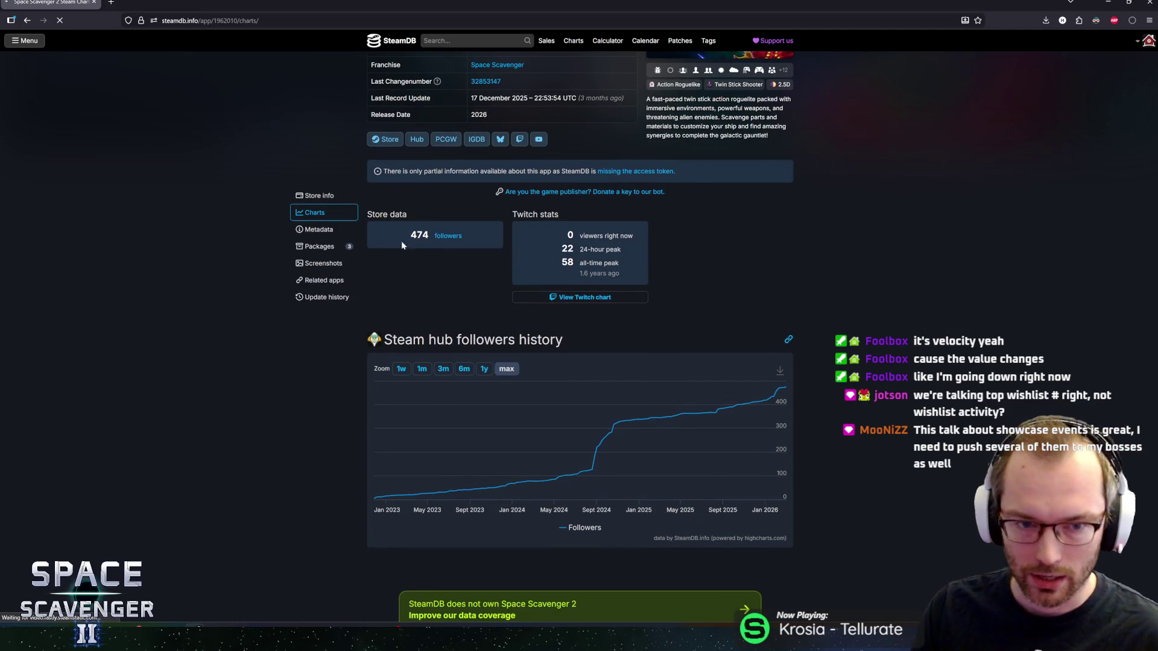
left_click_drag(369, 212, 410, 215)
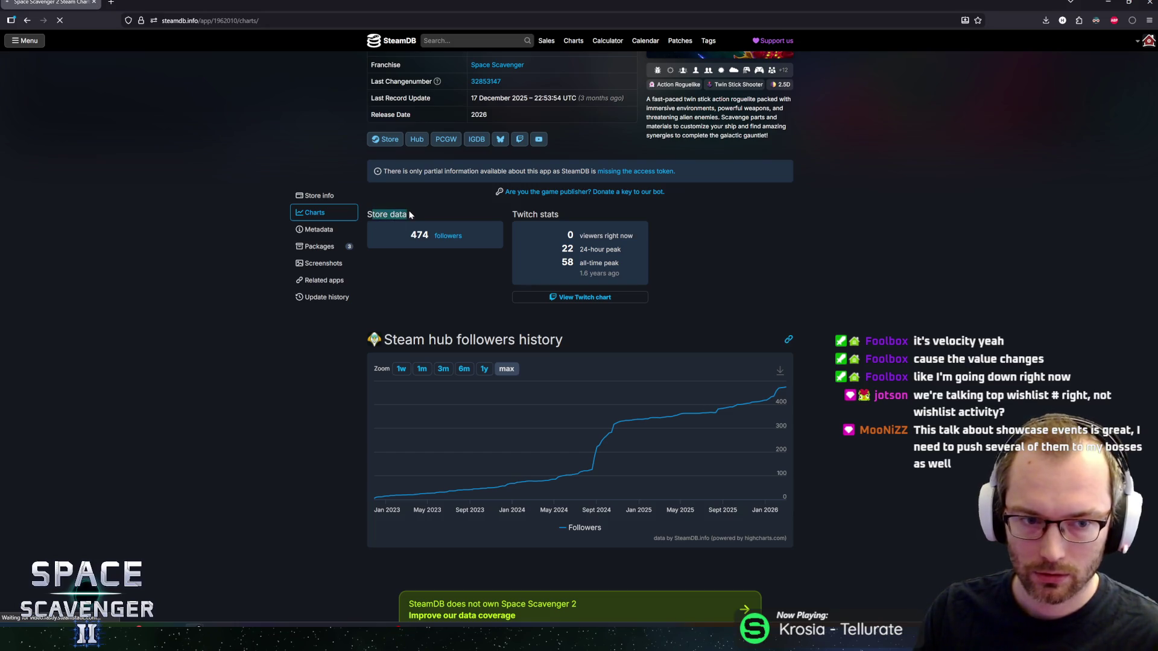
key("slash")
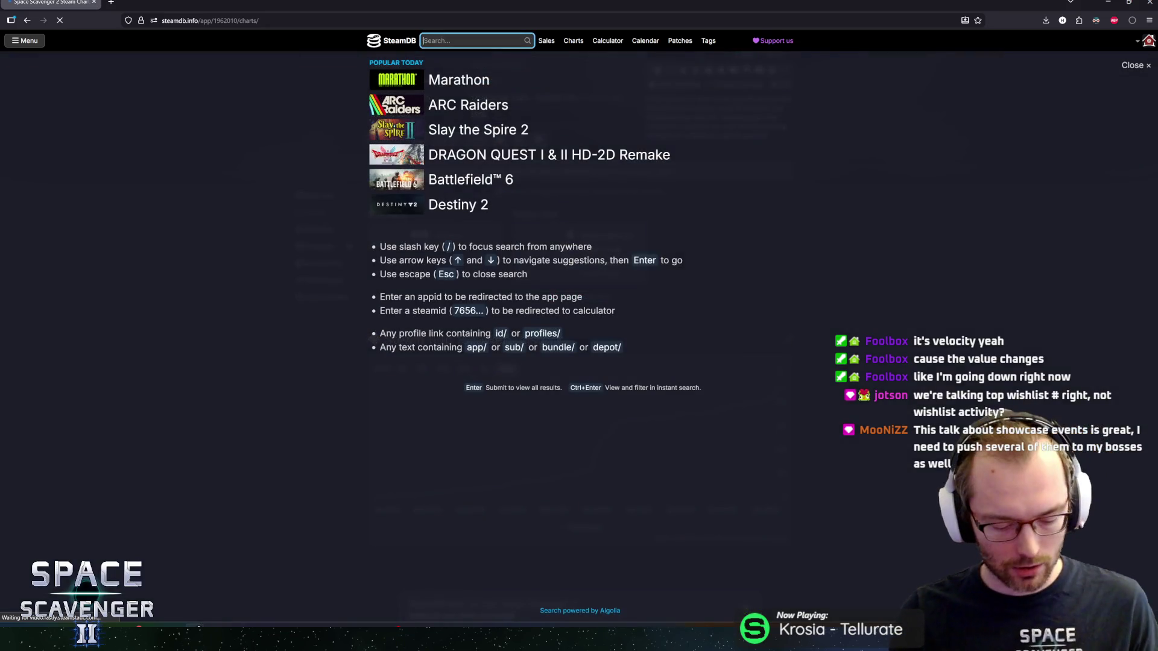
Open The Mailroom's charts page via 'mailroom' search, then search for 'scopecreep'.
type("the mailroom")
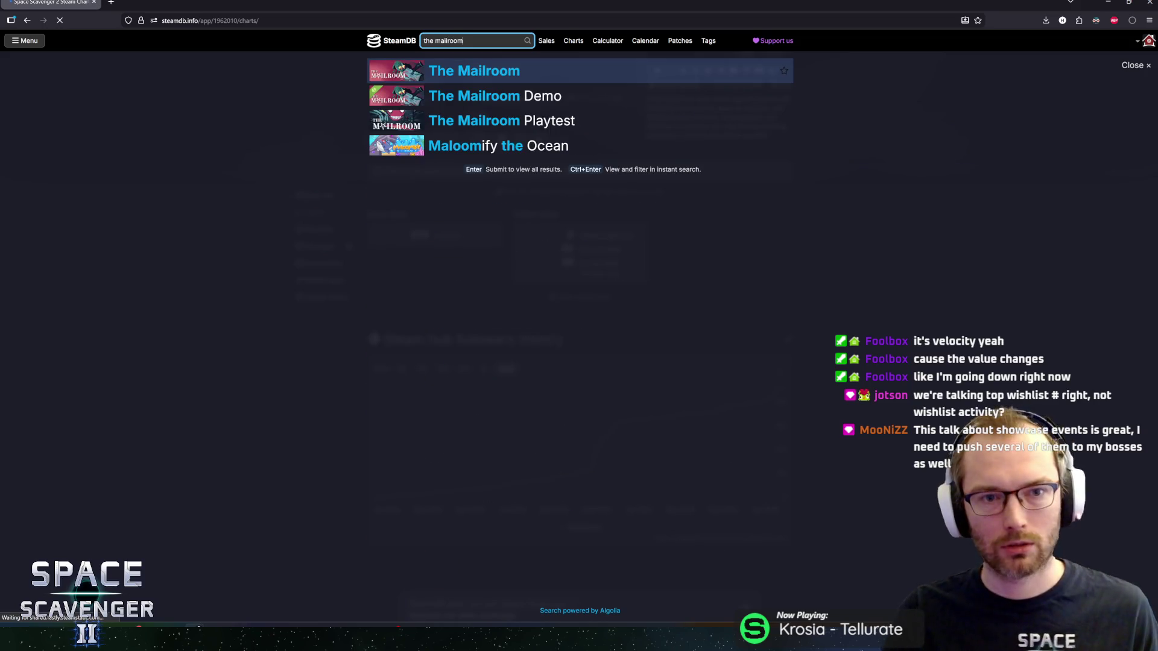
key("Down")
key("Return")
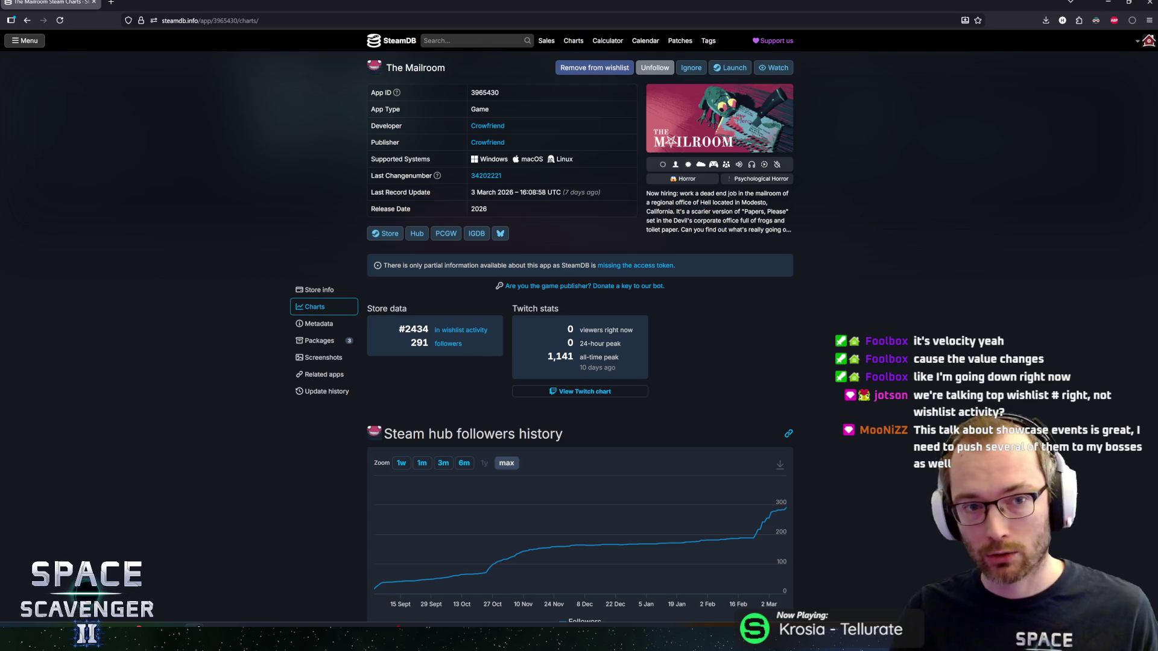
key("slash")
type("scopecreep")
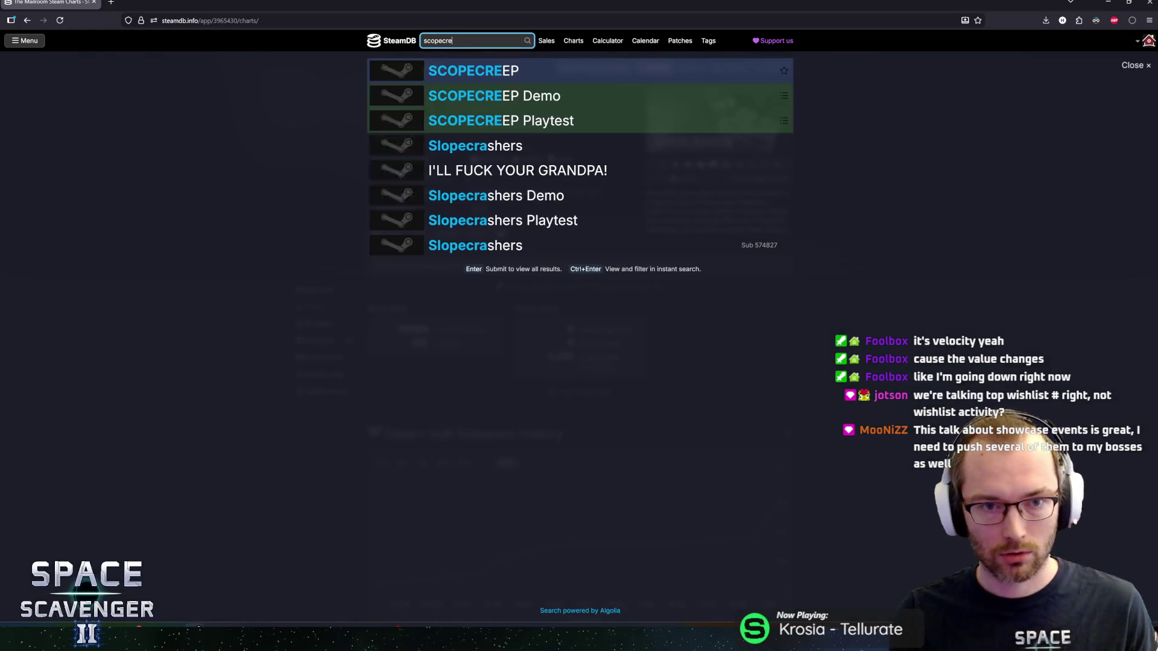
Open SCOPECREEP's app page, check its '#3168 in top wishlists' rank and follow that link.
left_click(470, 70)
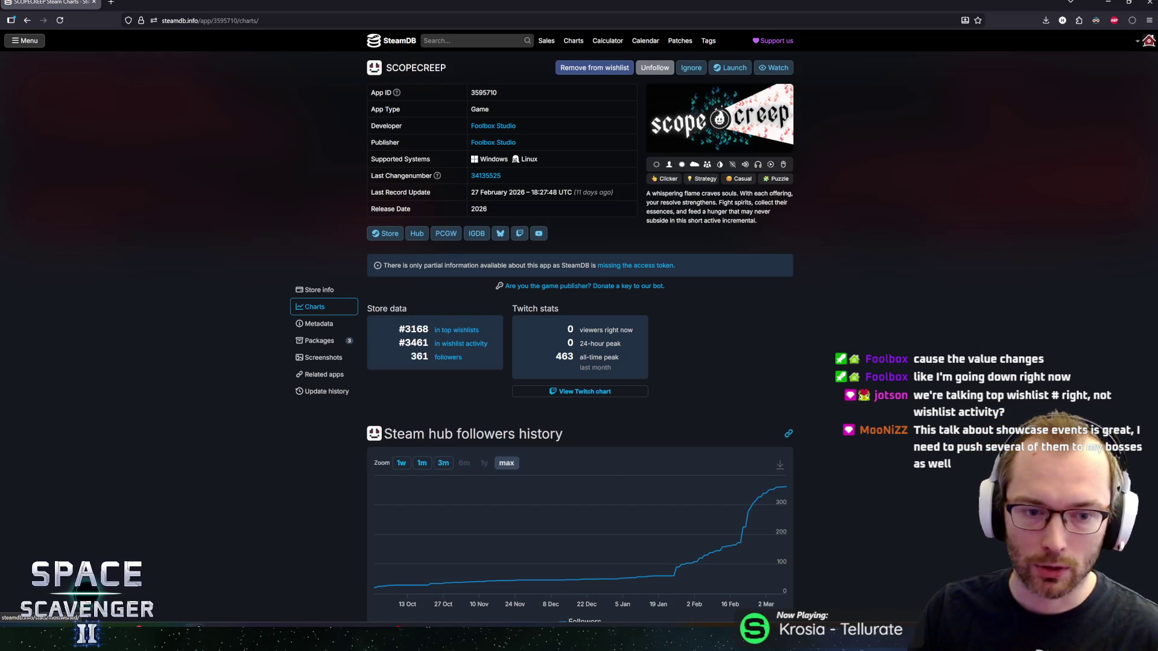
left_click_drag(387, 308, 482, 331)
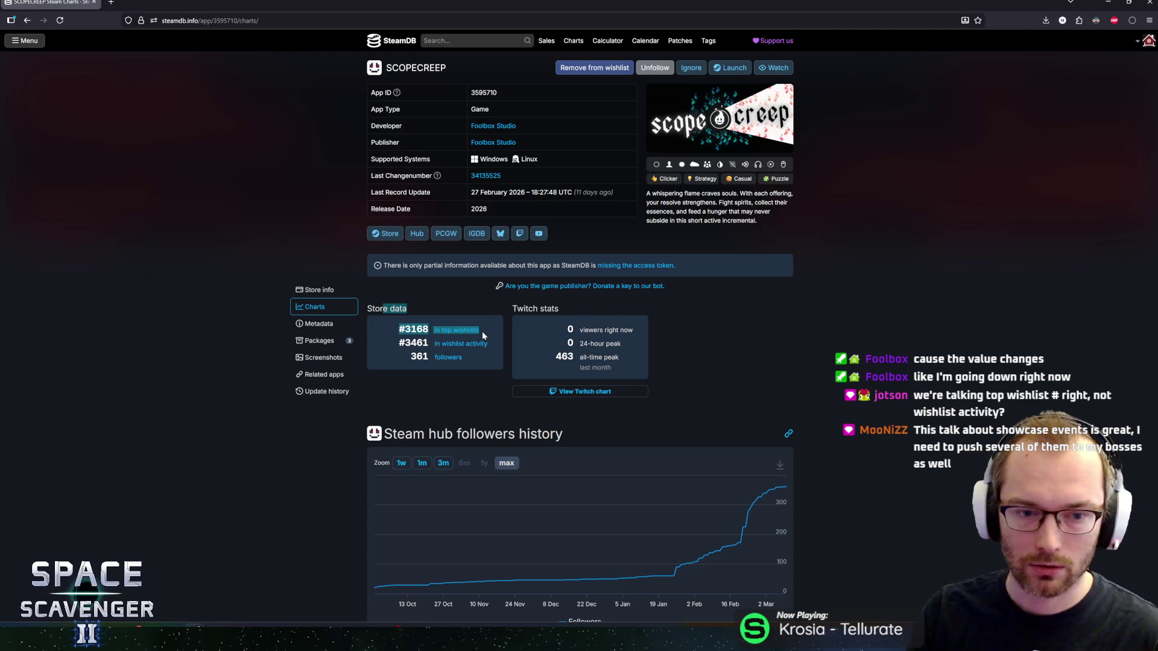
left_click_drag(372, 308, 423, 333)
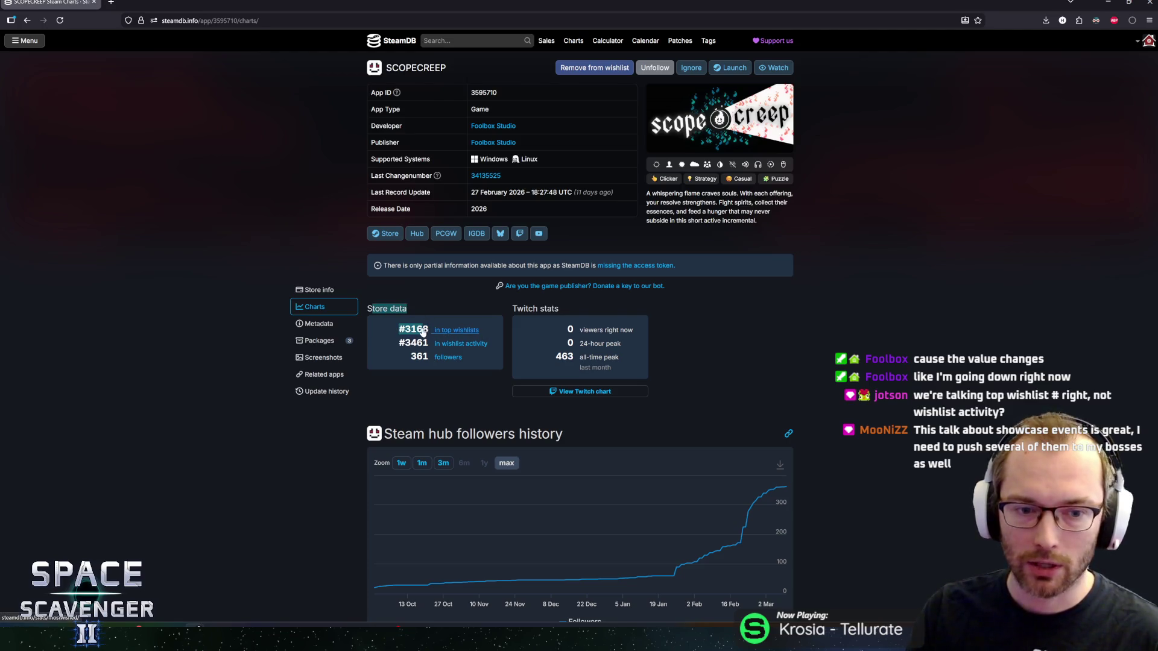
left_click(464, 330)
key("alt+Left")
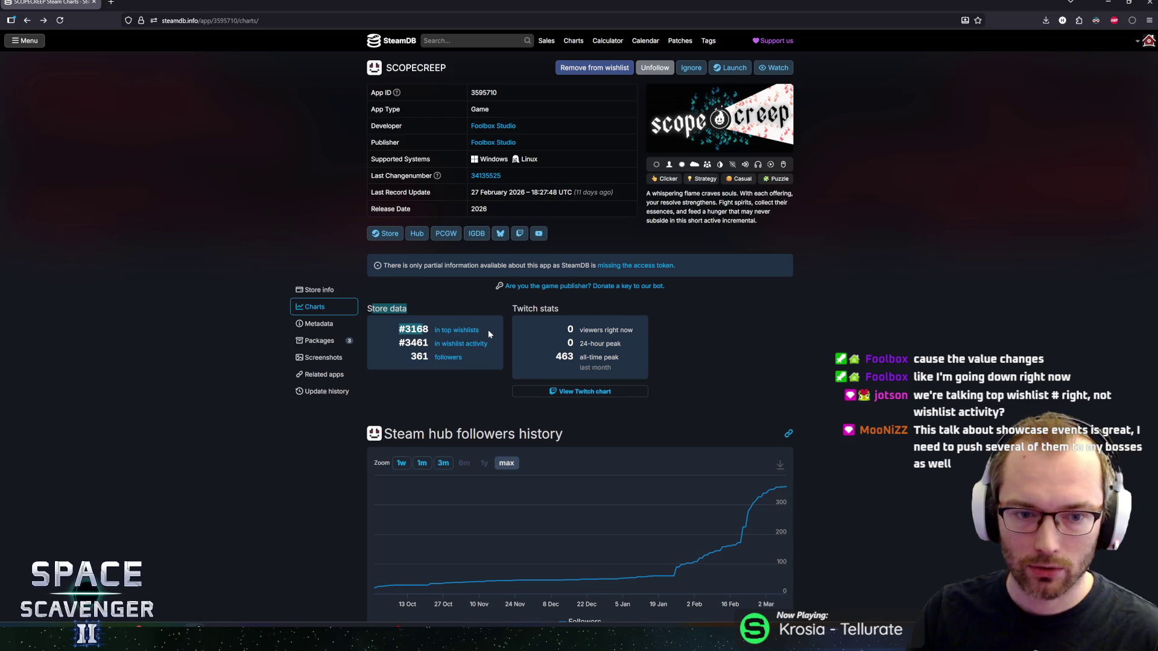
left_click_drag(409, 329, 479, 331)
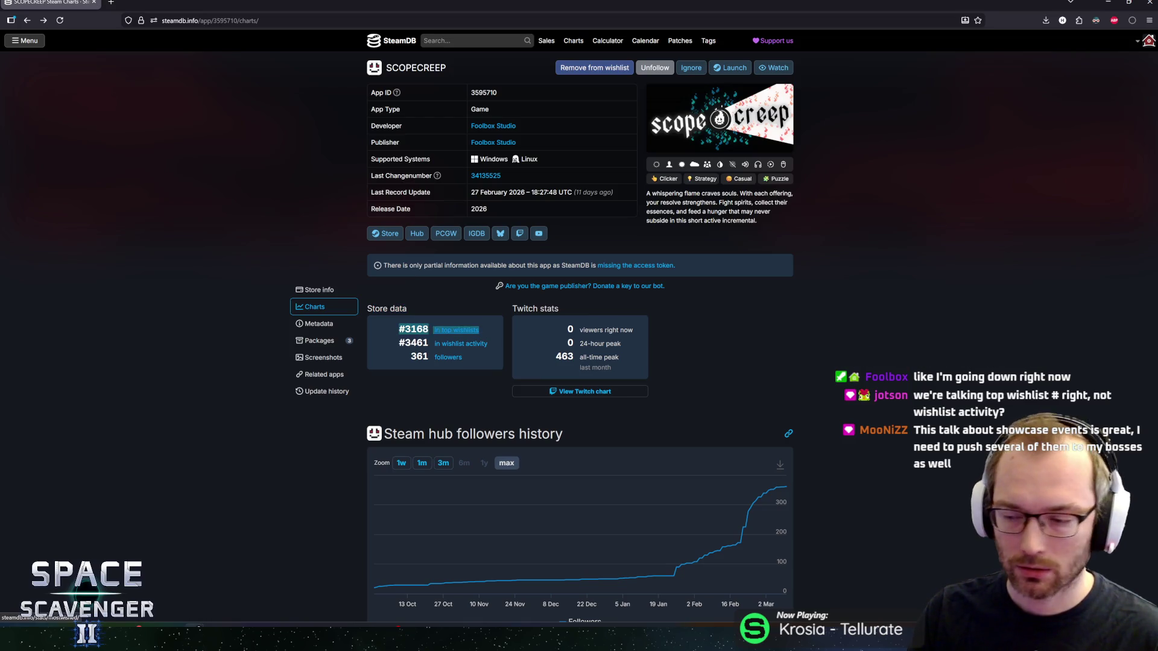
left_click(206, 391)
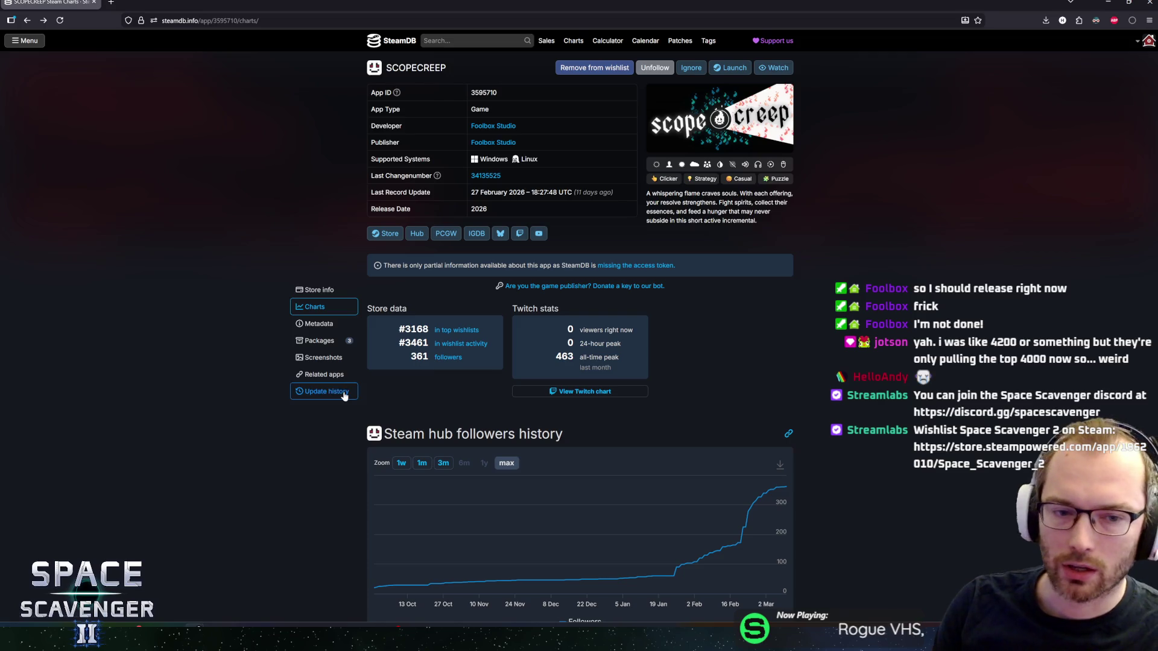
left_click(450, 329)
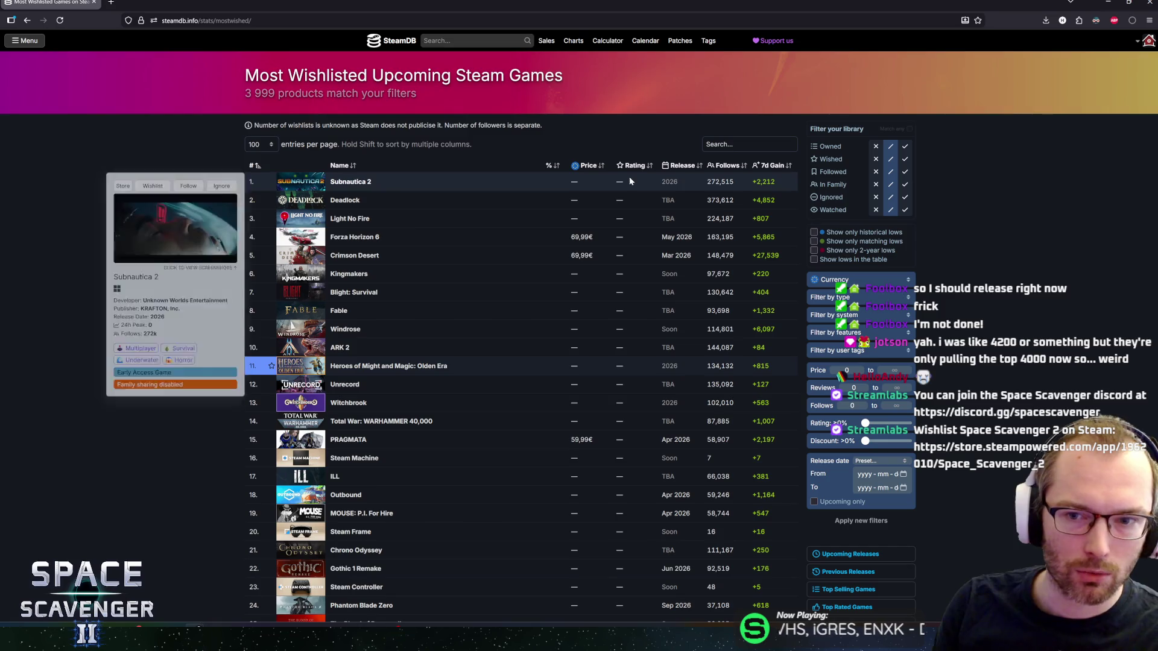
Set the Most Wishlisted list to show up to 5K games per page.
left_click(256, 144)
left_click(256, 233)
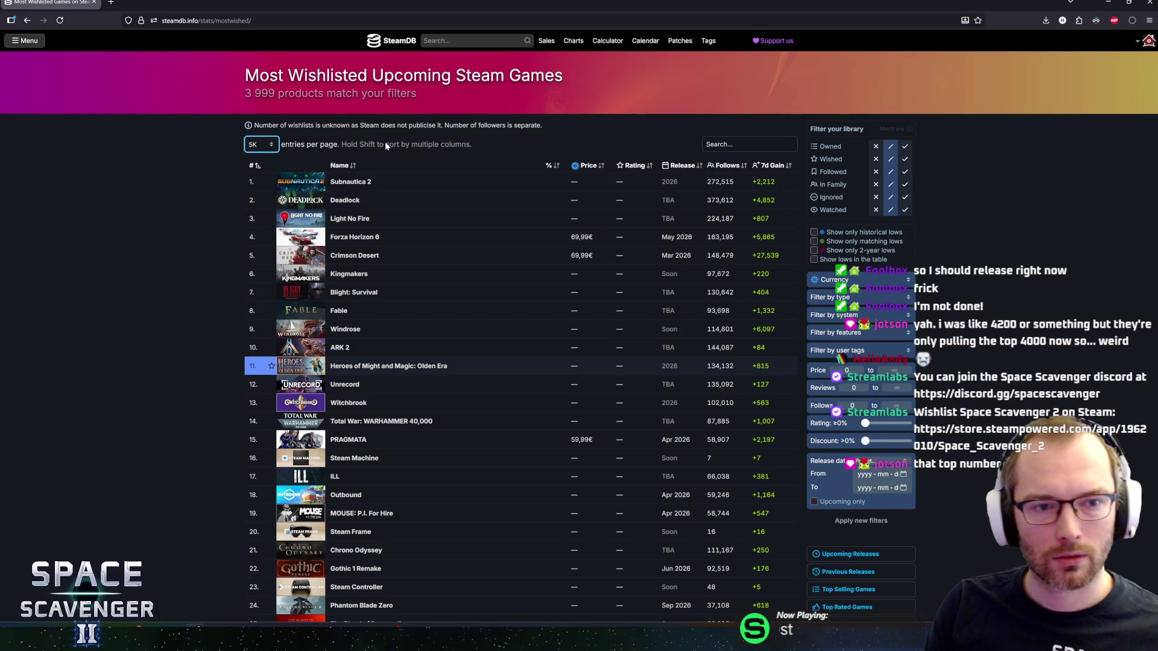
key("alt+Left")
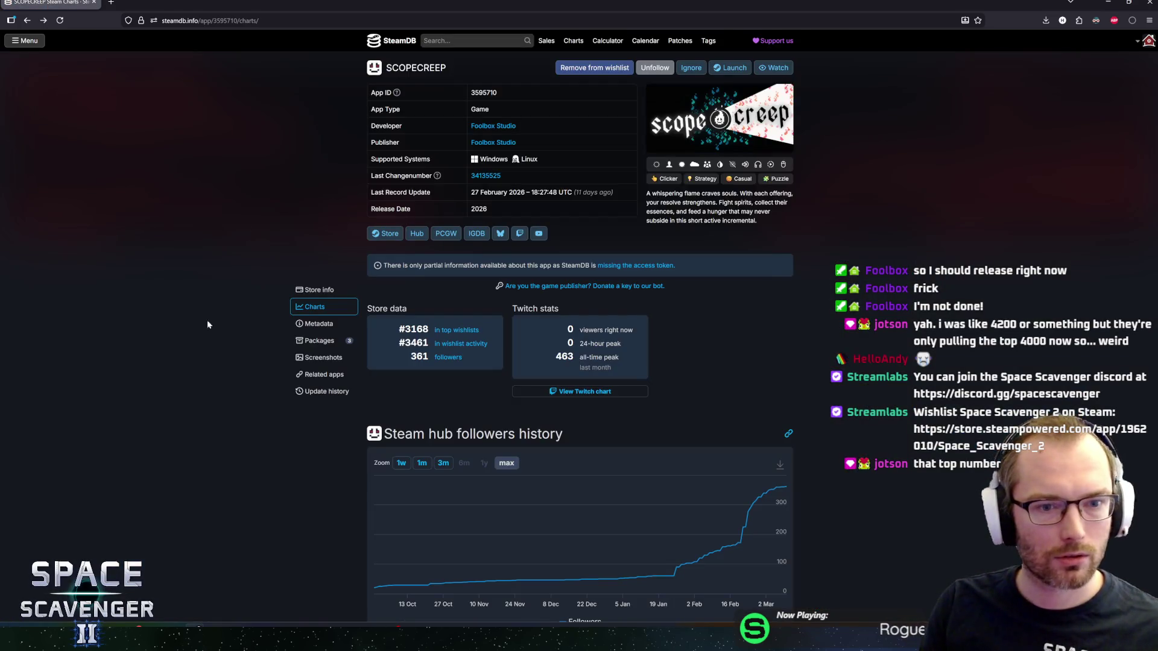
key("alt+Right")
left_click(267, 151)
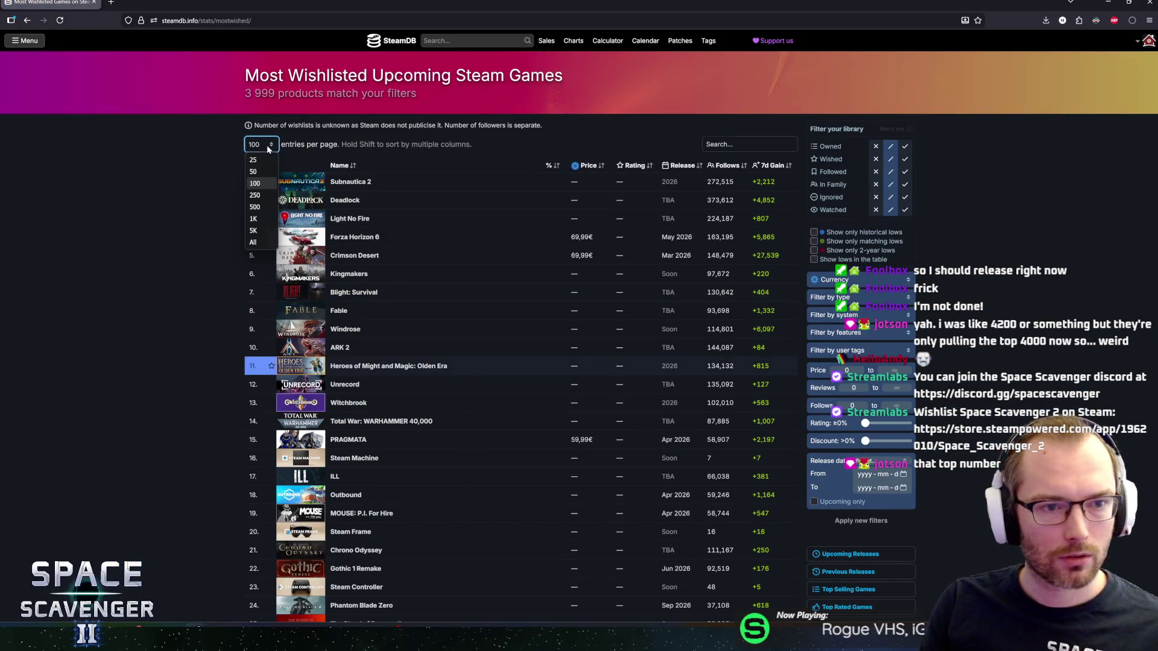
left_click(256, 234)
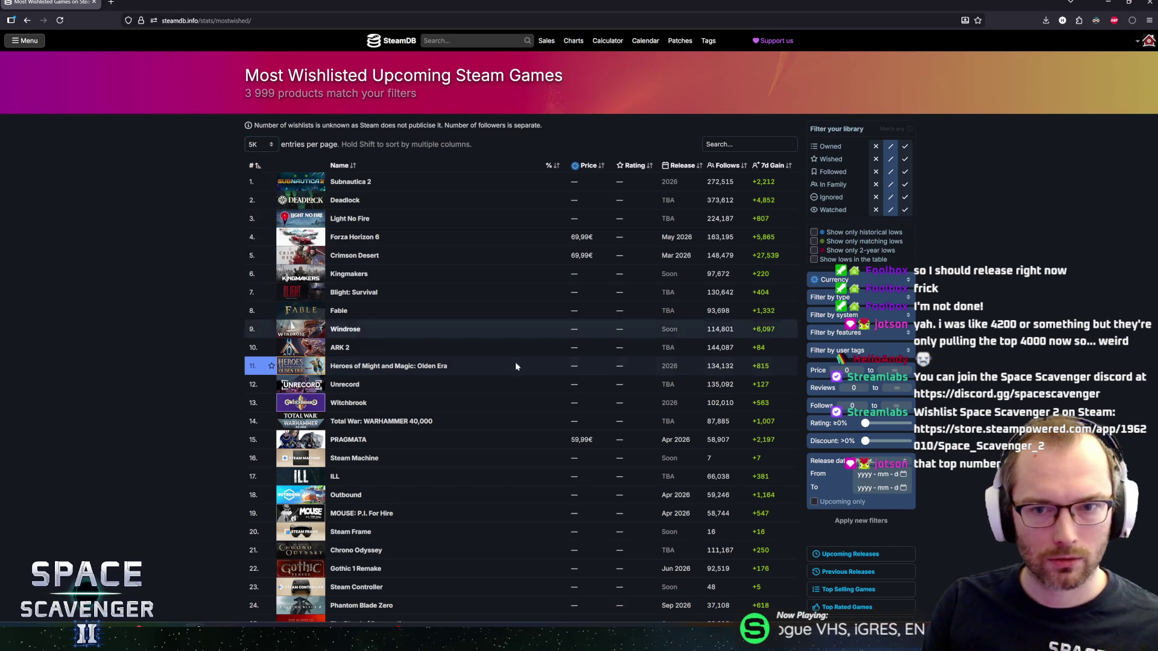
Browse the 3,999-product list, open Deadlock's screenshot viewer, then return to SCOPECREEP's charts.
middle_click(146, 296)
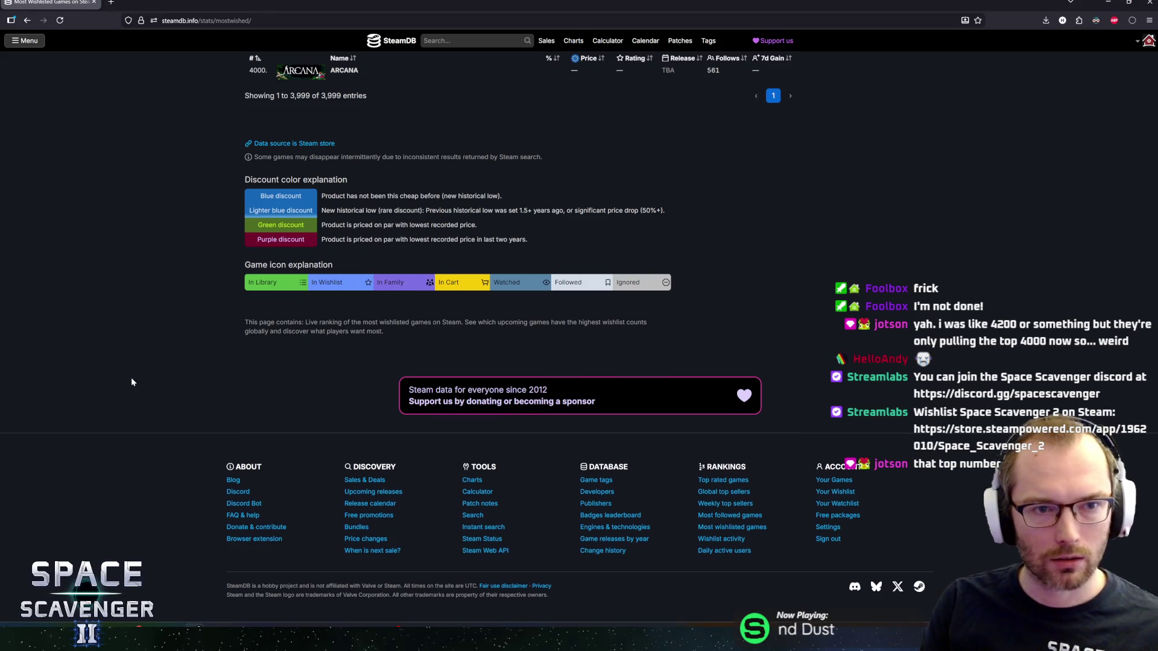
scroll(181, 362, "up", 3)
middle_click(159, 477)
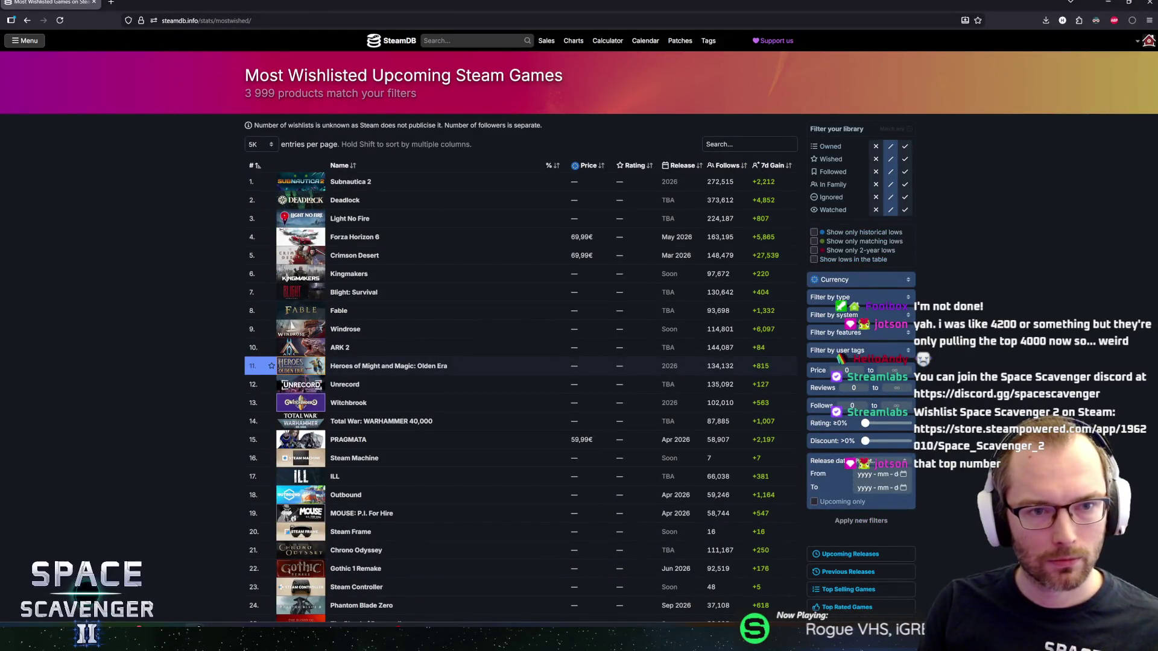
left_click_drag(244, 96, 430, 96)
left_click(386, 95)
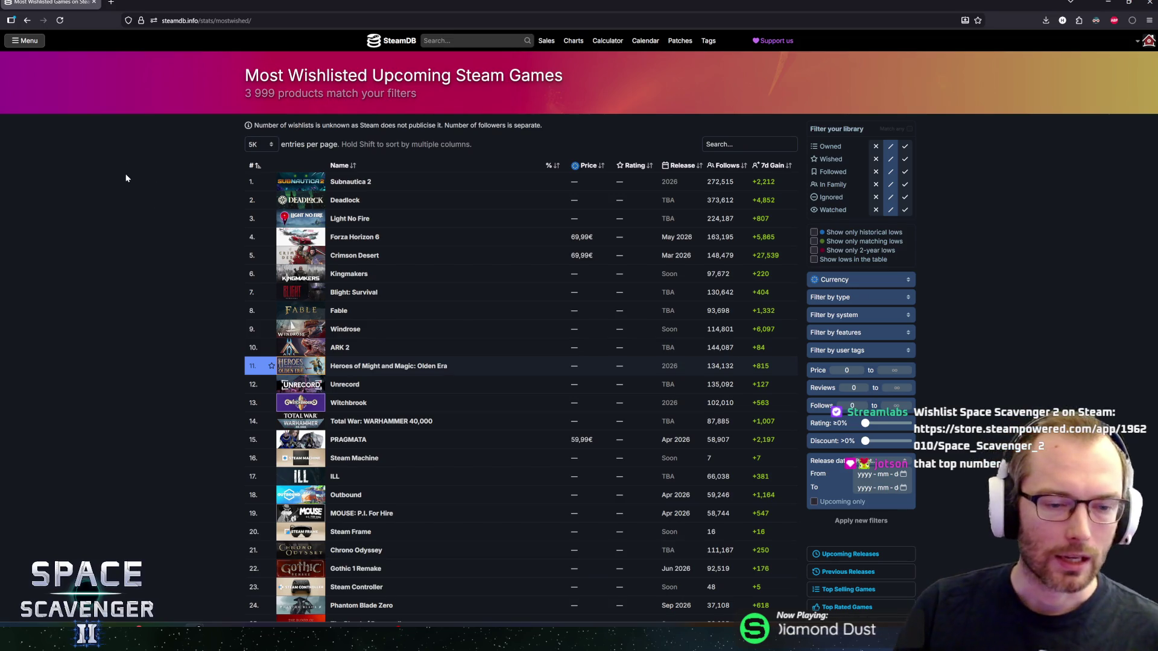
scroll(181, 223, "down", 3)
scroll(180, 199, "up", 3)
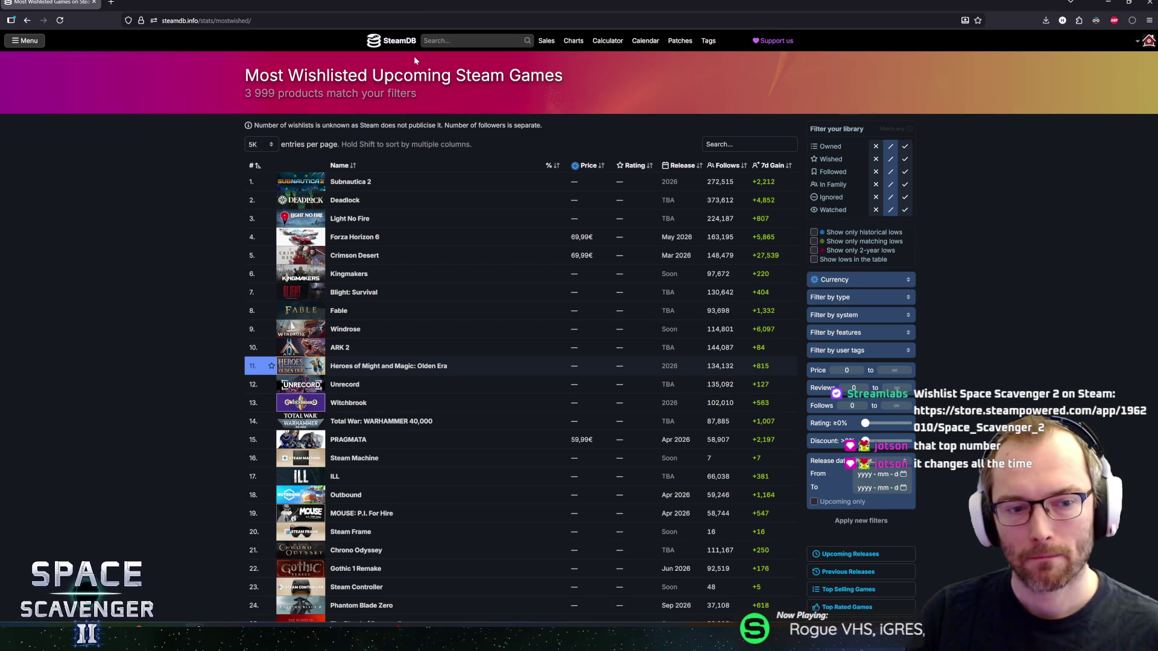
left_click(176, 246)
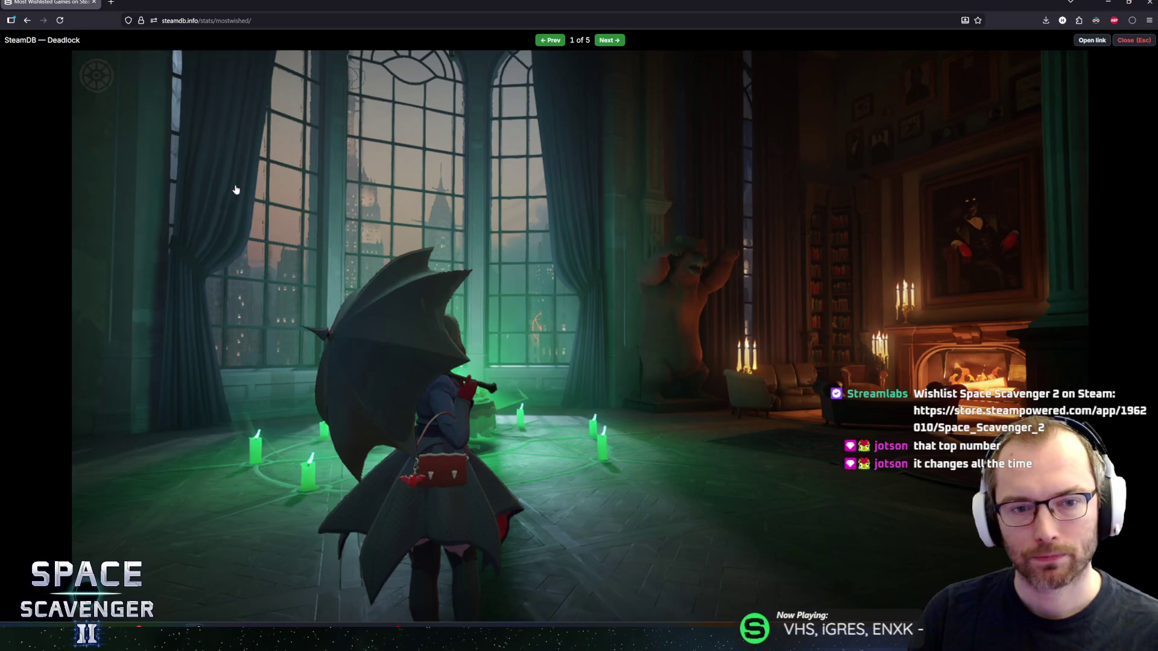
key("alt+Left")
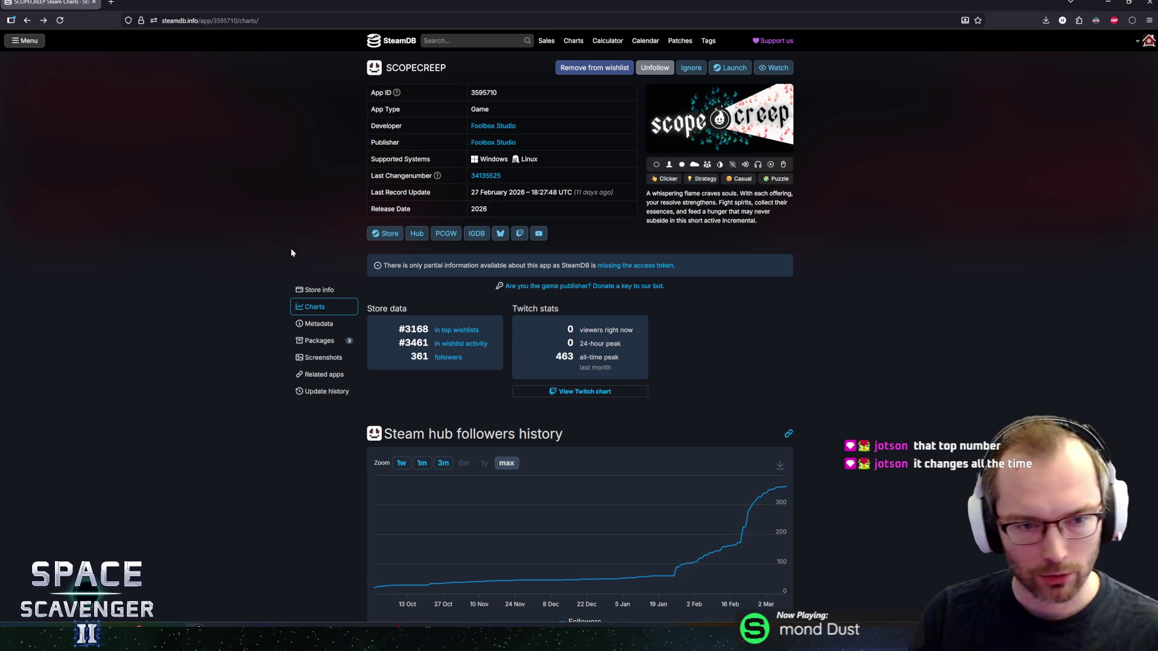
Scroll SCOPECREEP's charts page and follow its 'in top wishlists' link to the 100-per-page ranking.
scroll(257, 289, "down", 2)
scroll(257, 289, "down", 1)
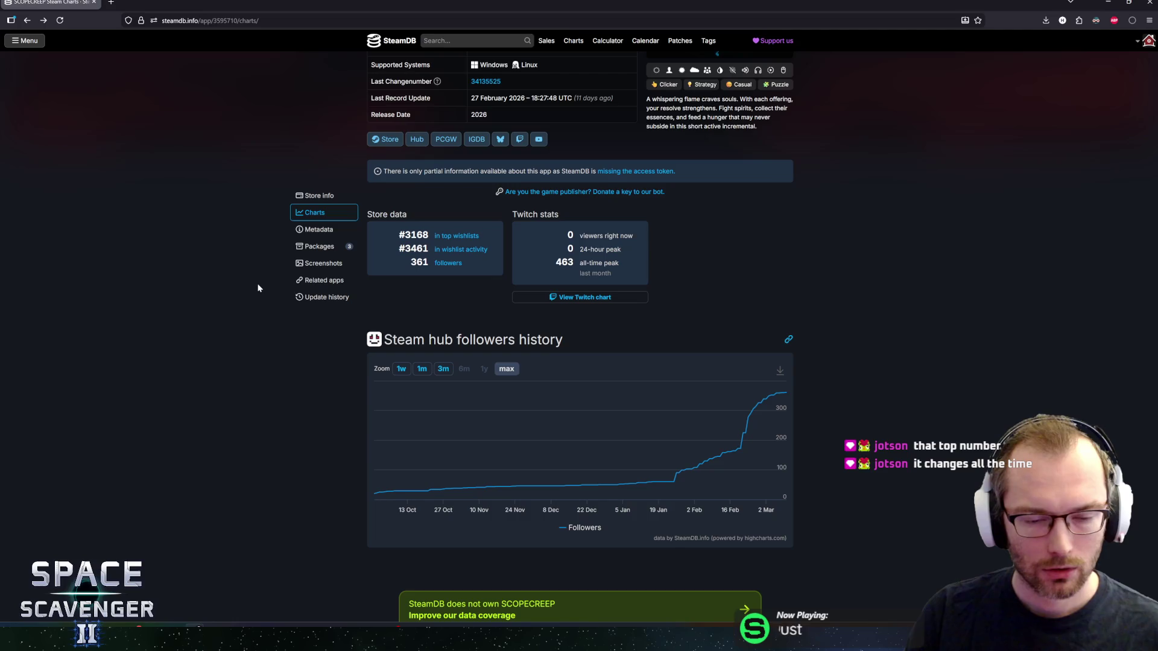
scroll(314, 211, "up", 3)
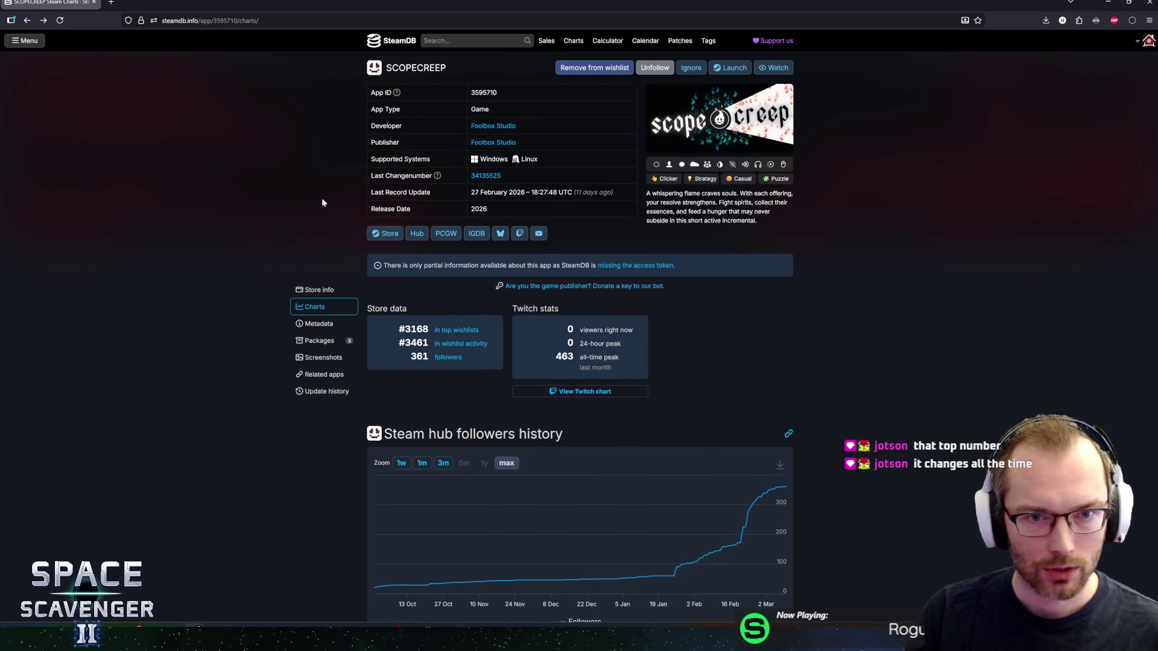
left_click(442, 328)
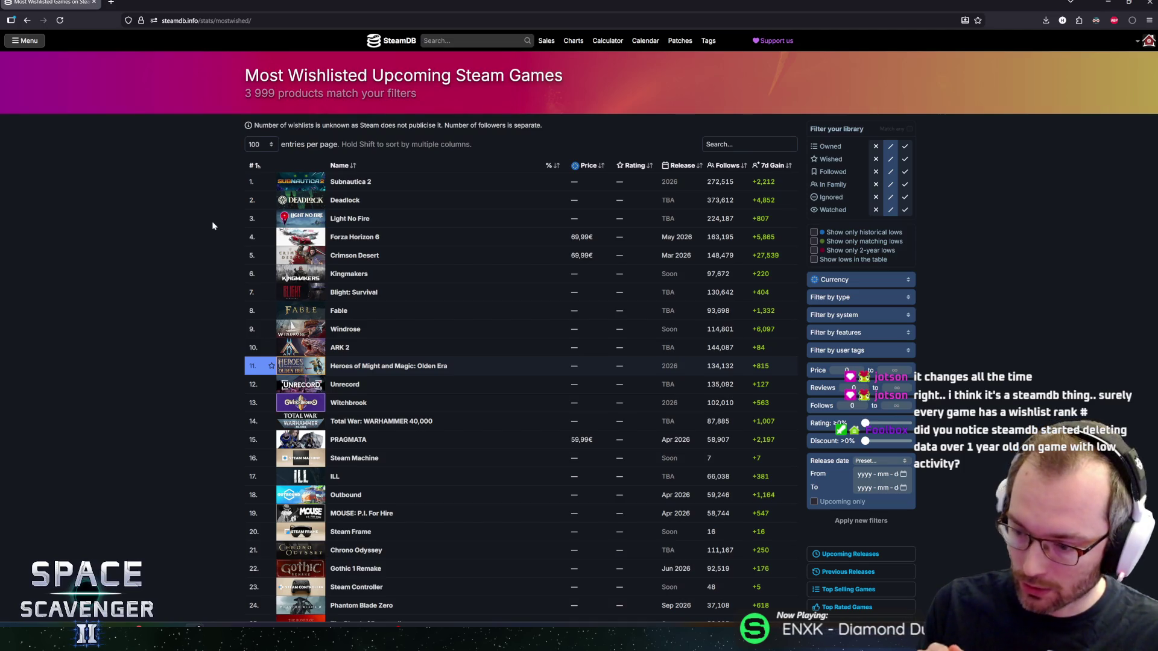
mouse_move(345, 290)
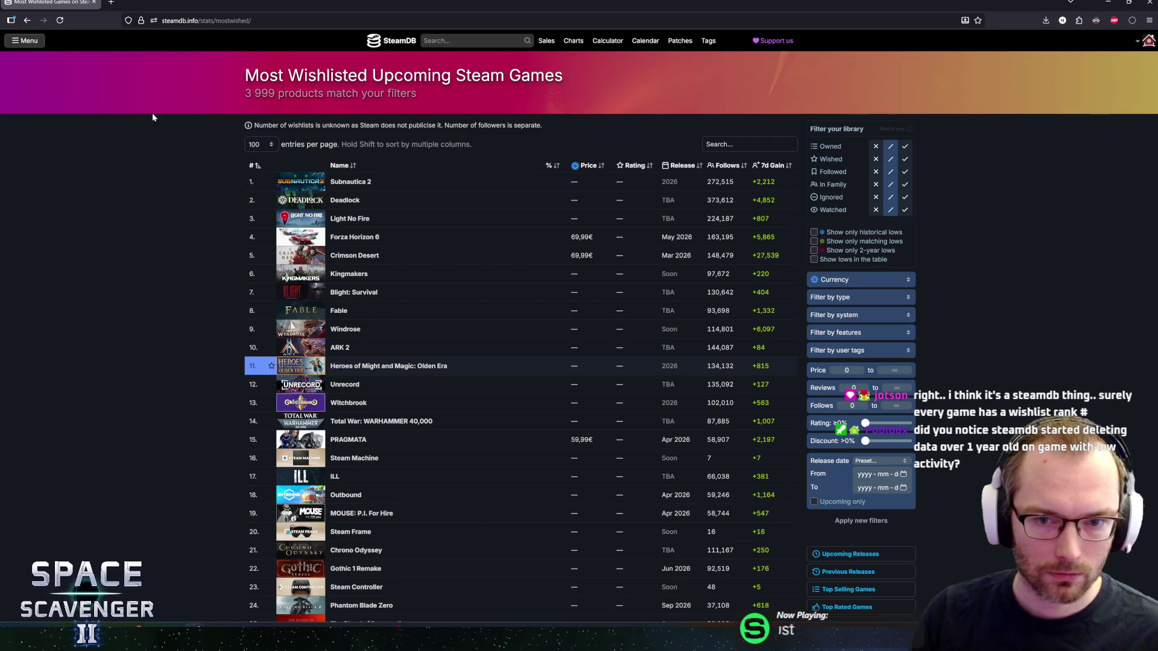
scroll(206, 231, "down", 20)
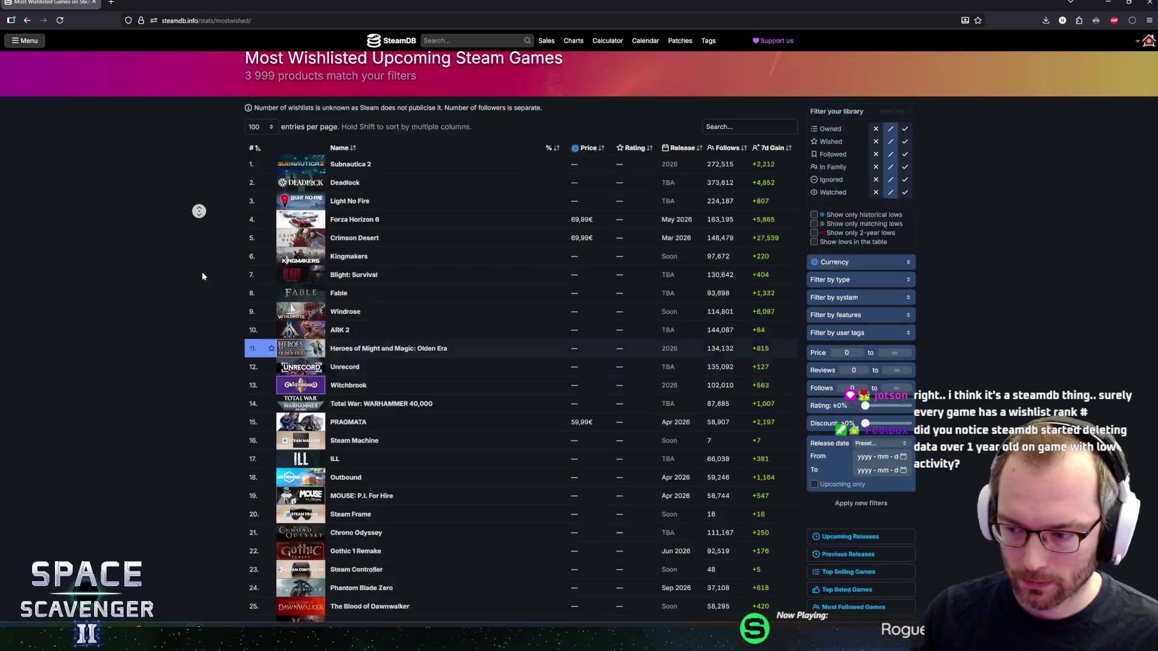
Autoscroll through the wishlist table, then go back to SCOPECREEP's charts page.
middle_click(178, 209)
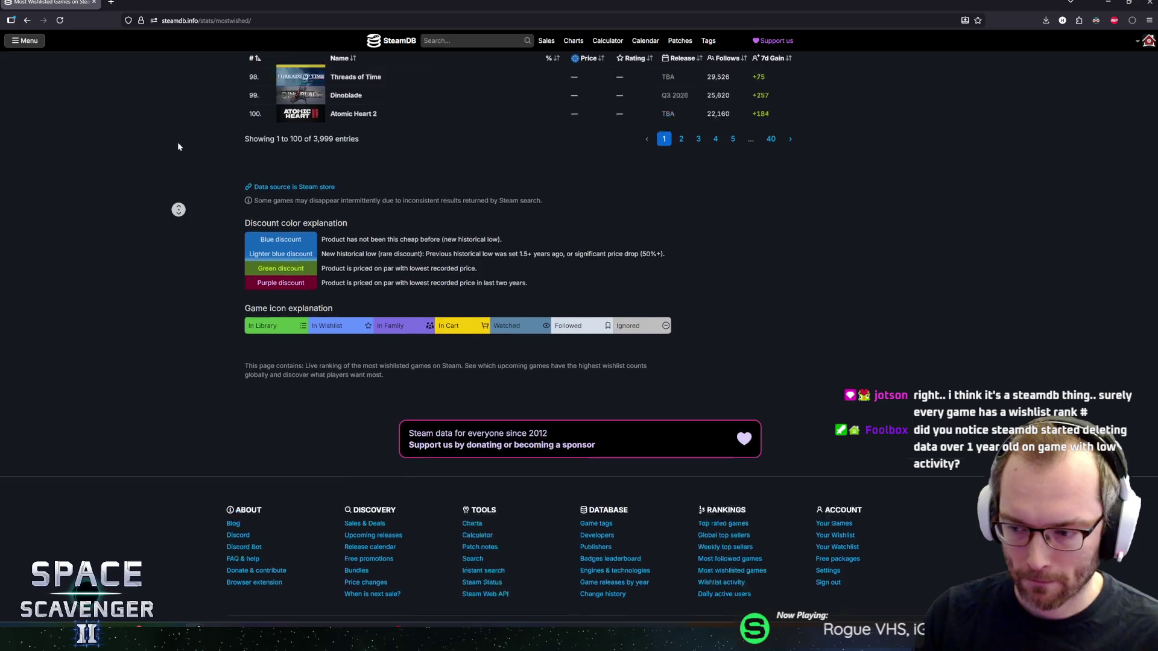
middle_click(178, 141)
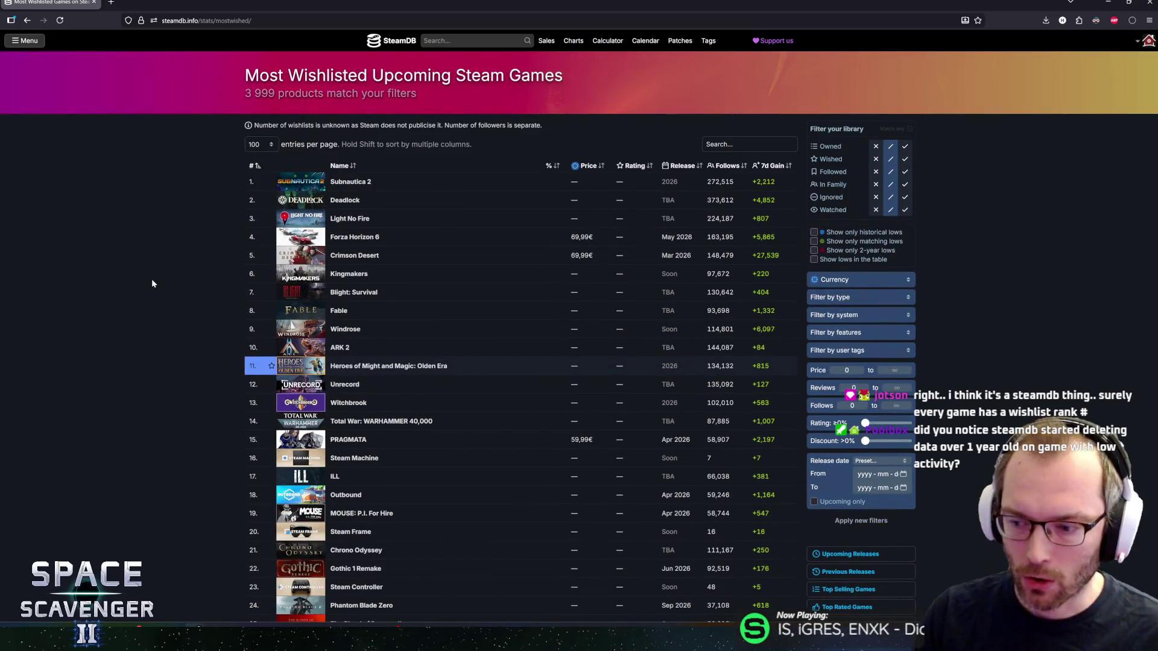
scroll(151, 278, "down", 10)
middle_click(125, 311)
middle_click(135, 182)
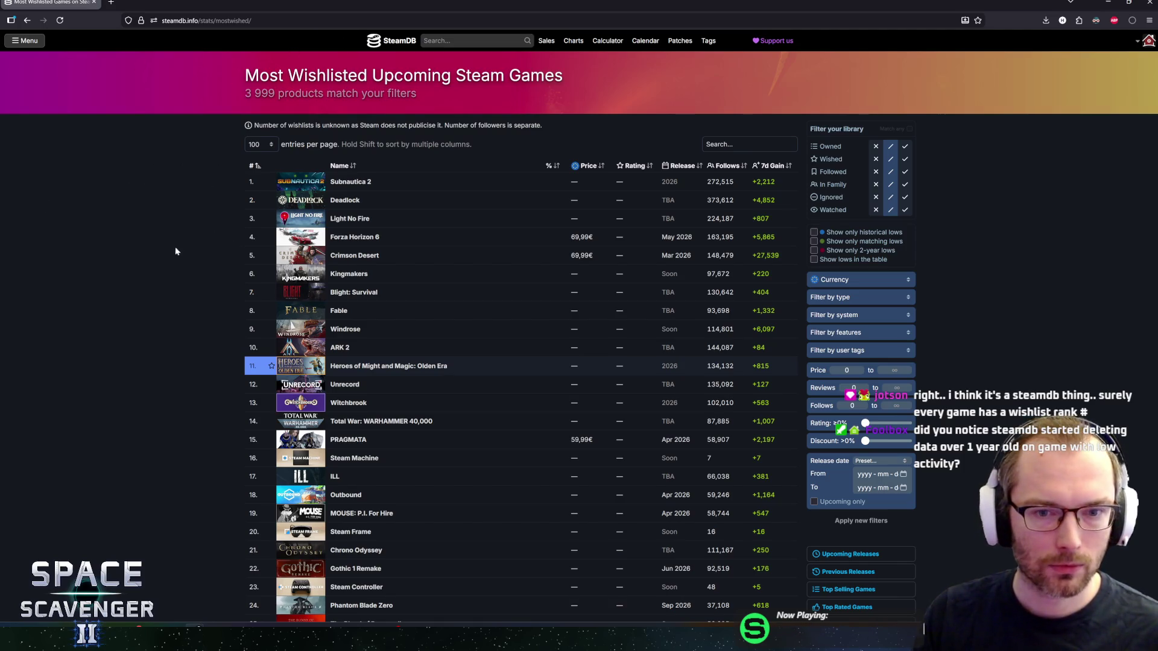
key("alt+Left")
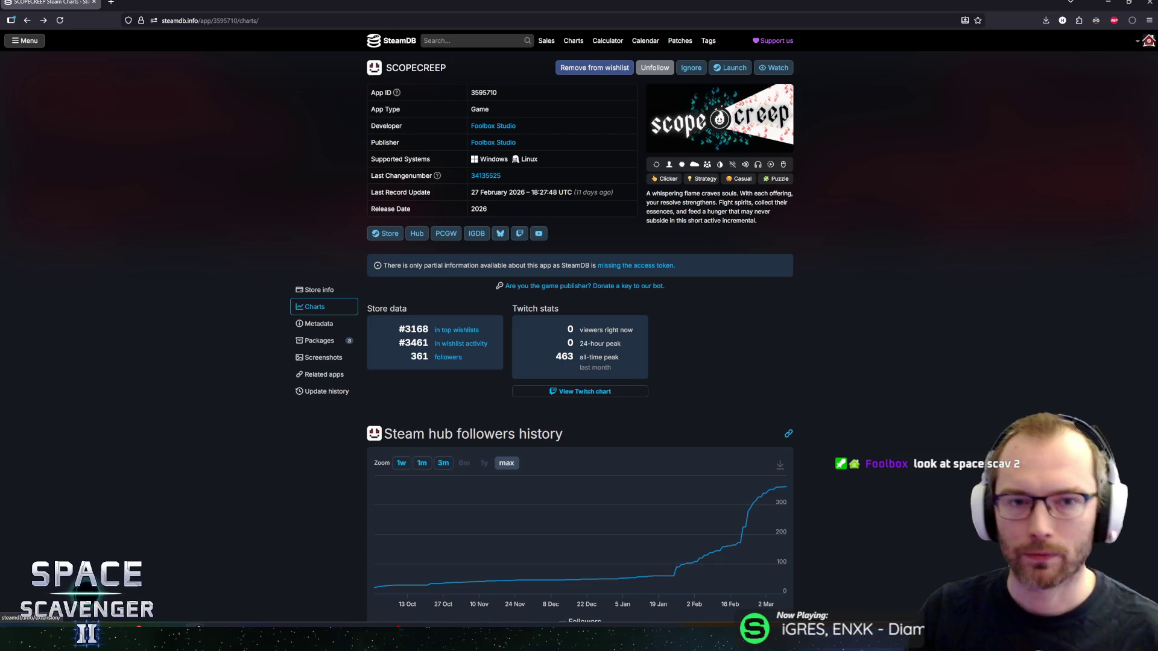
key("slash")
Search SteamDB for 'space scavenger' and view Space Scavenger 2's Steam hub followers chart.
type("space scavenger")
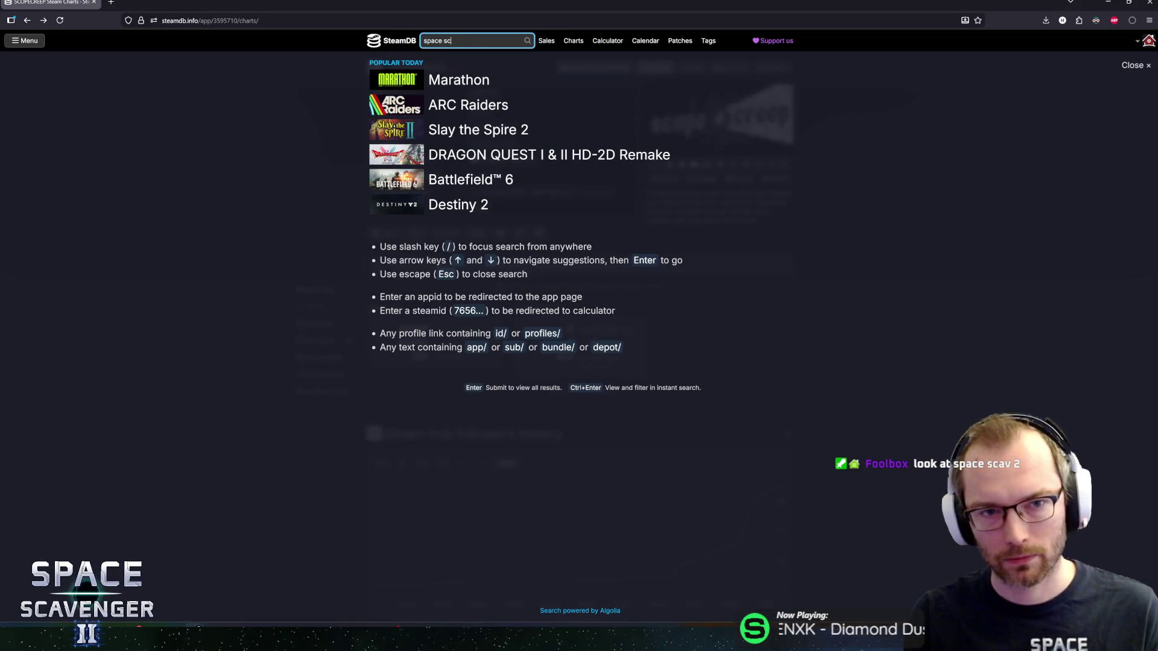
left_click(477, 95)
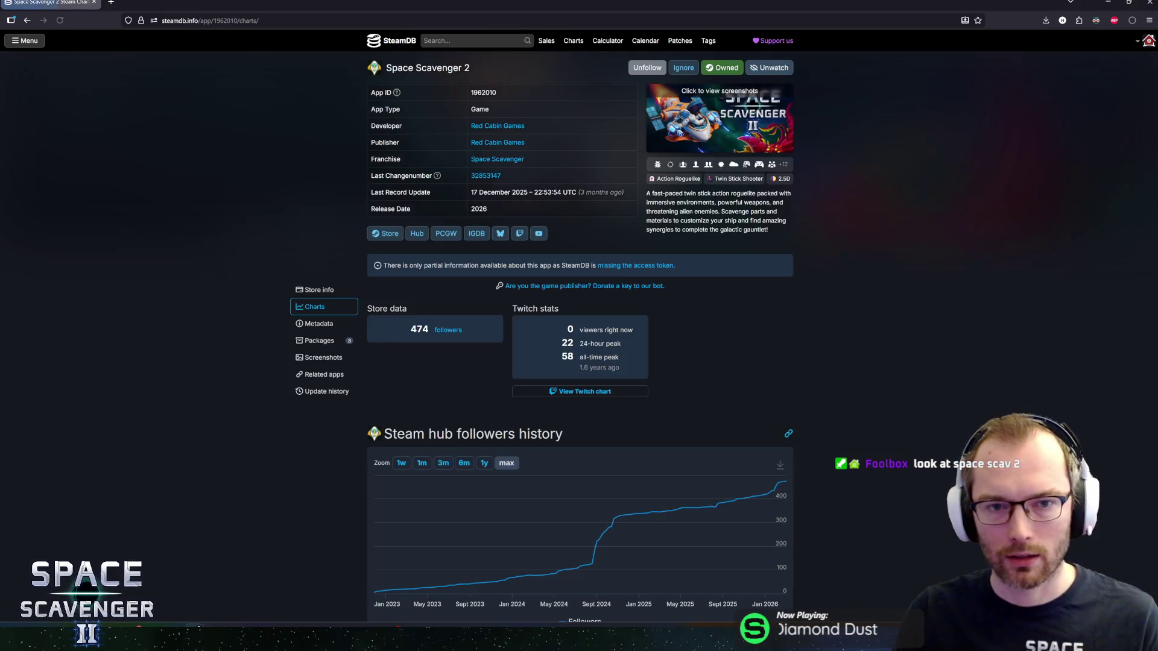
scroll(349, 338, "down", 5)
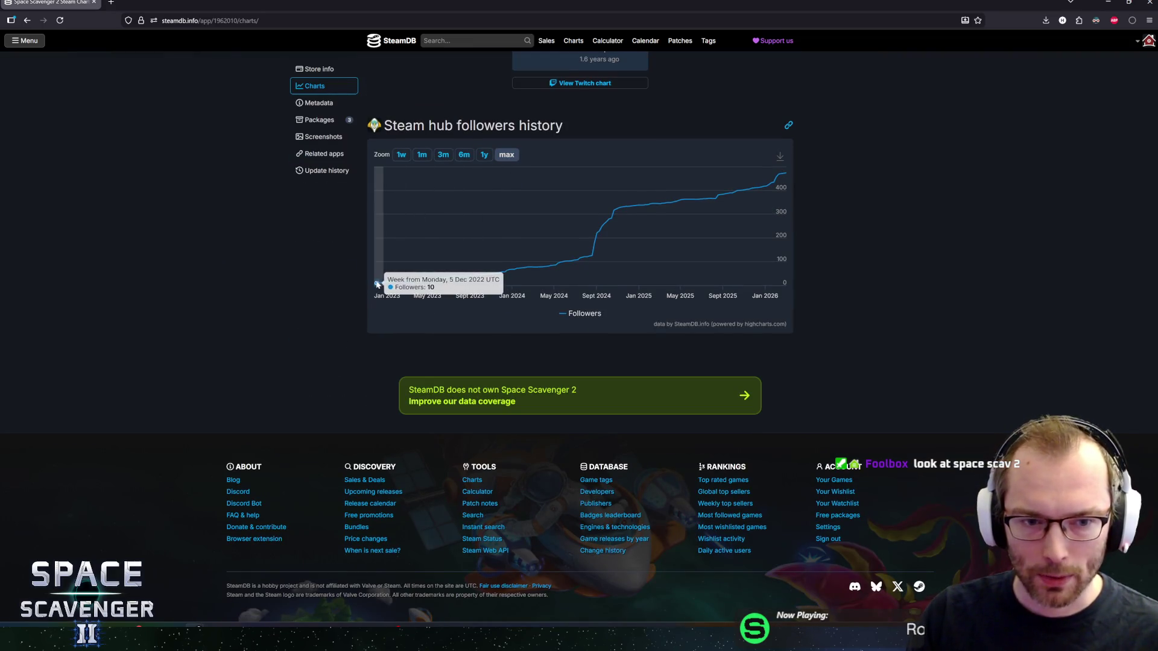
mouse_move(376, 284)
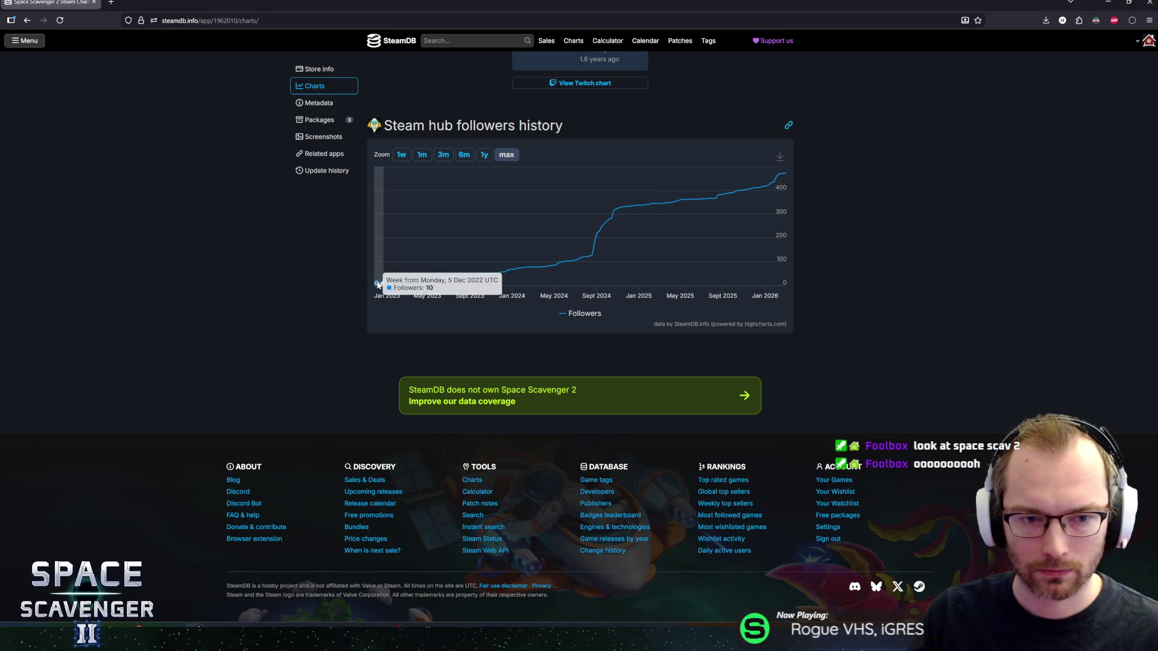
middle_click(168, 323)
middle_click(167, 181)
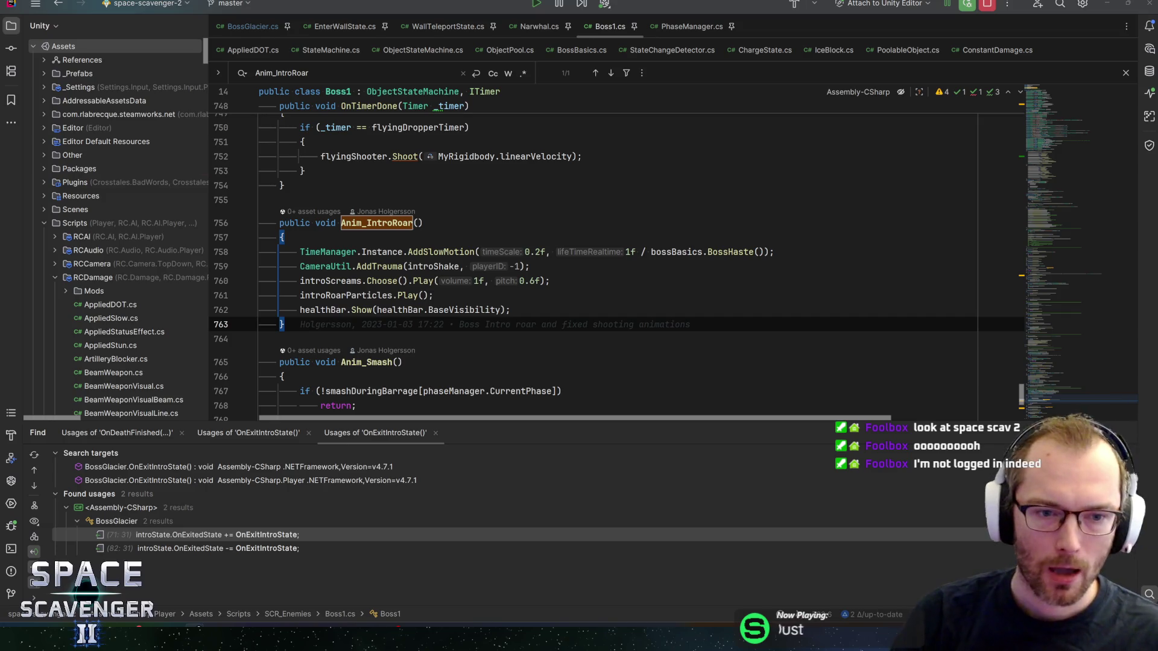
Copy lines 758–762 of Anim_IntroRoar in Boss1.cs, then switch to the BossGlacier.cs tab.
key("Up")
key("Up")
key("Down")
key("End")
key("shift+Up")
key("shift+Up")
key("shift+Up")
key("shift+Home")
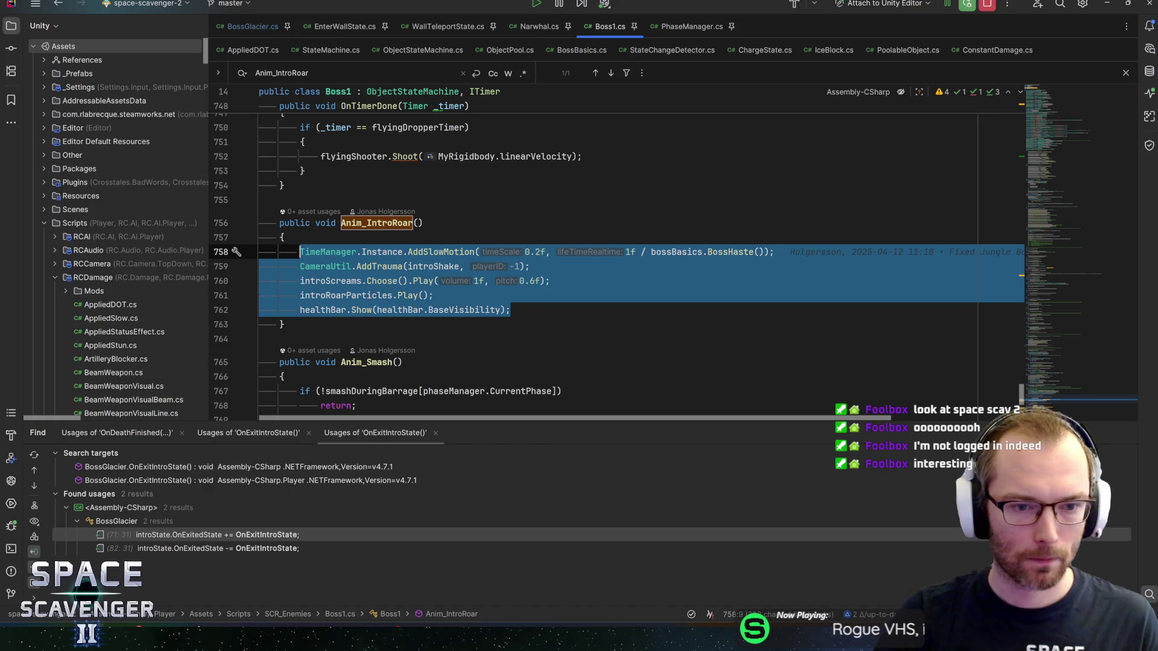
key("End")
key("Down")
key("Down")
key("Down")
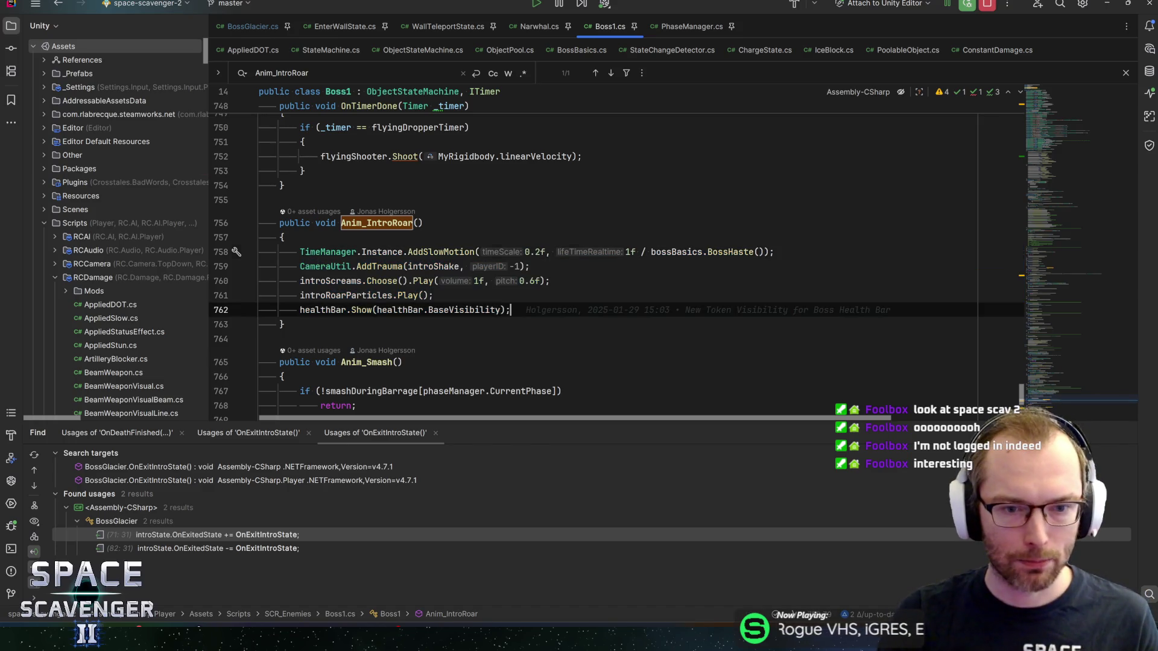
key("shift+Up")
key("shift+Up")
key("shift+Up")
key("shift+Home")
key("ctrl+c")
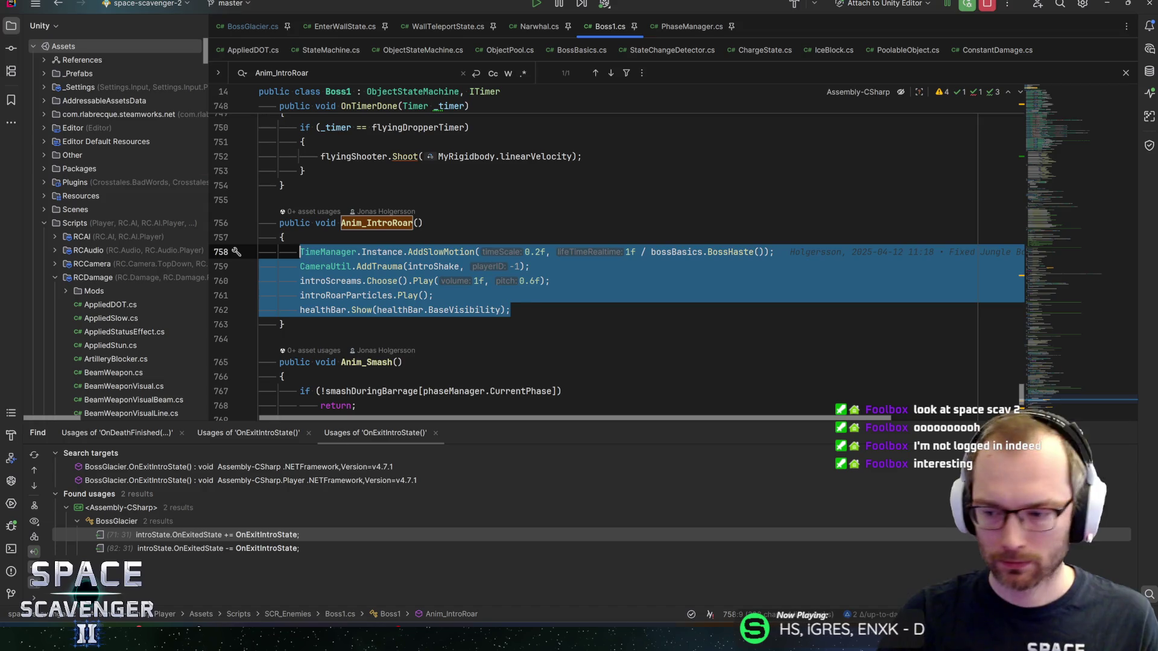
key("End")
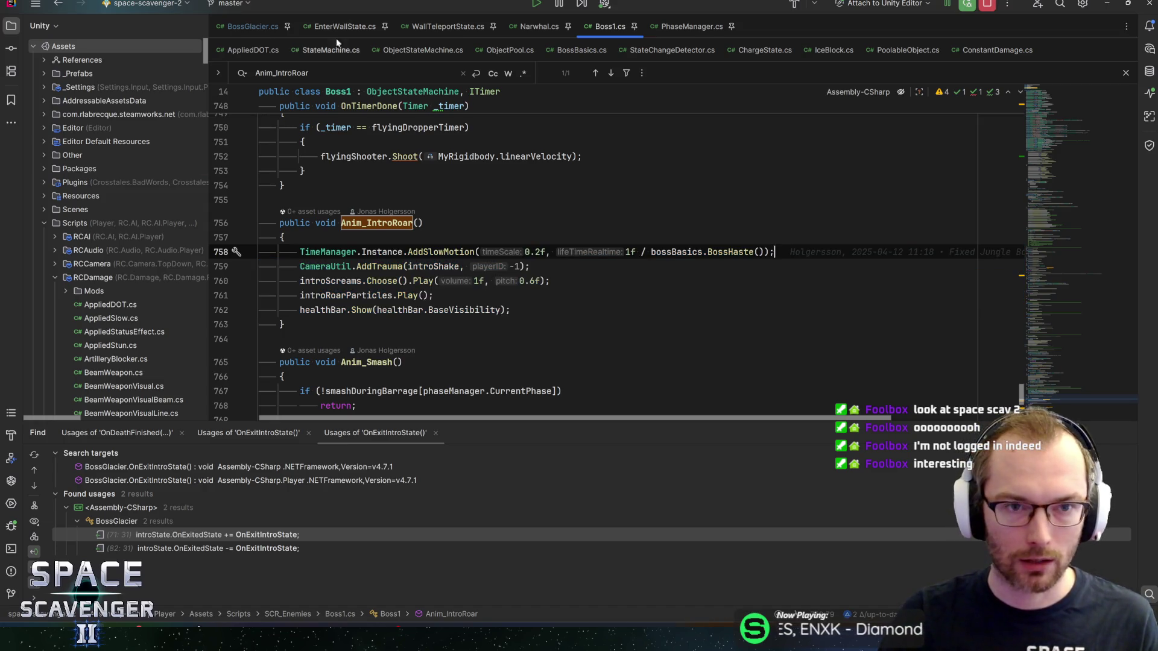
key("ctrl+Tab")
mouse_move(1068, 235)
left_mouse_down()
mouse_move(1047, 303)
mouse_move(1055, 315)
left_mouse_up()
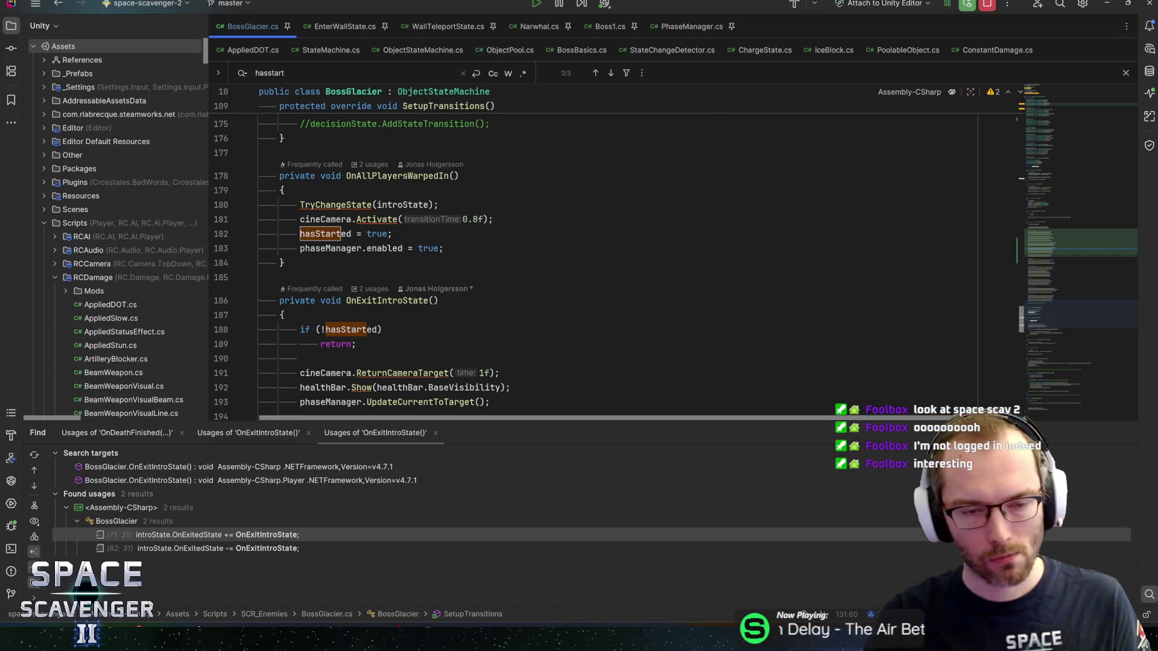
Insert blank lines above the Die method, just below OnStateChanged in BossGlacier.cs.
scroll(543, 266, "down", 5)
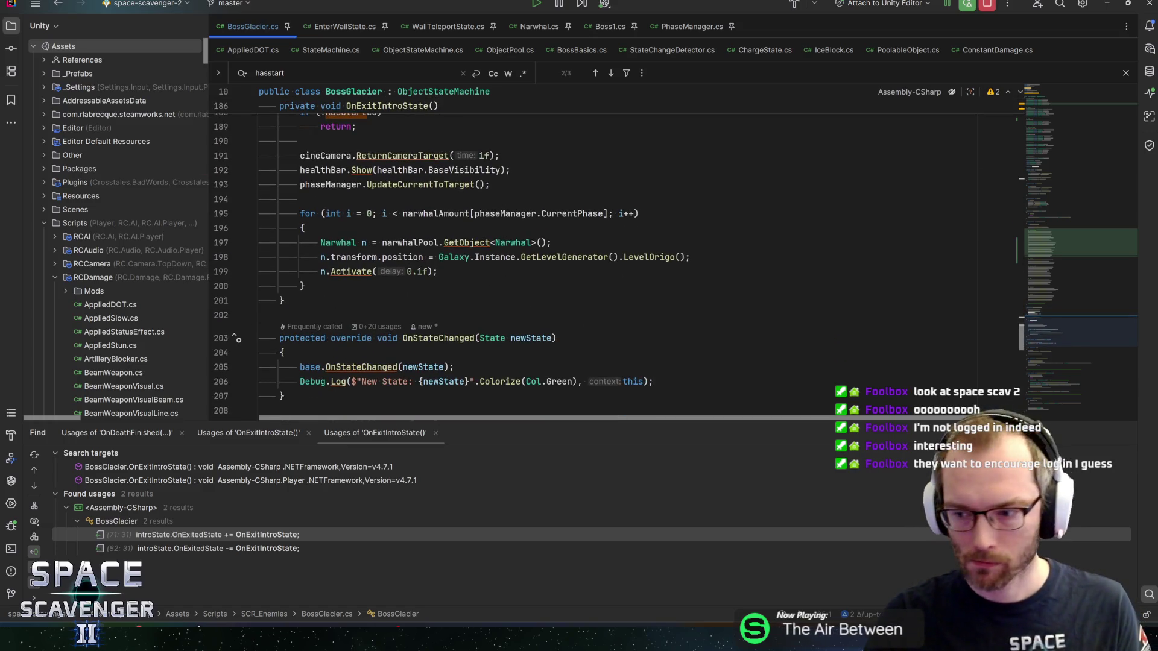
scroll(603, 266, "down", 4)
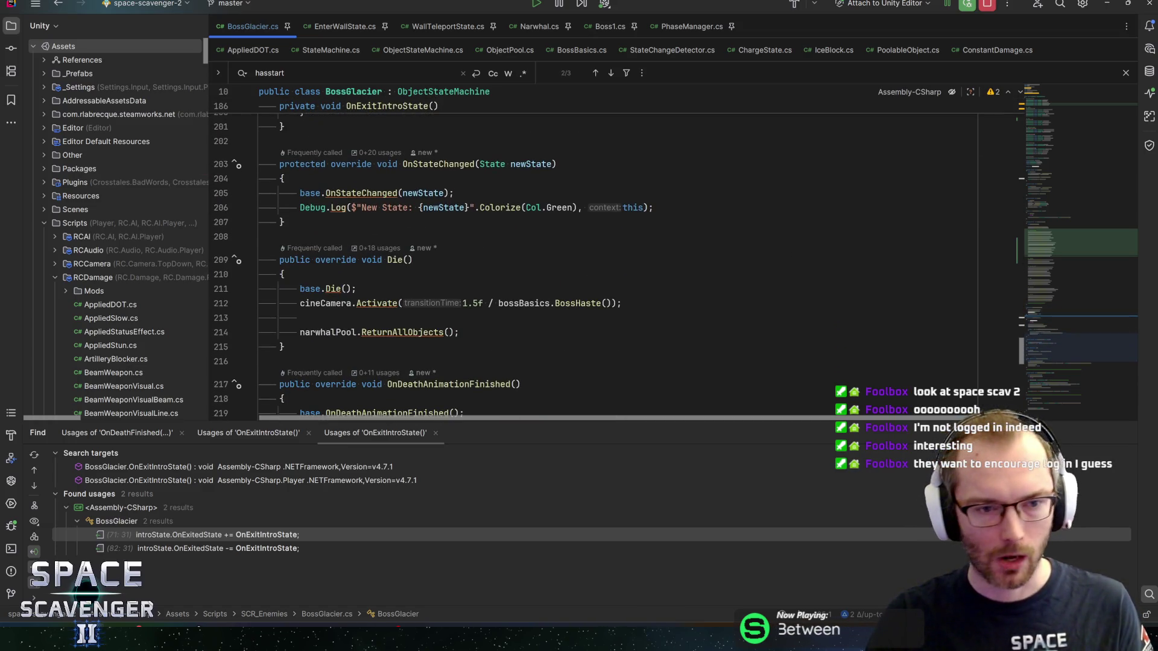
left_click(260, 236)
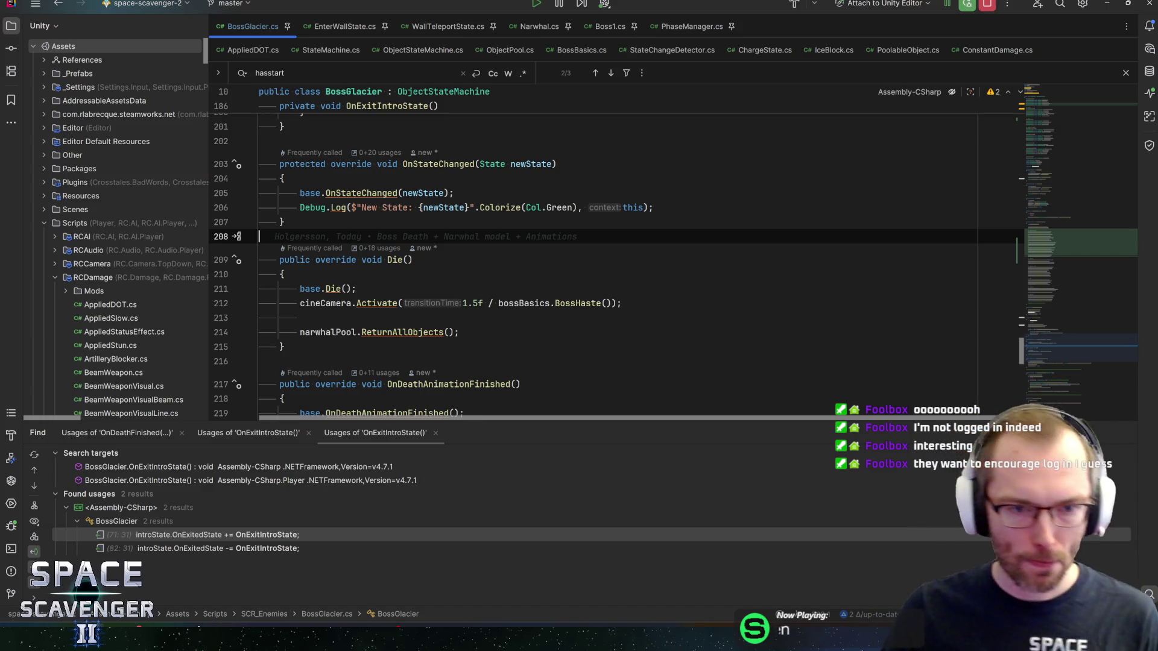
scroll(603, 260, "down", 1)
left_click(284, 303)
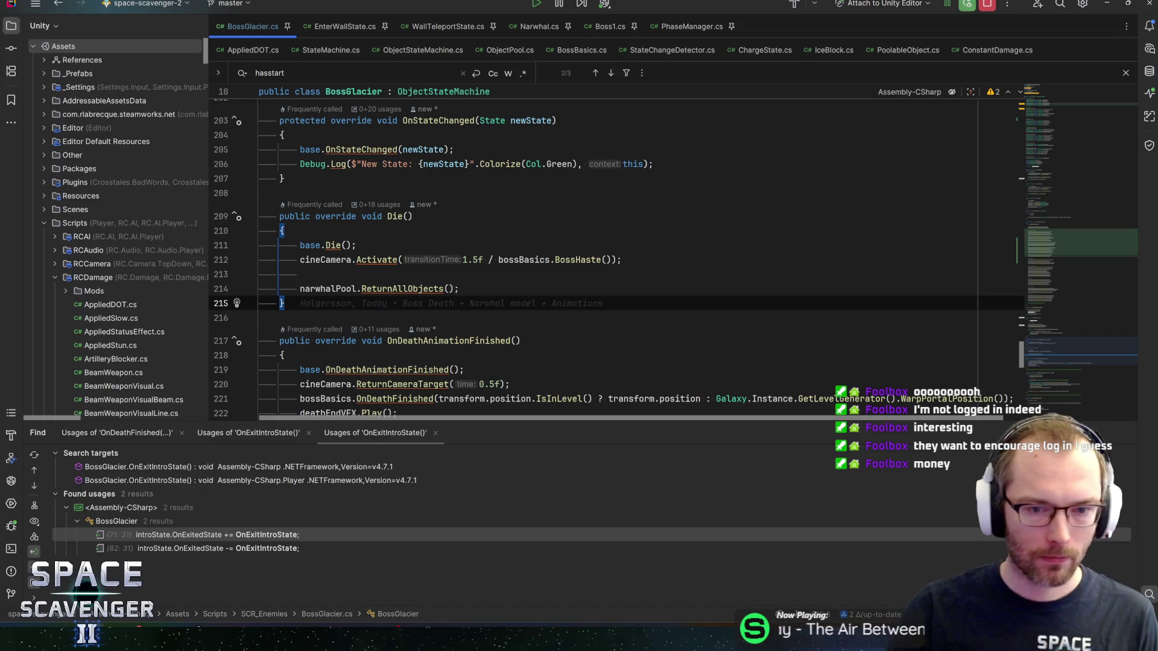
key("Up")
key("Up")
key("Up")
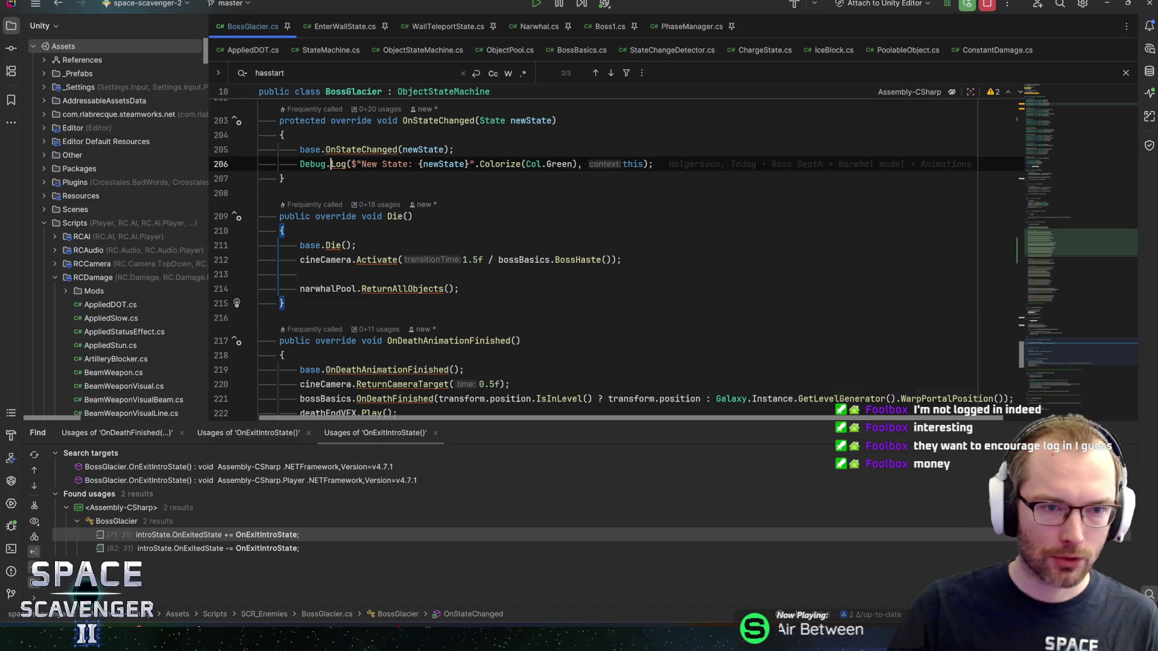
key("Return")
key("Return")
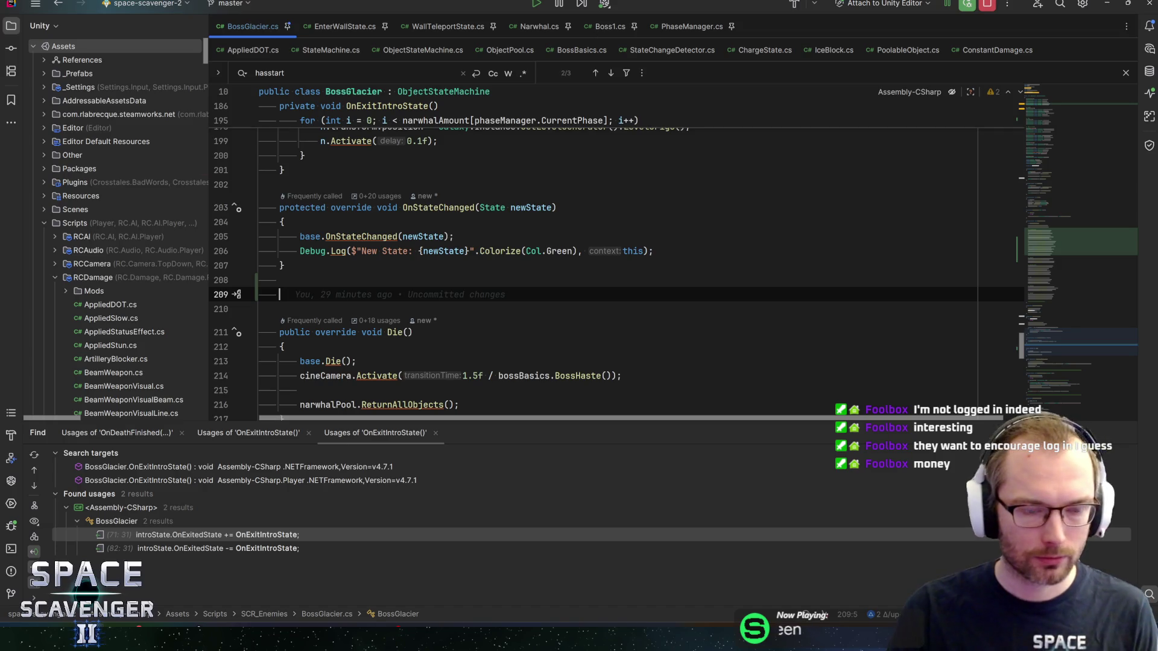
Declare public void PhaseChangeEffects() and paste the copied intro effect calls into its body.
key("ctrl+v")
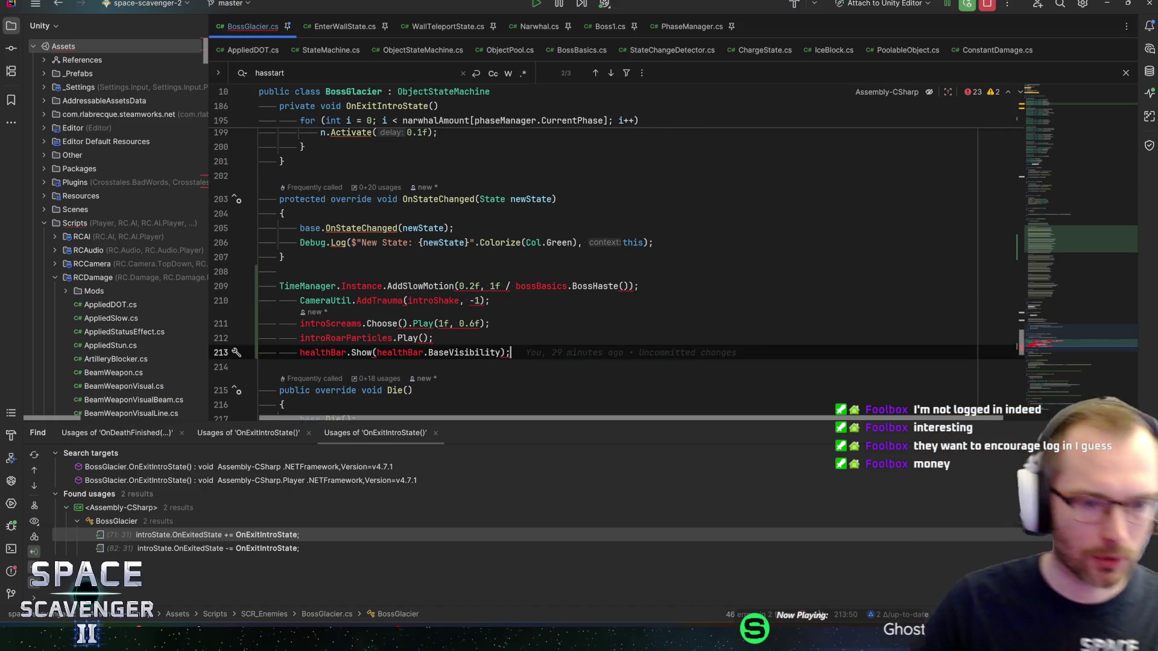
key("ctrl+z")
type("public void ")
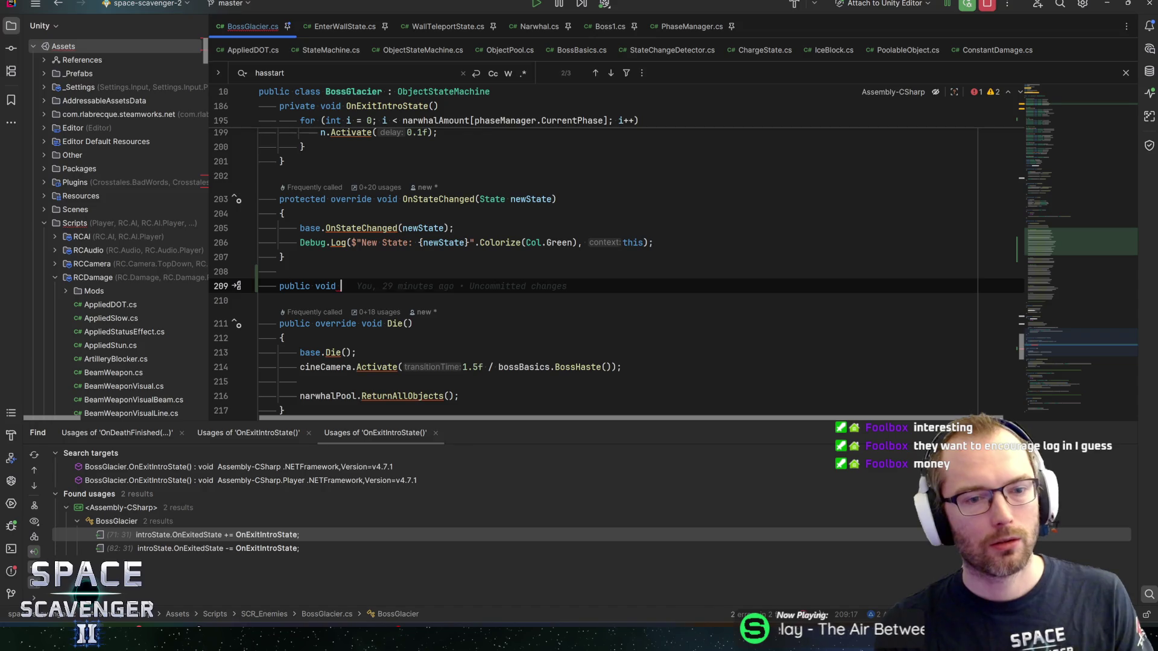
type("PhaseChange")
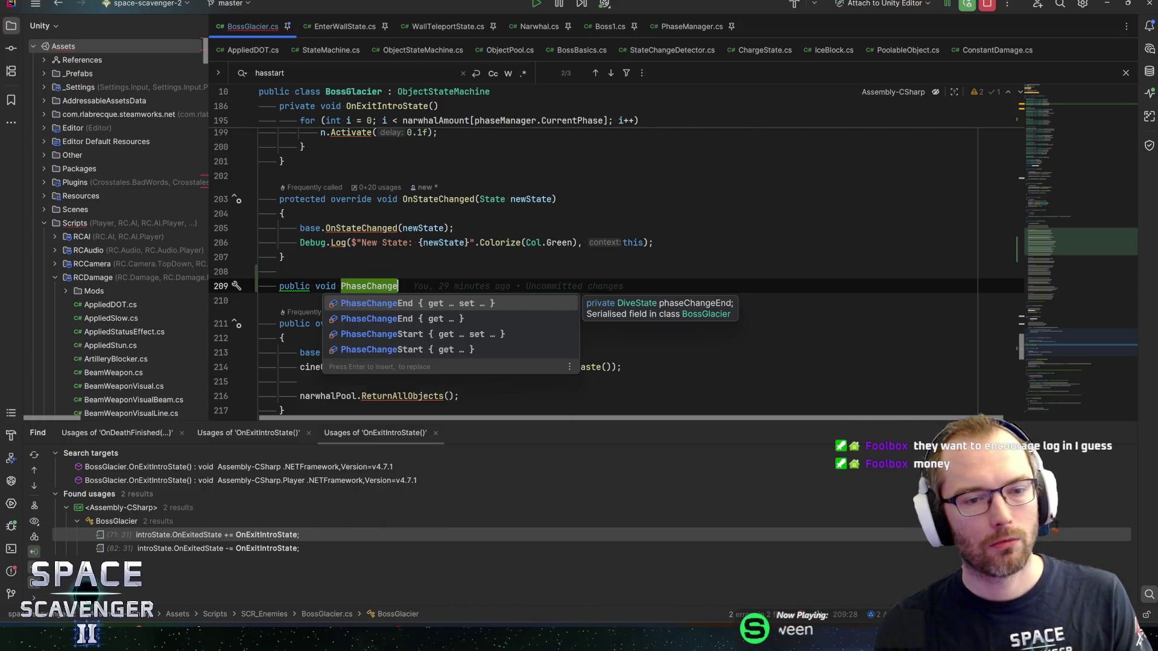
type("Effects()")
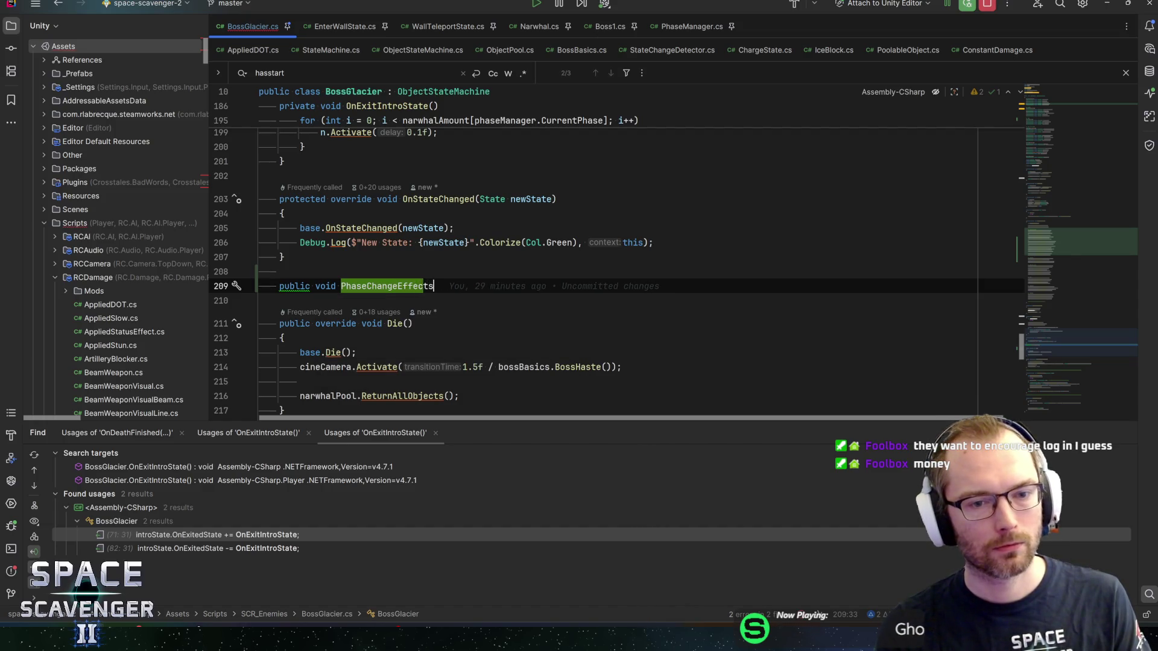
key("Return")
type("{")
key("Return")
key("ctrl+v")
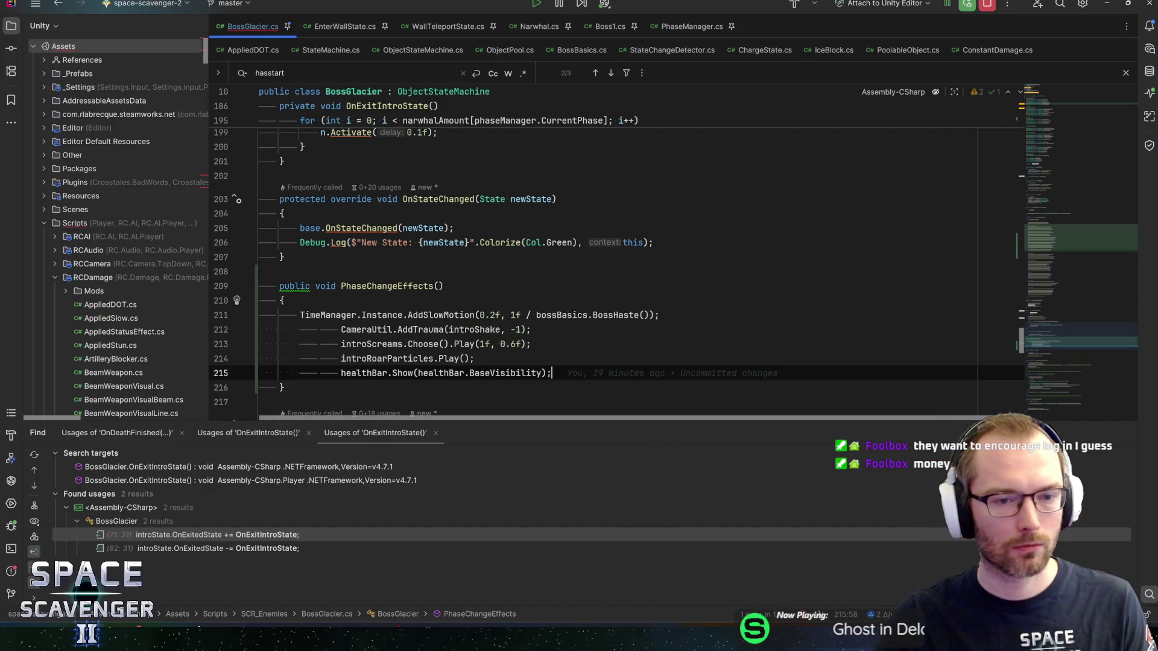
Rename the method to PlayPhaseChangeEffects.
left_click(341, 286)
type("Play")
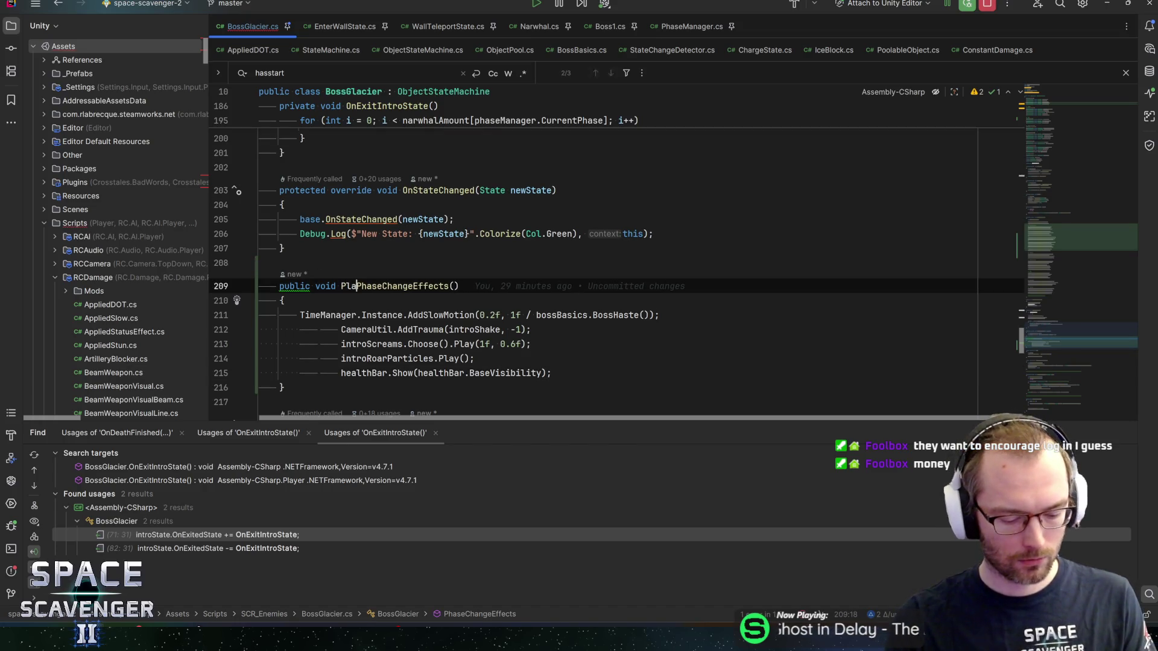
key("End")
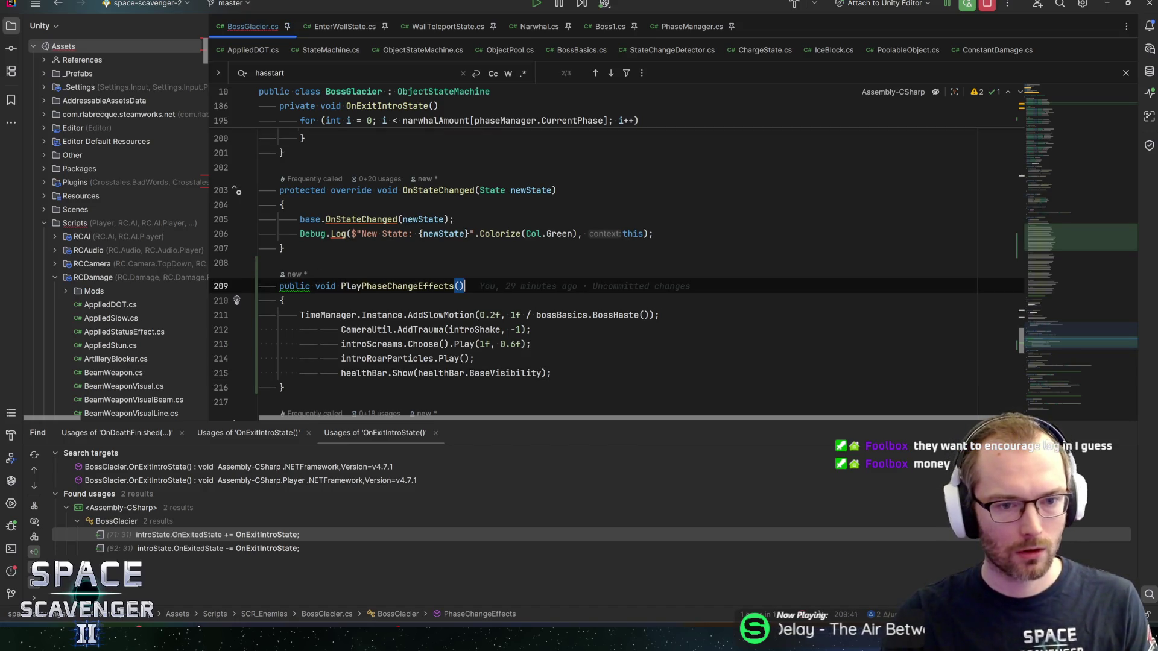
left_click(284, 300)
Dismiss the critical failure message and unindent lines 212–215 to match line 211.
left_click(341, 330)
key("shift+Down")
key("shift+Down")
key("shift+Down")
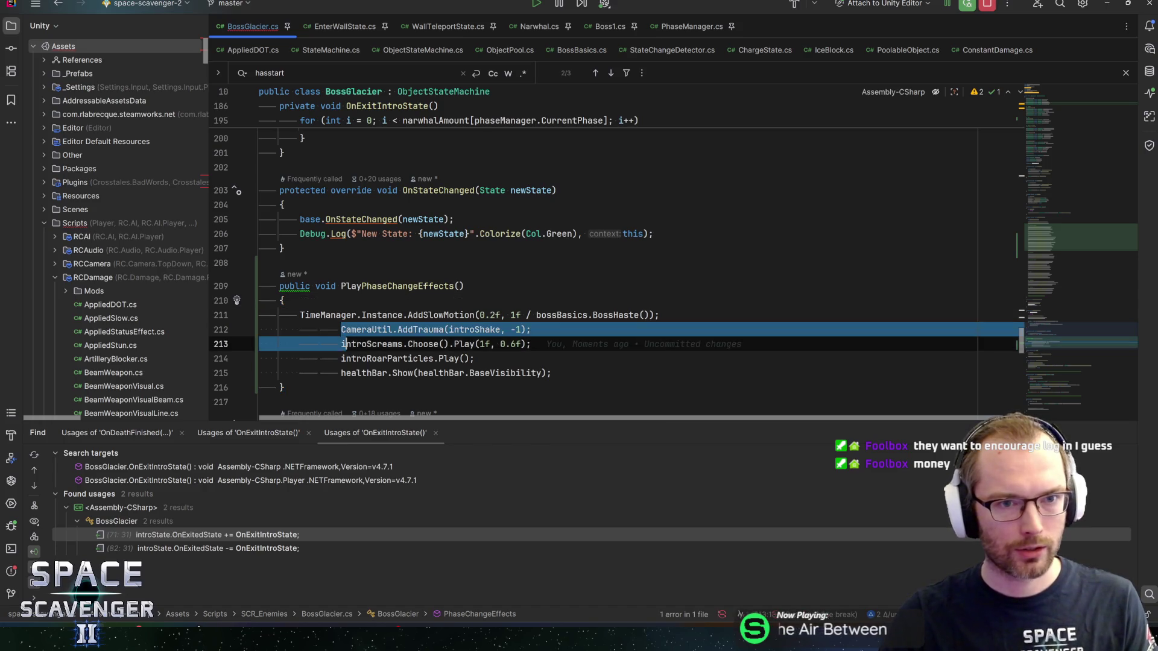
key("shift+End")
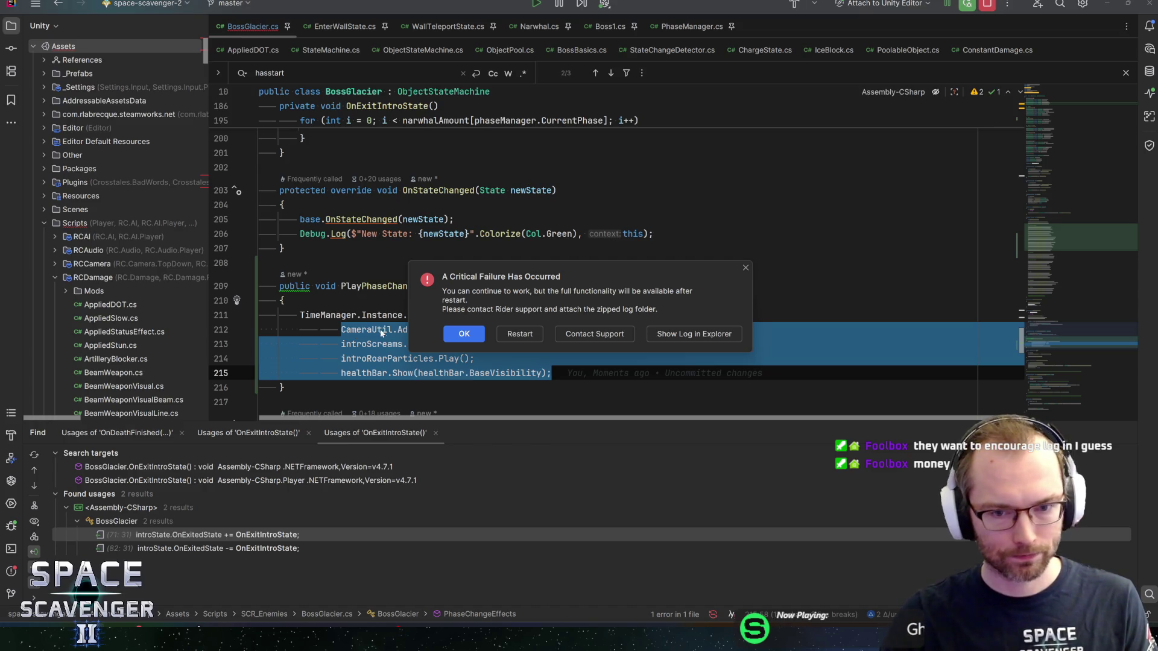
left_click(463, 335)
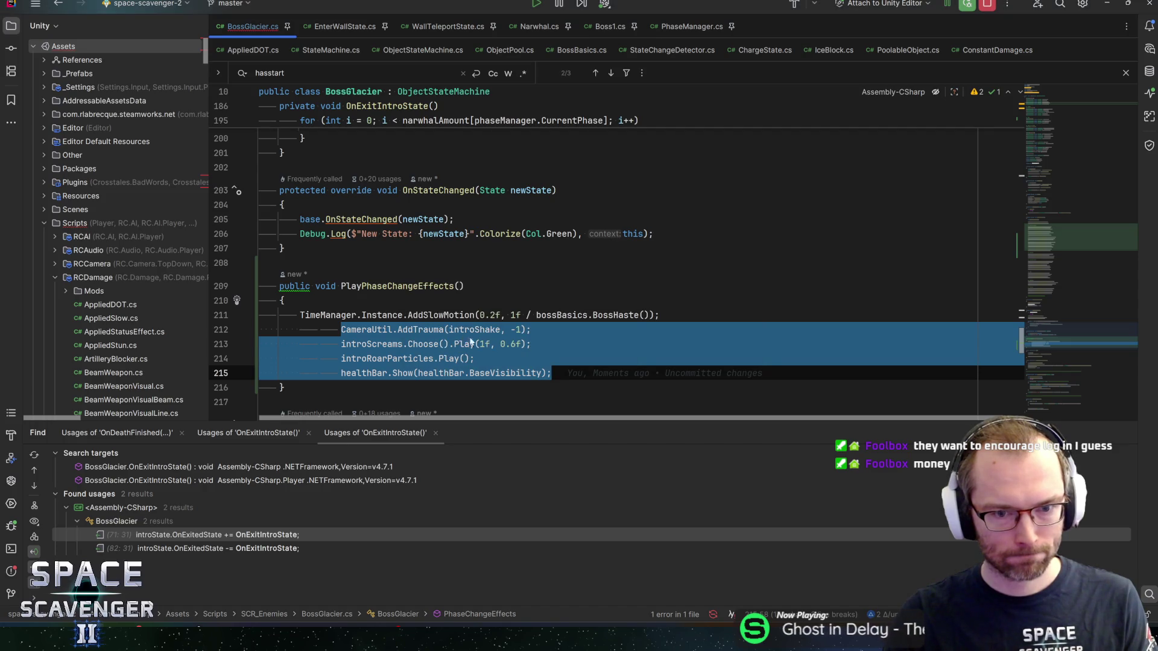
key("Up")
key("Up")
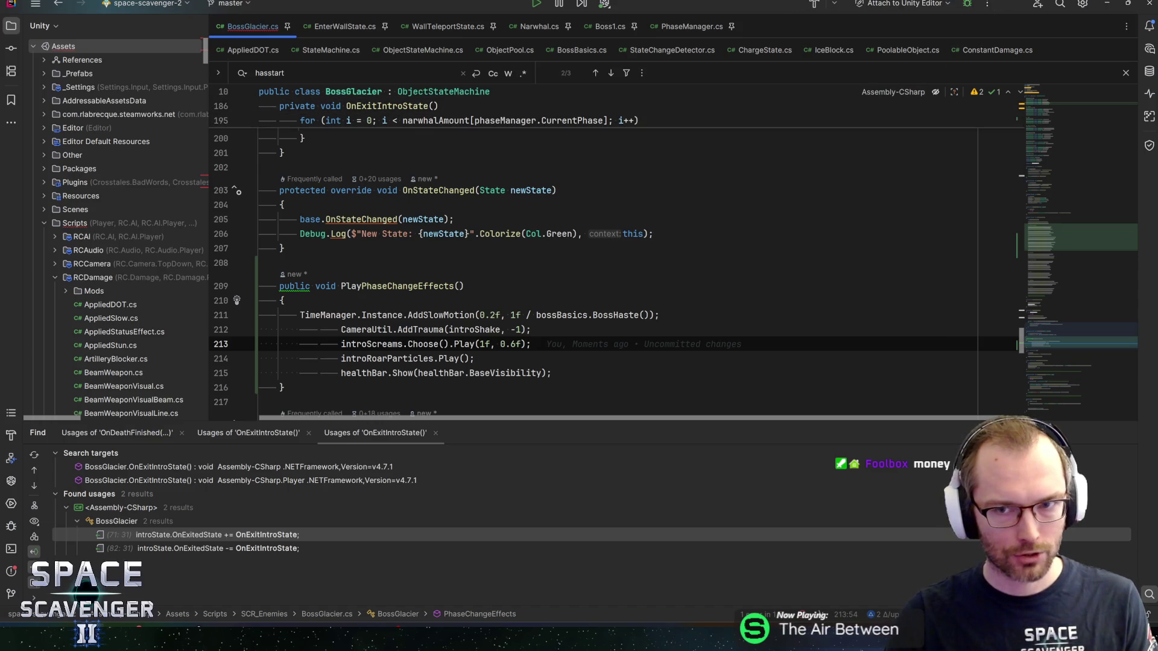
left_click(351, 329)
left_click(389, 373, "shift")
key("shift+Tab")
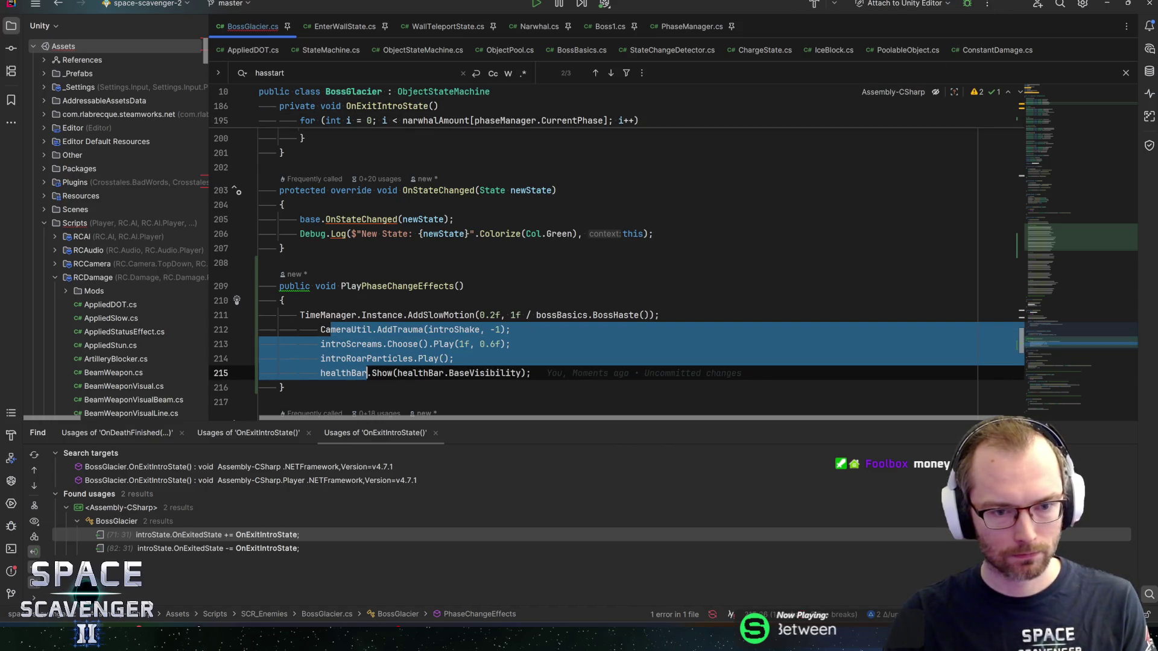
key("shift+Tab")
left_click(506, 358)
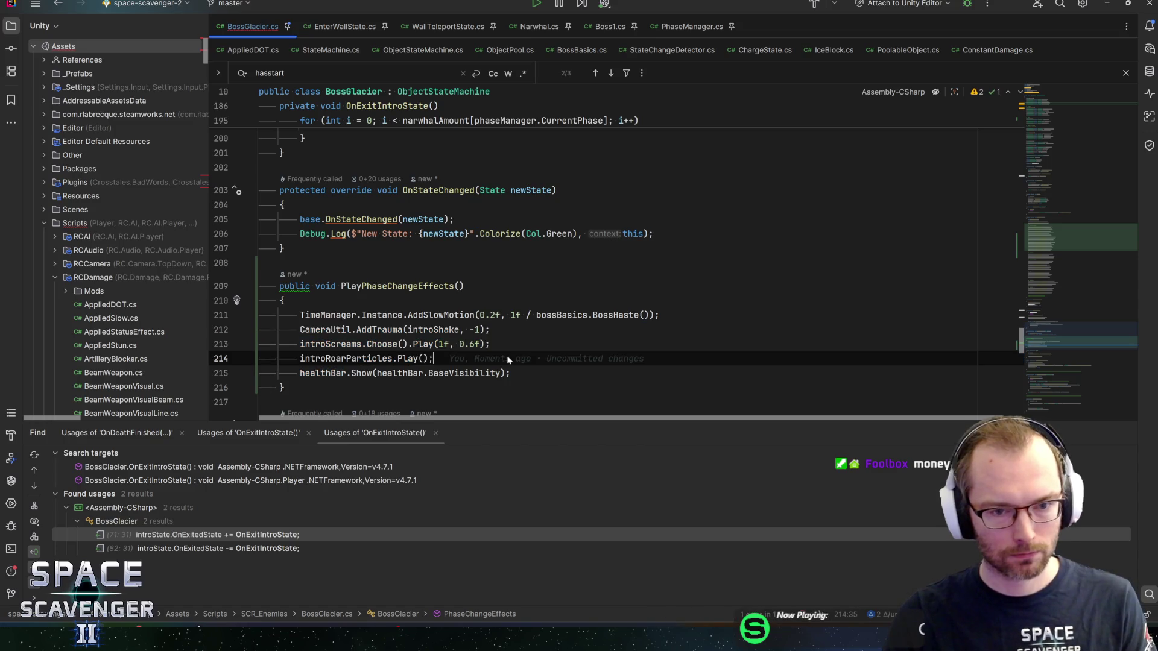
key("Up")
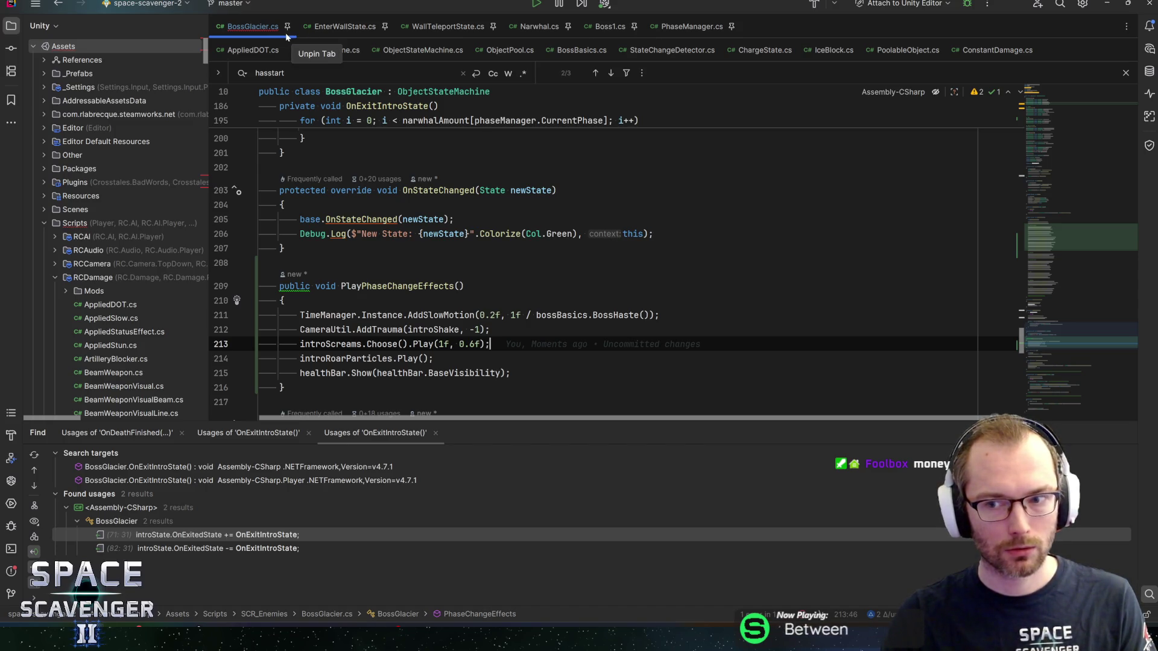
key("Up")
key("Up")
key("Up")
Check the Problems list for the file's error, then switch to the Unity editor.
scroll(603, 259, "down", 3)
scroll(603, 259, "up", 2)
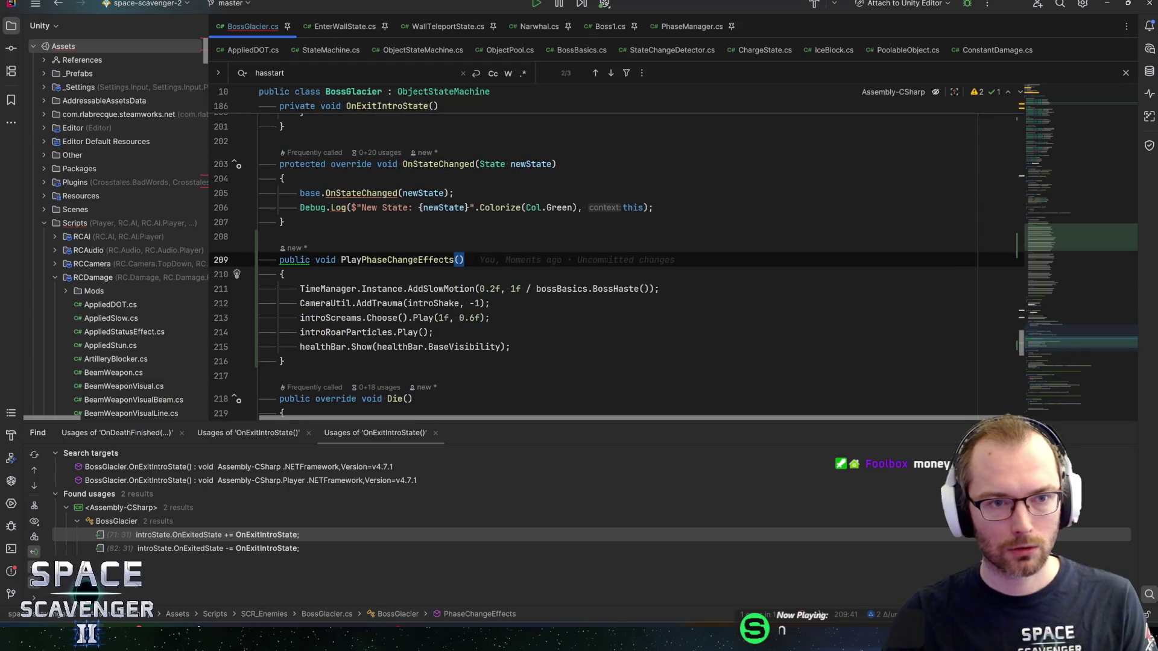
left_click(11, 571)
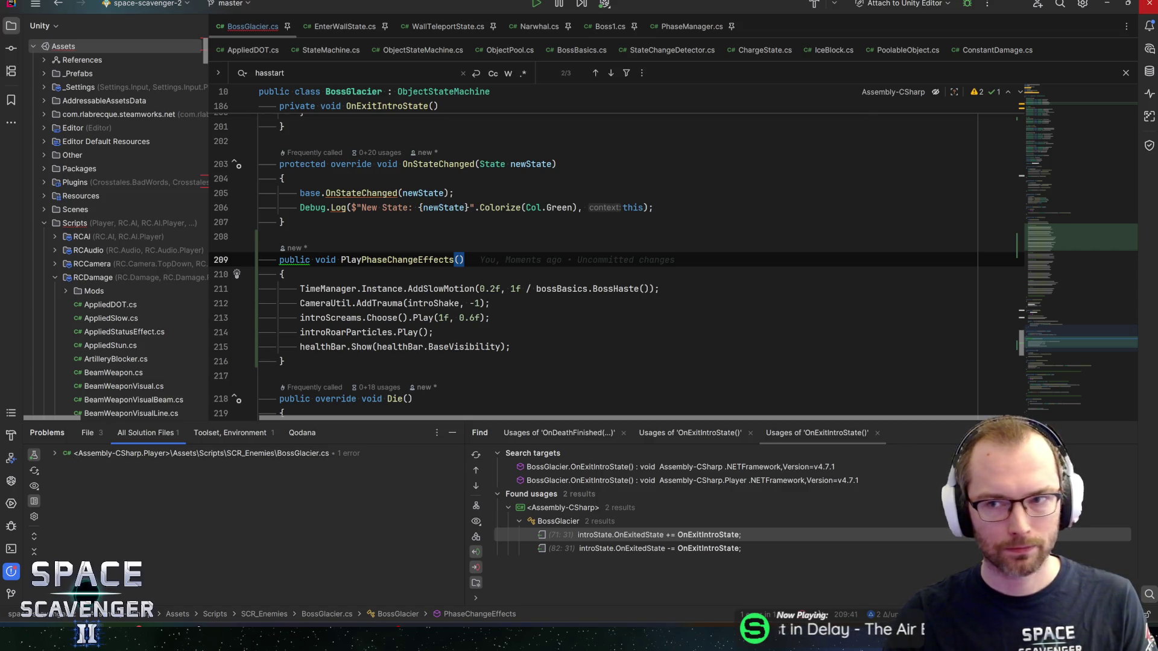
key("alt+Tab")
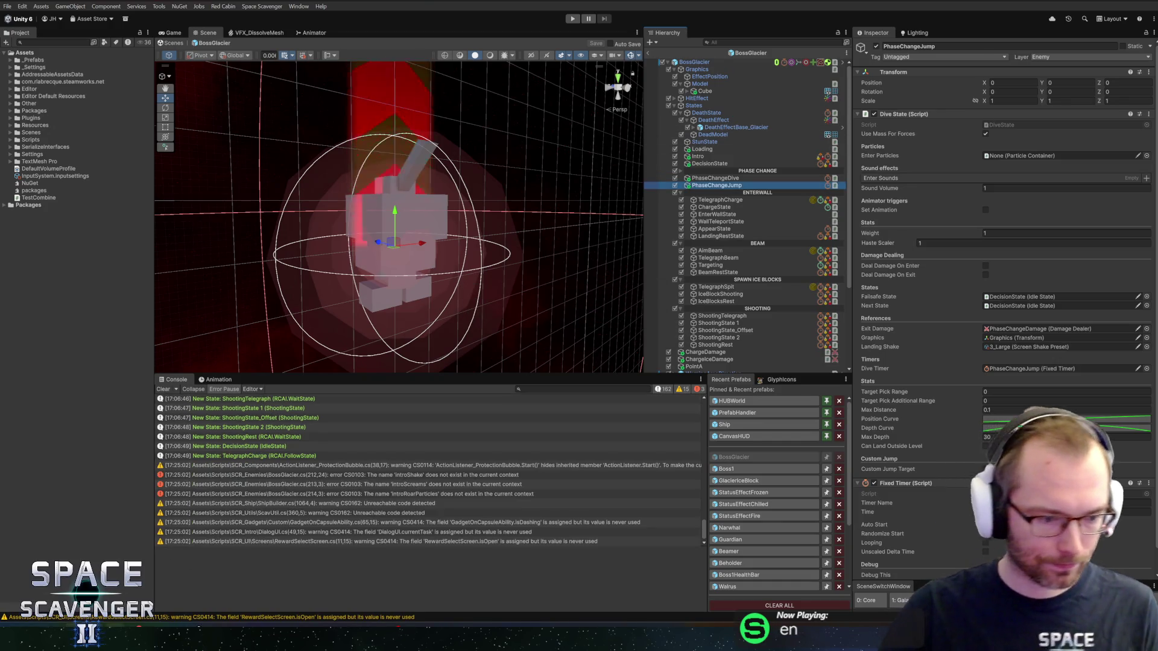
key("alt+Tab")
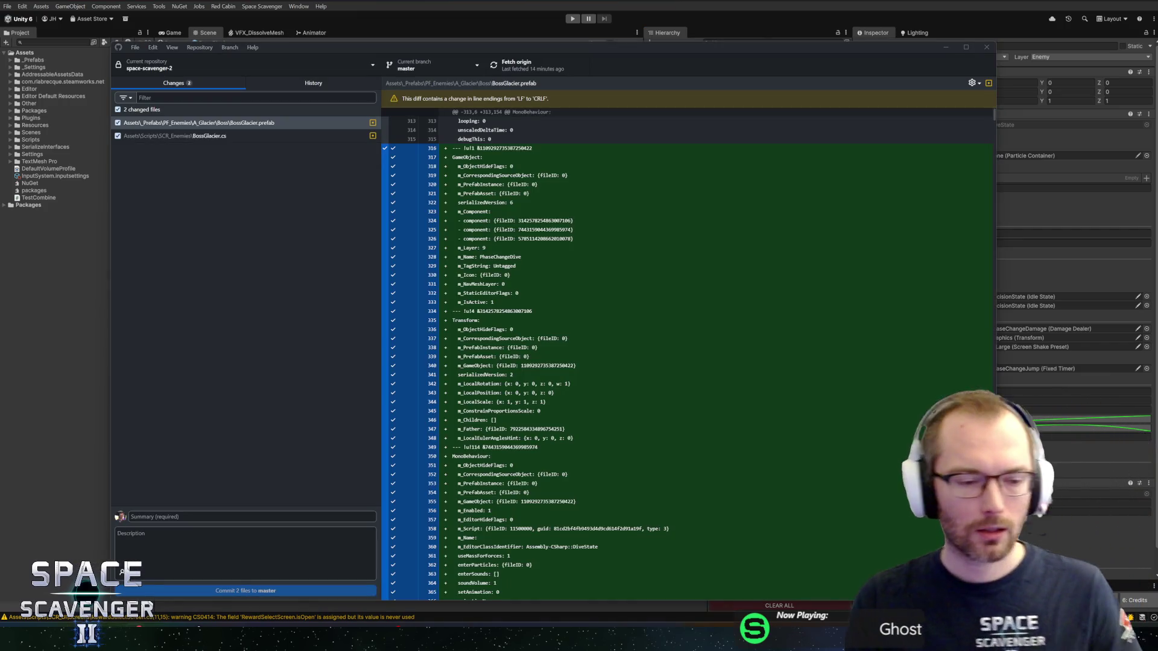
key("alt+Tab")
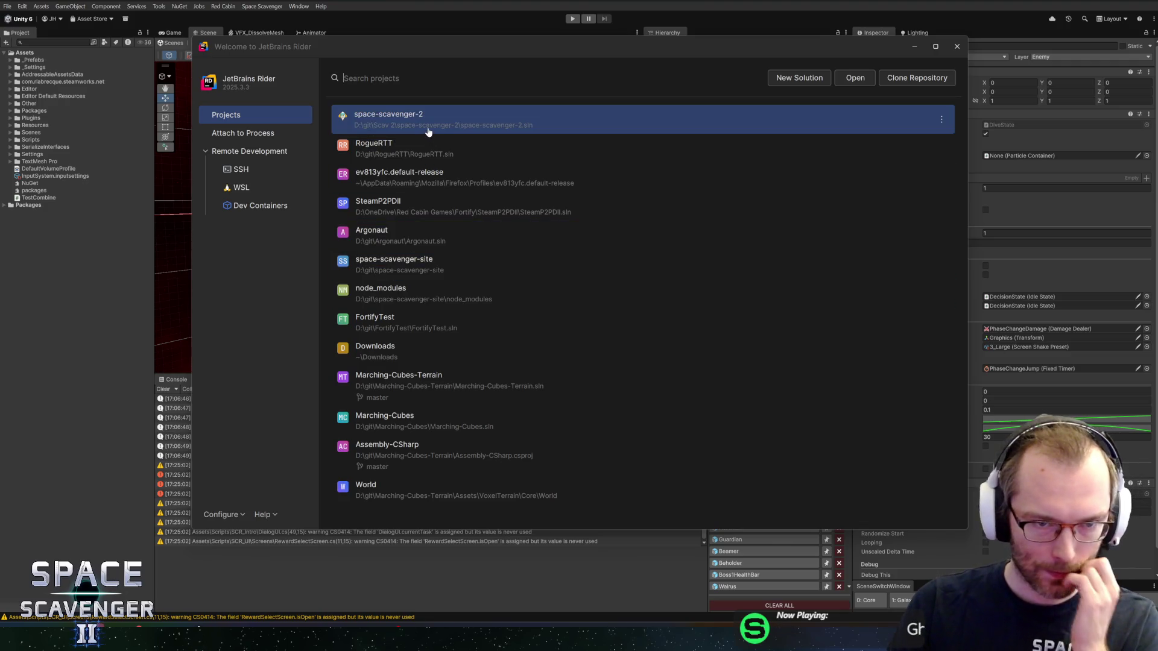
left_click(428, 131)
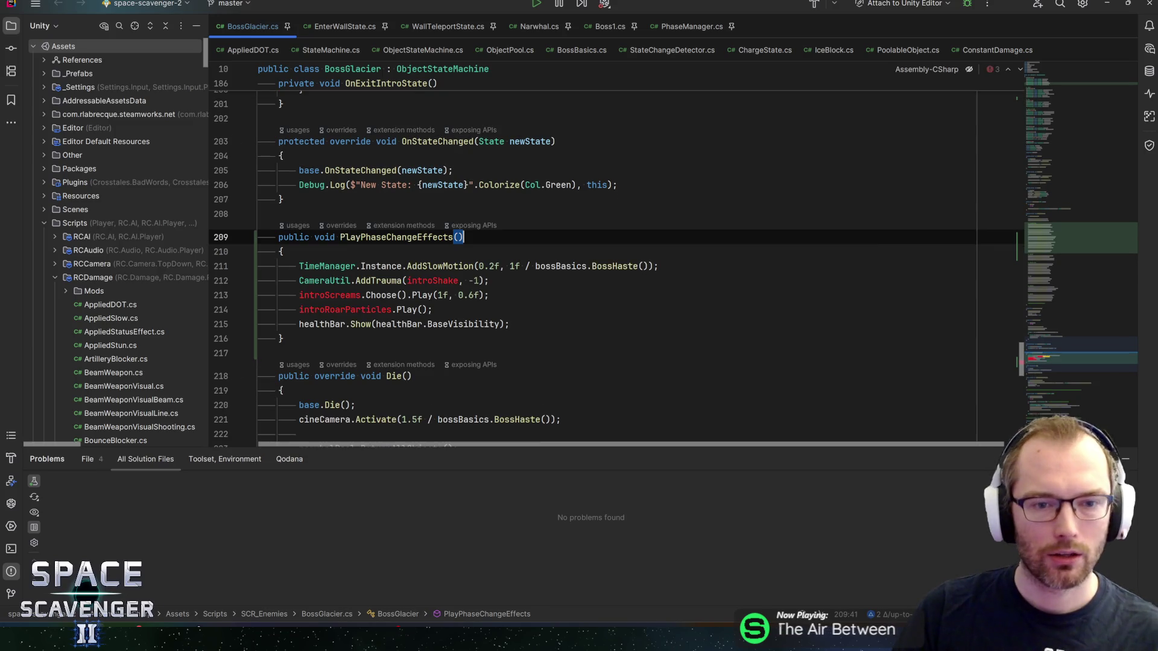
Rename introScreams to phaseScreams and introRoarParticles to phaseChangeVFX in PlayPhaseChangeEffects.
left_click(529, 280)
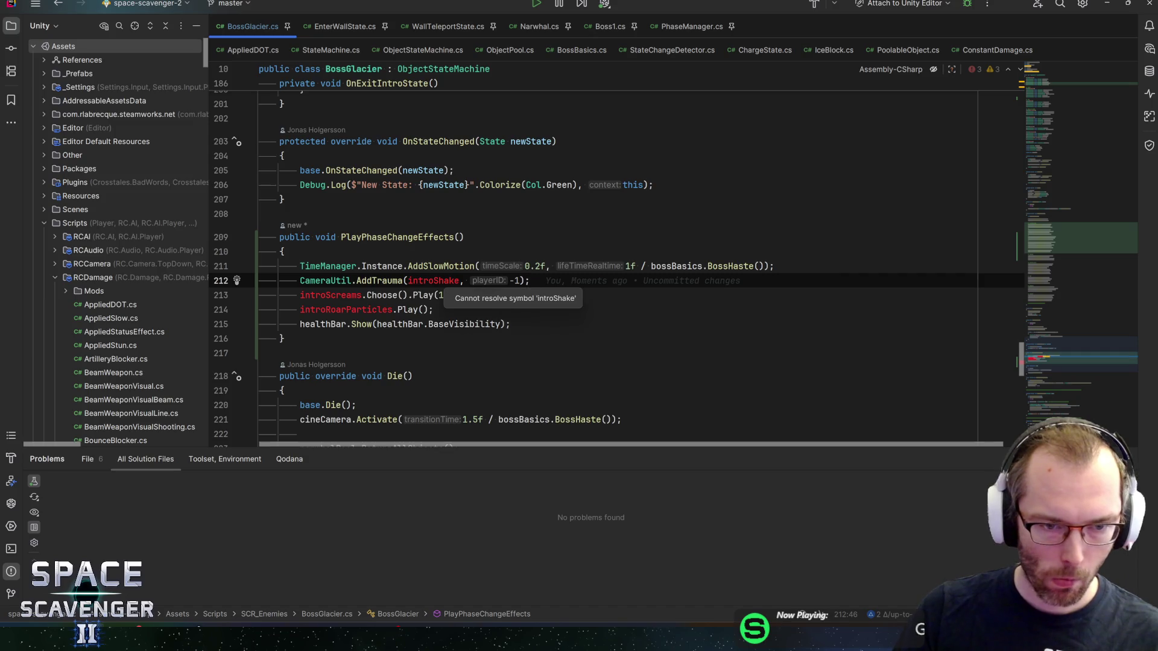
left_click(310, 295)
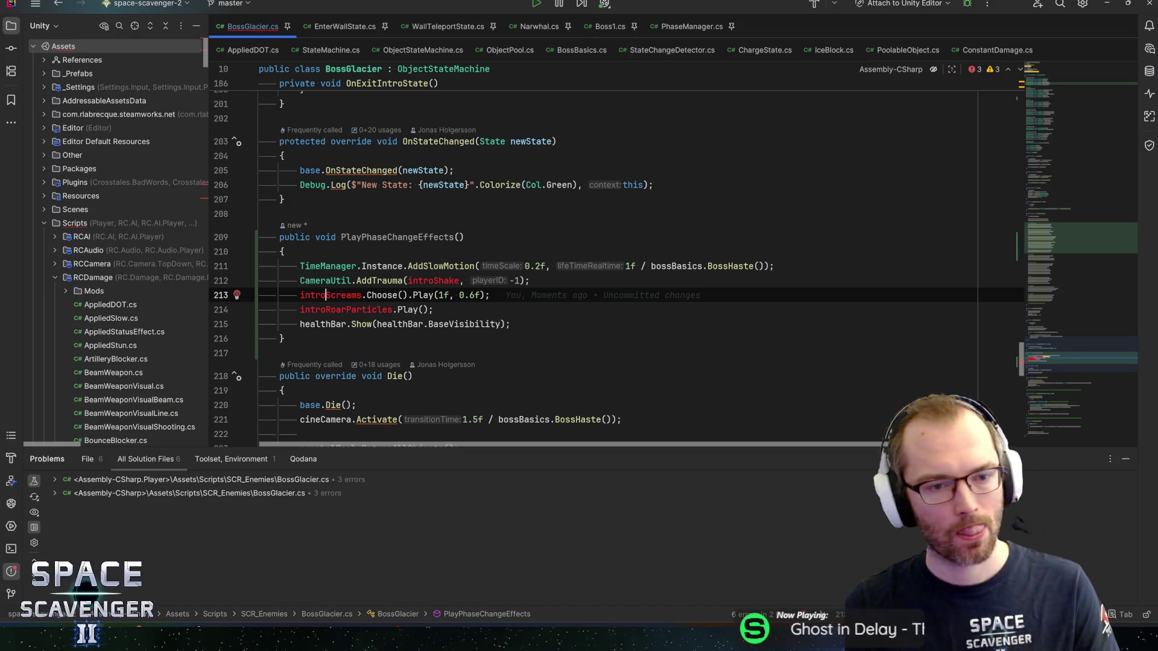
key("ctrl+Right")
key("ctrl+shift+Left")
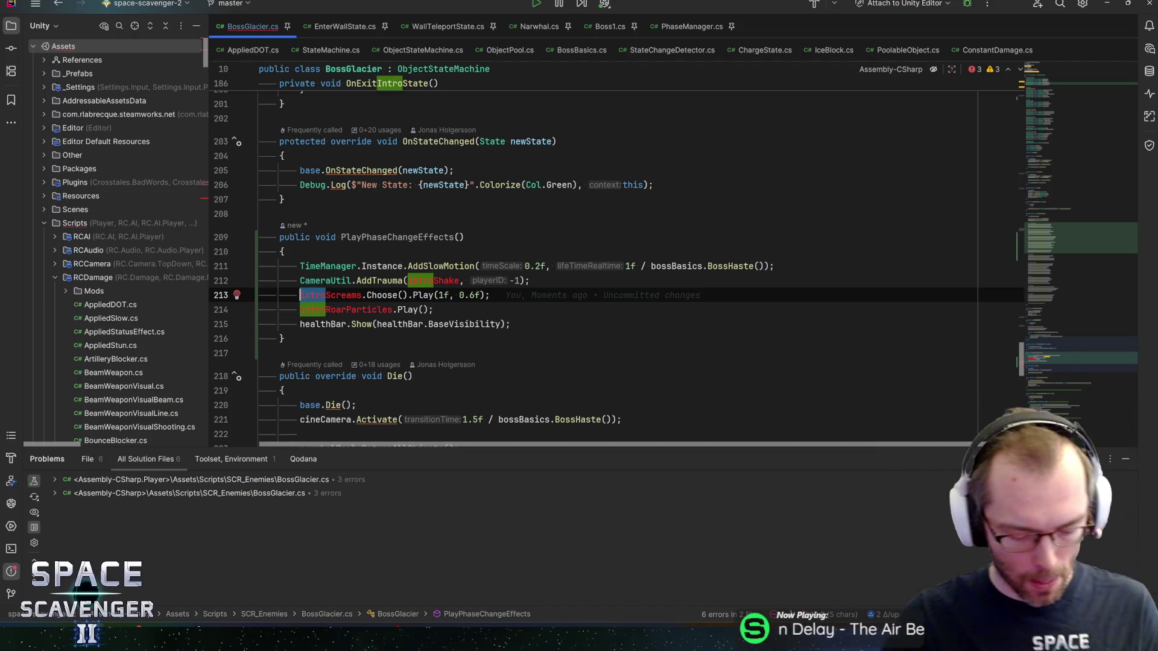
type("phase")
key("Tab")
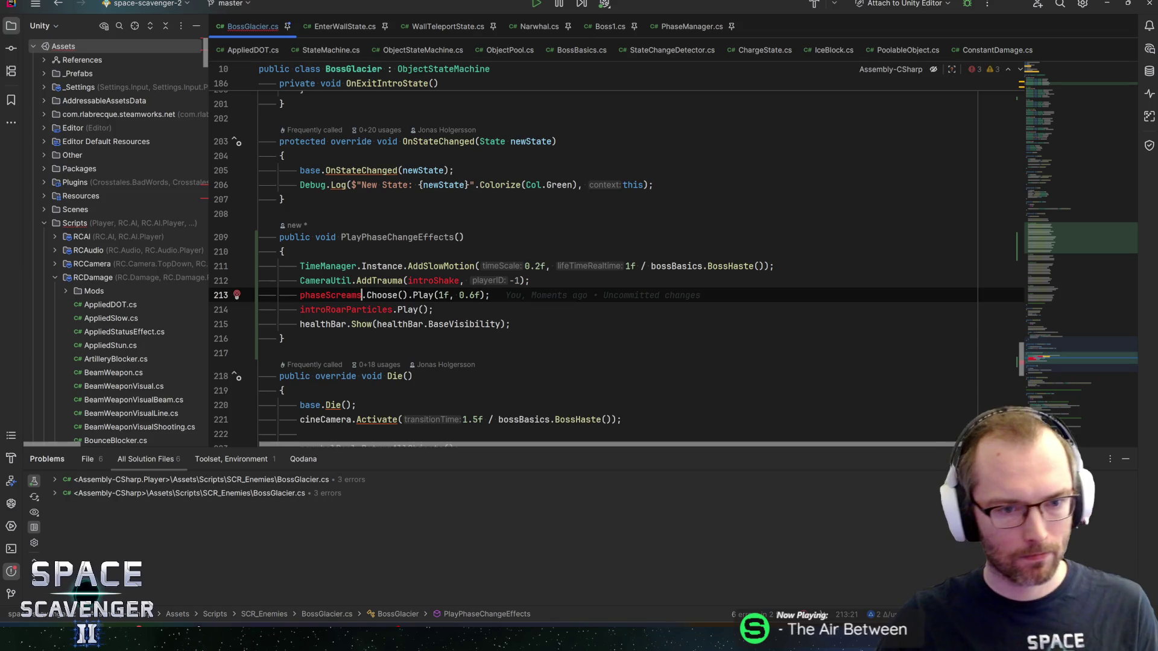
left_click(394, 310)
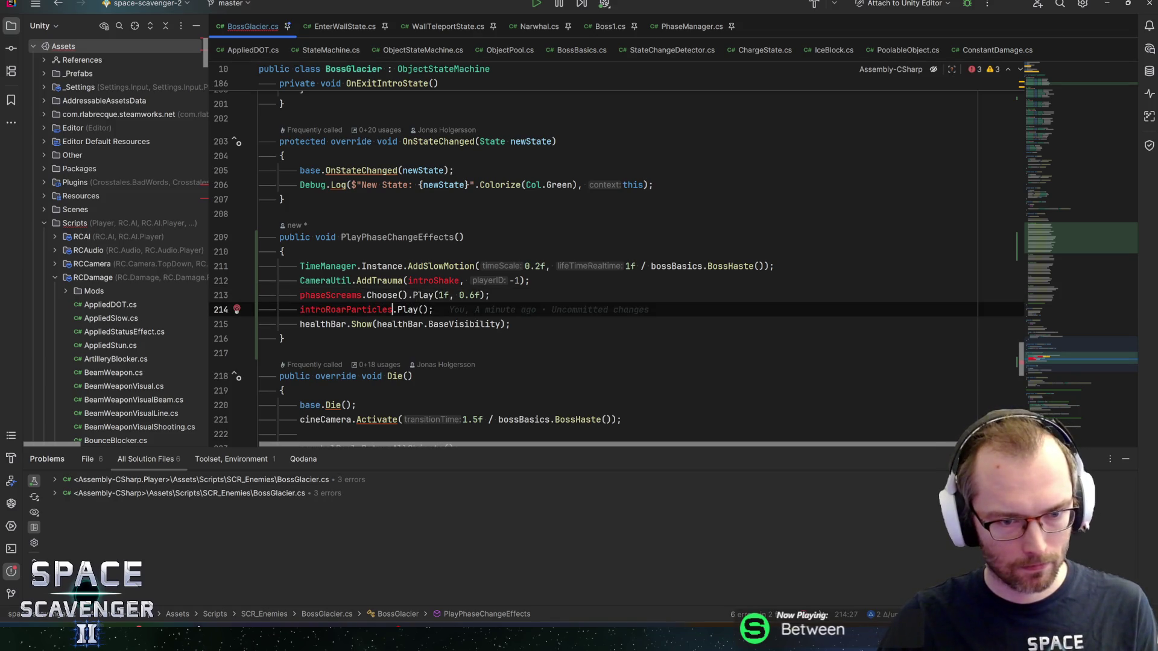
key("ctrl+shift+Left")
key("ctrl+shift+Left")
key("ctrl+shift+Left")
type("pha")
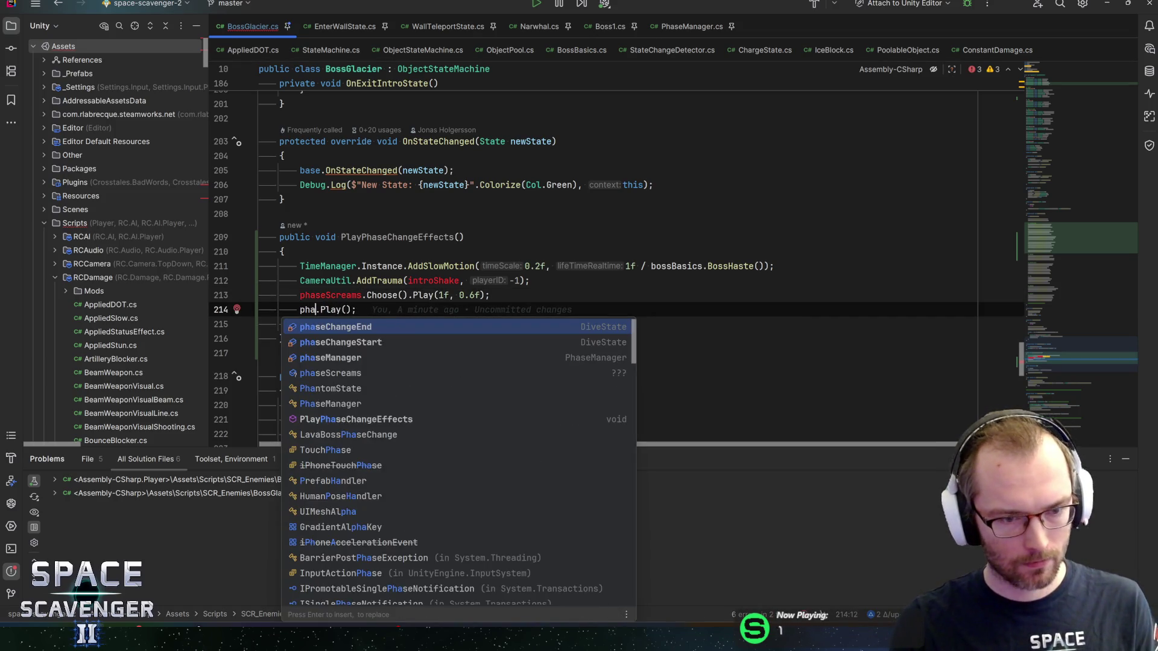
type("seChangeVFX")
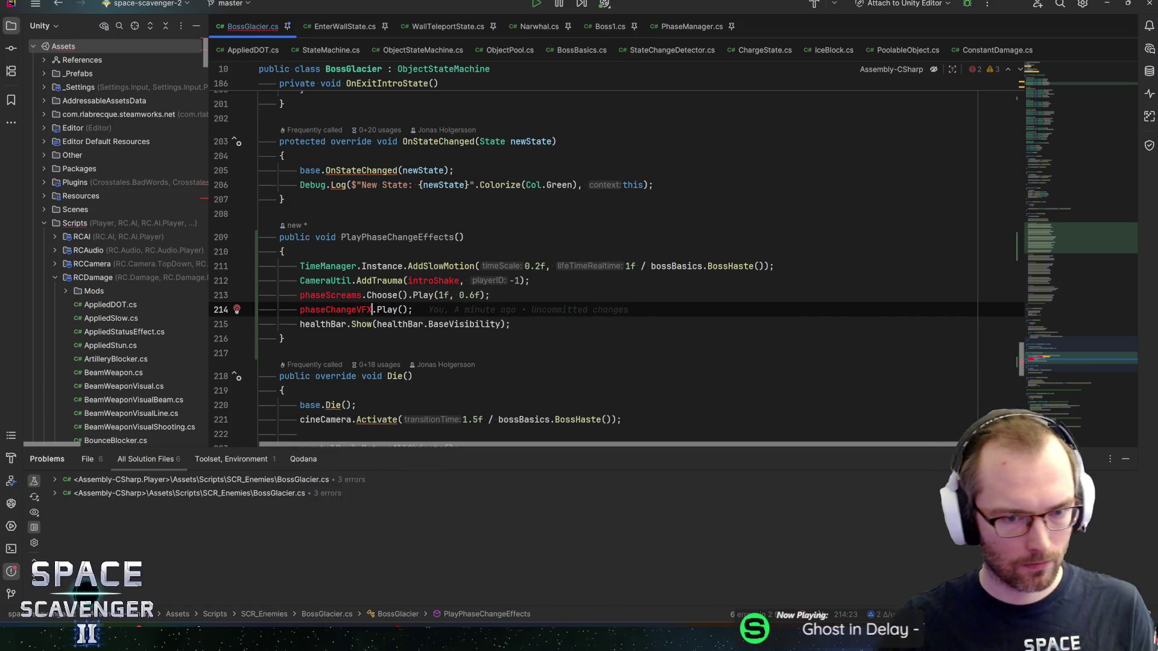
Change introShake to phaseChangeShake and phaseScreams to phaseChangeScreams.
key("Up")
key("Up")
key("ctrl+Right")
key("ctrl+Right")
key("ctrl+shift+Left")
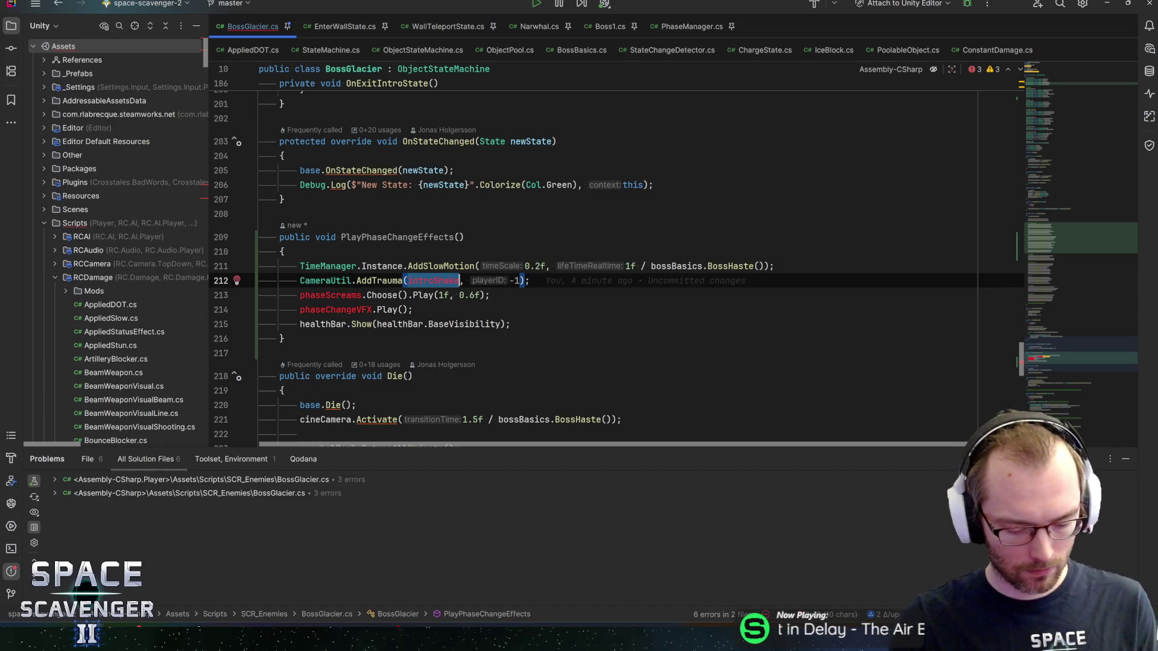
type("phaseChange")
key("Escape")
type("Shake")
left_click(480, 295)
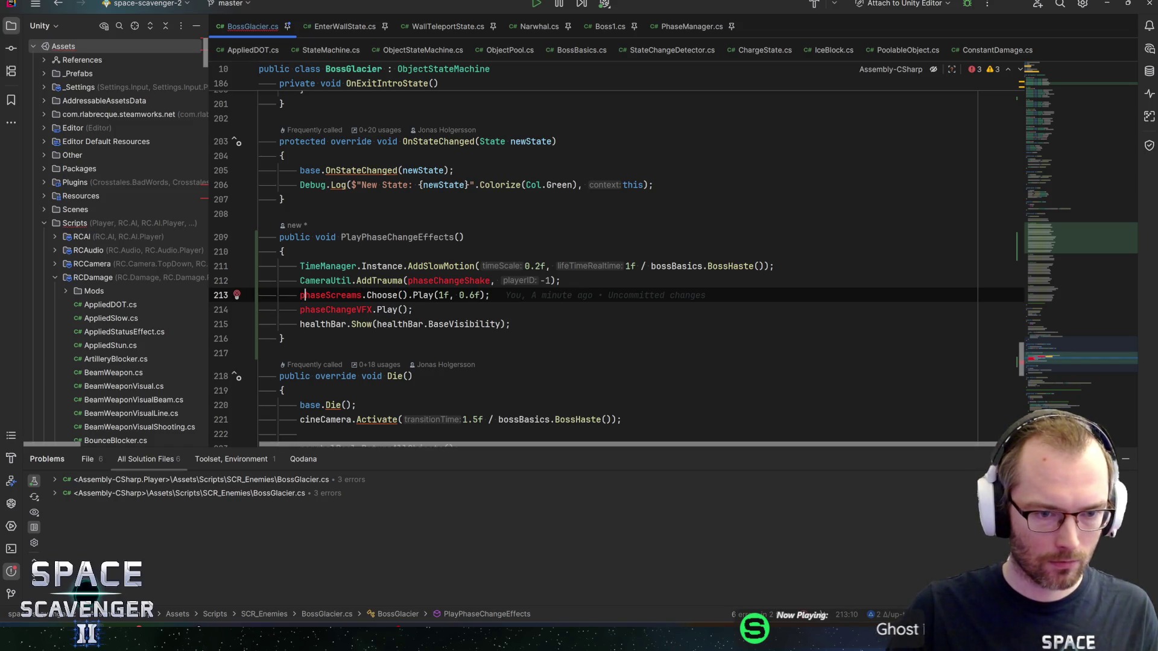
type("Change")
key("Escape")
key("End")
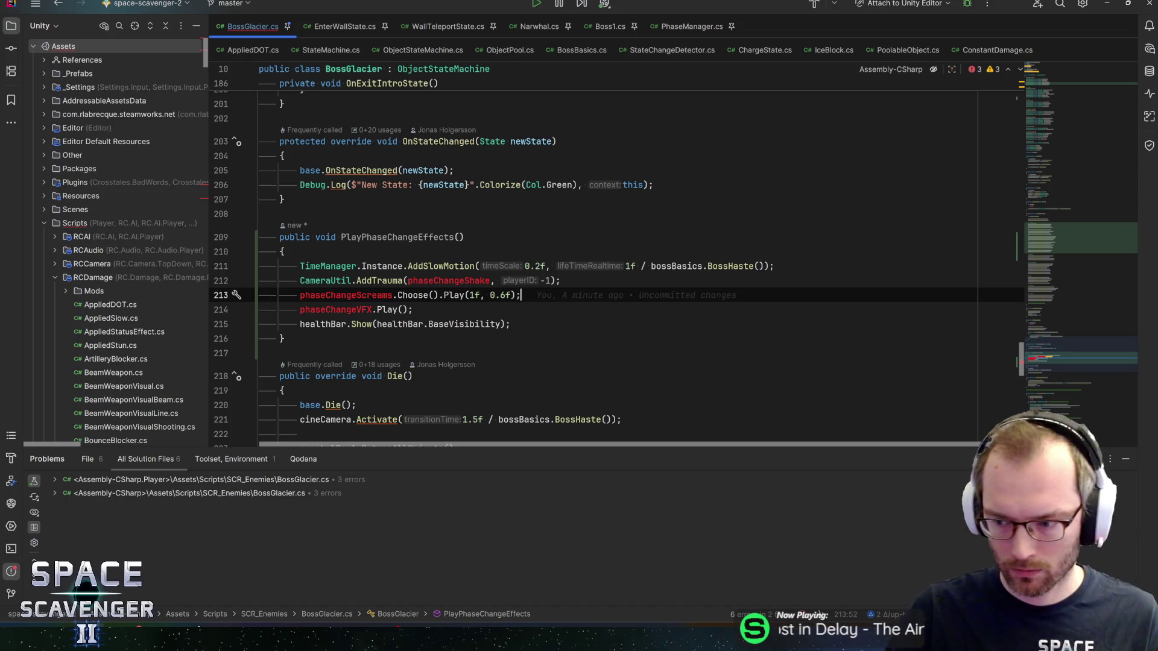
Save BossGlacier.cs and scroll up to the field declarations.
key("ctrl+s")
double_click(449, 281)
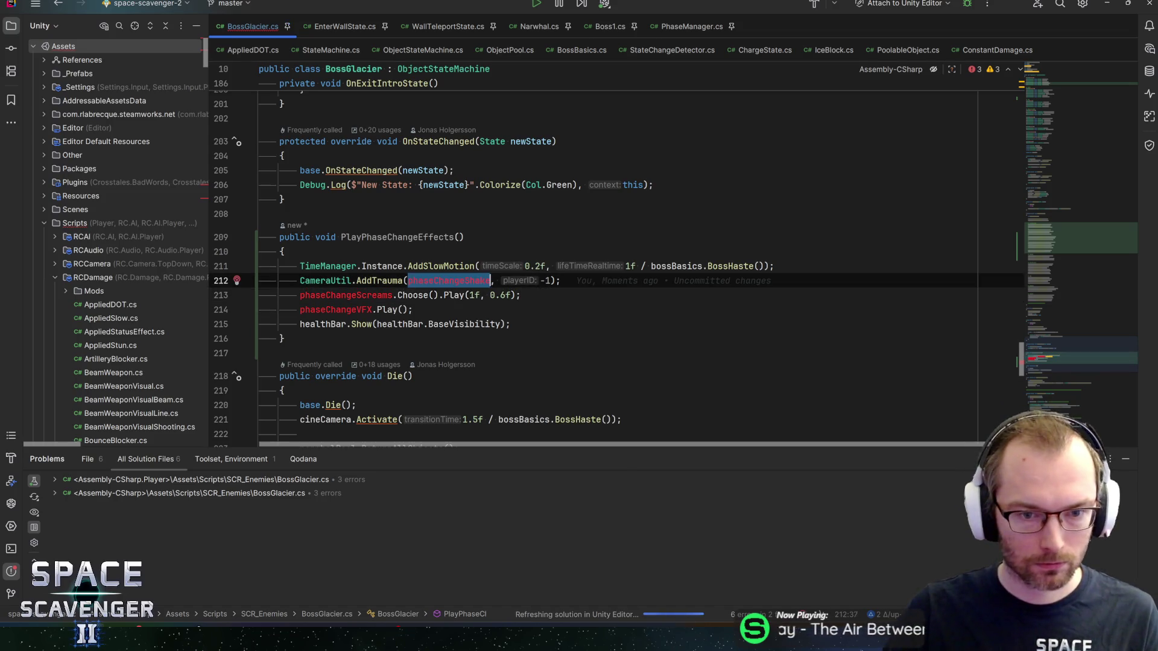
left_click_drag(1038, 360, 1061, 143)
scroll(1062, 142, "up", 3)
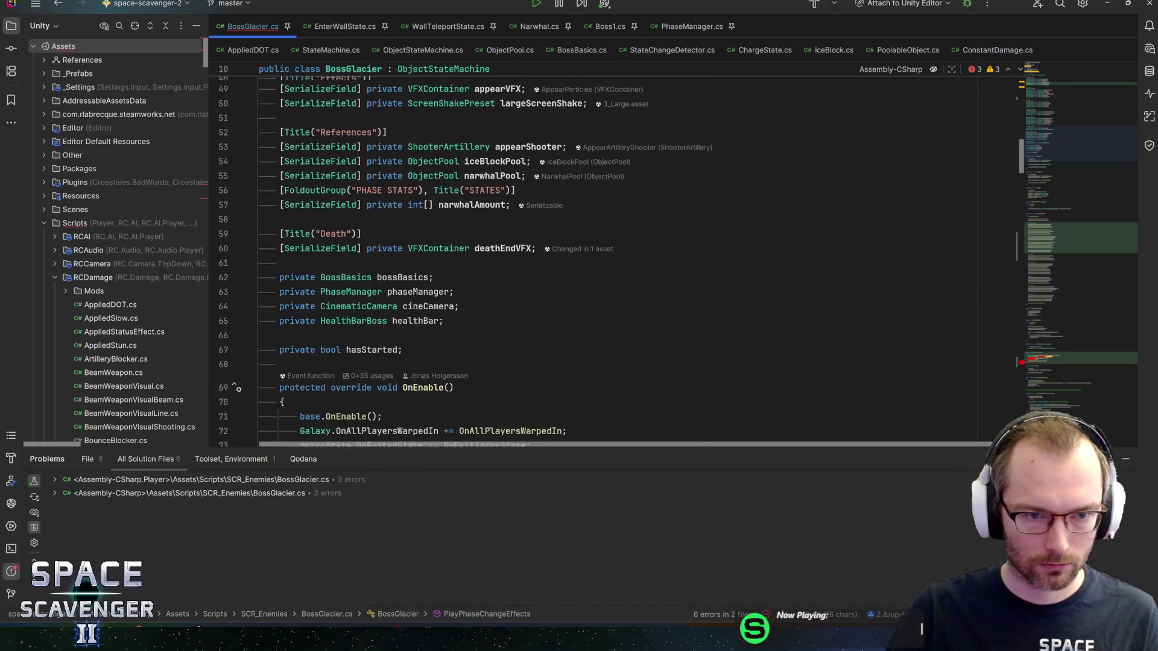
Add a [Title("Phase Change")] header below the stats fields.
left_click(261, 280)
key("Return")
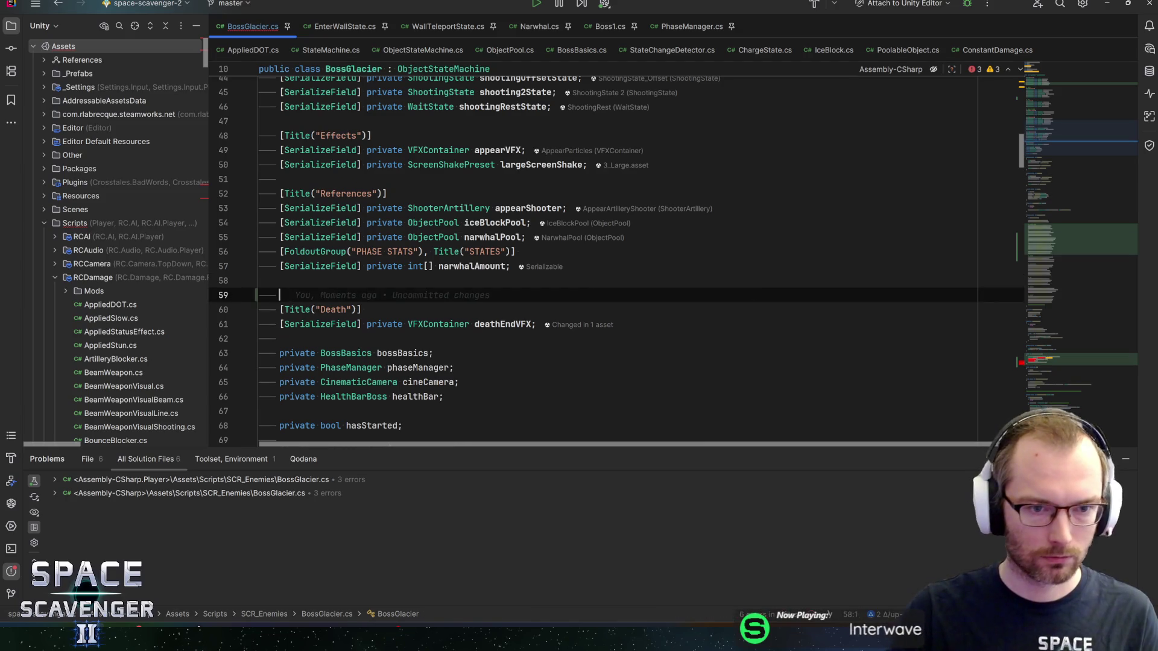
type("[Title(\"Phase Change\")]")
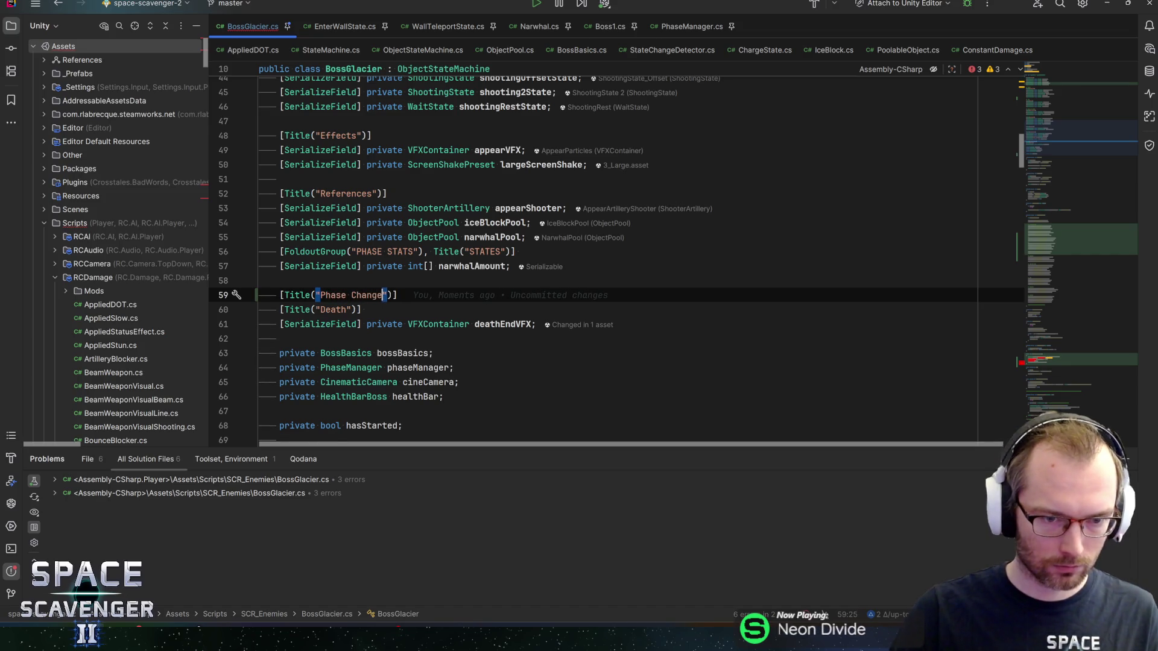
key("End")
key("Return")
Declare [SerializeField] private ScreenShakePreset phaseChangeShake under the Phase Change title.
type("phaseChangeShake")
key("shift+Home")
type("serial")
key("Return")
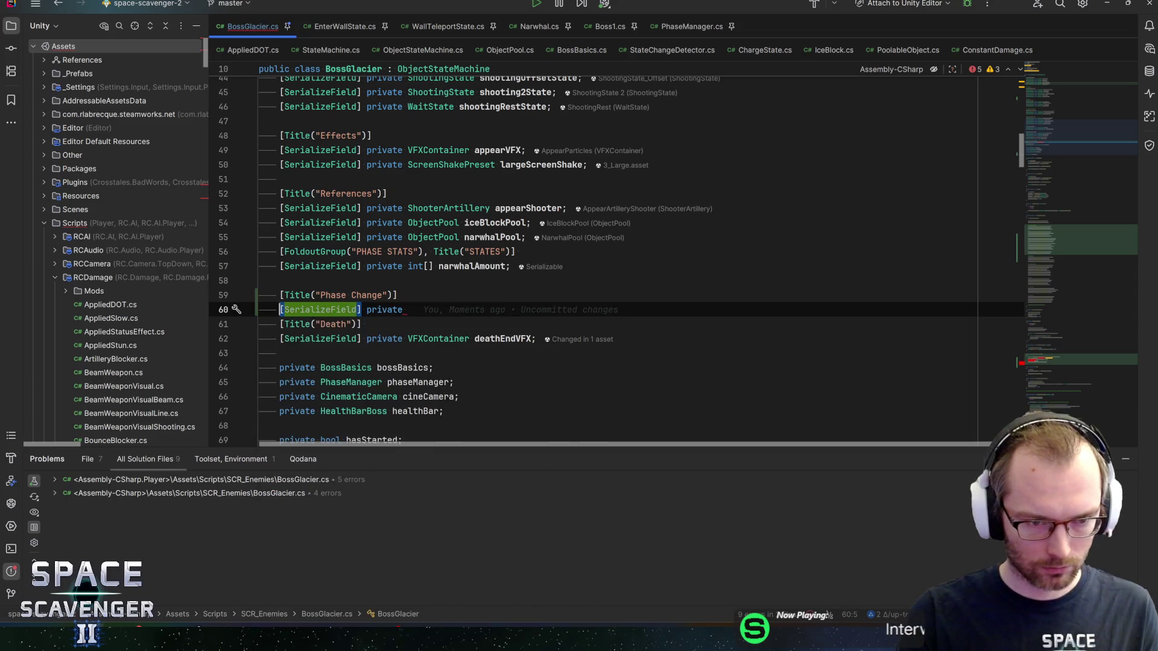
type("Phase")
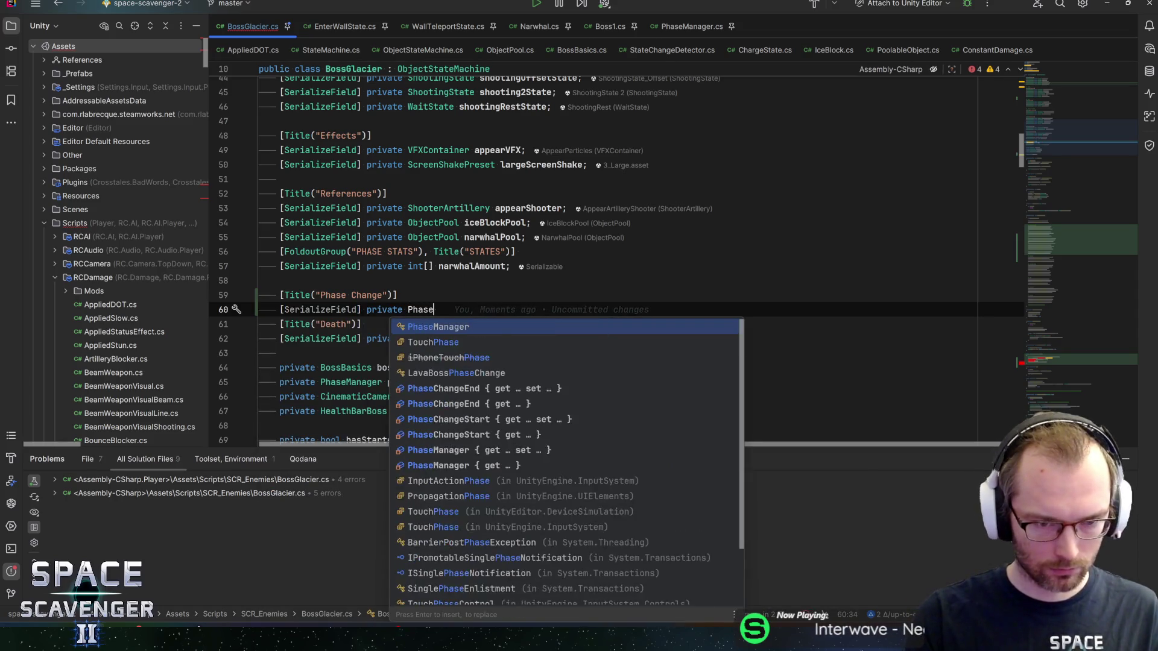
type("Change")
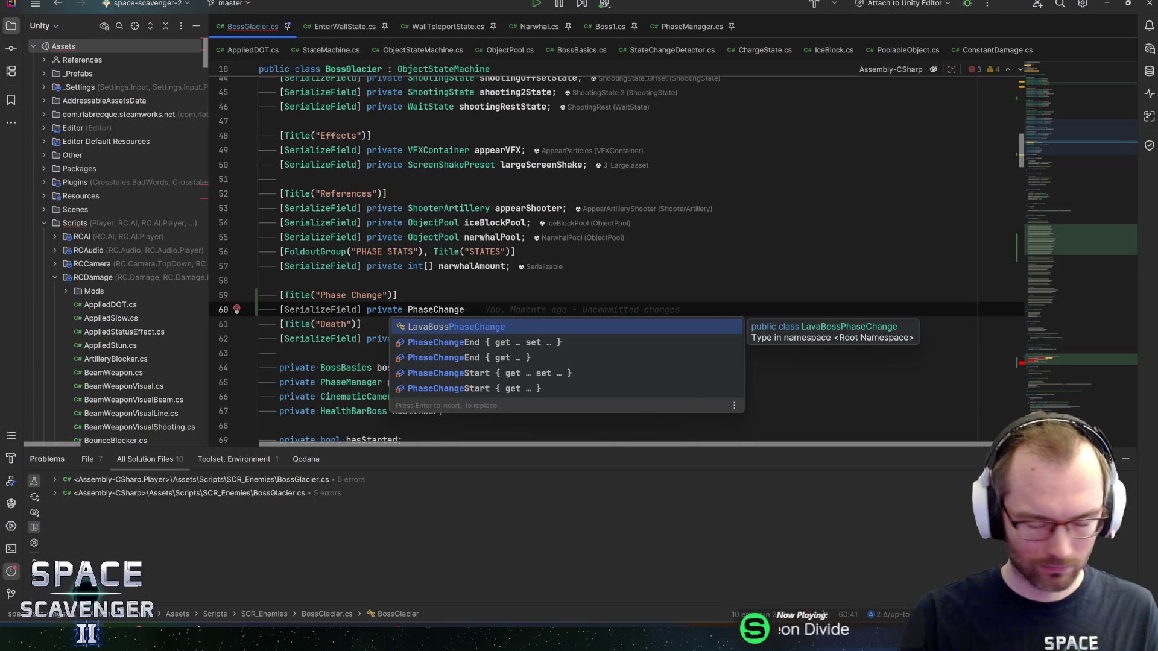
key("ctrl+BackSpace")
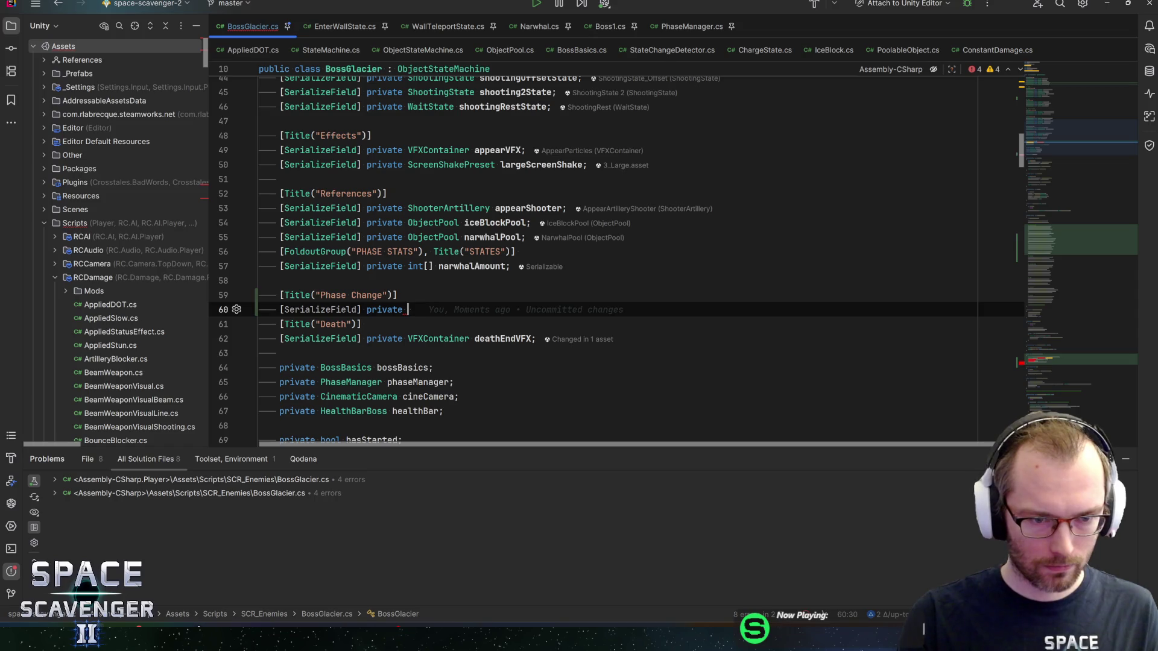
type("S")
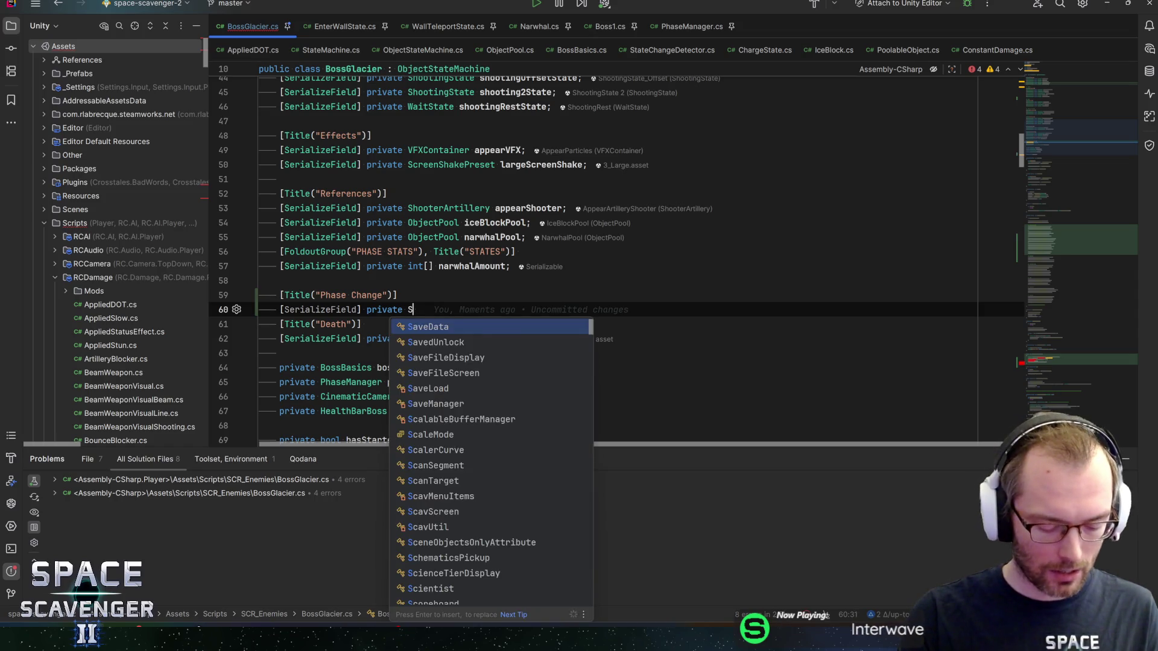
type("creenShakeP")
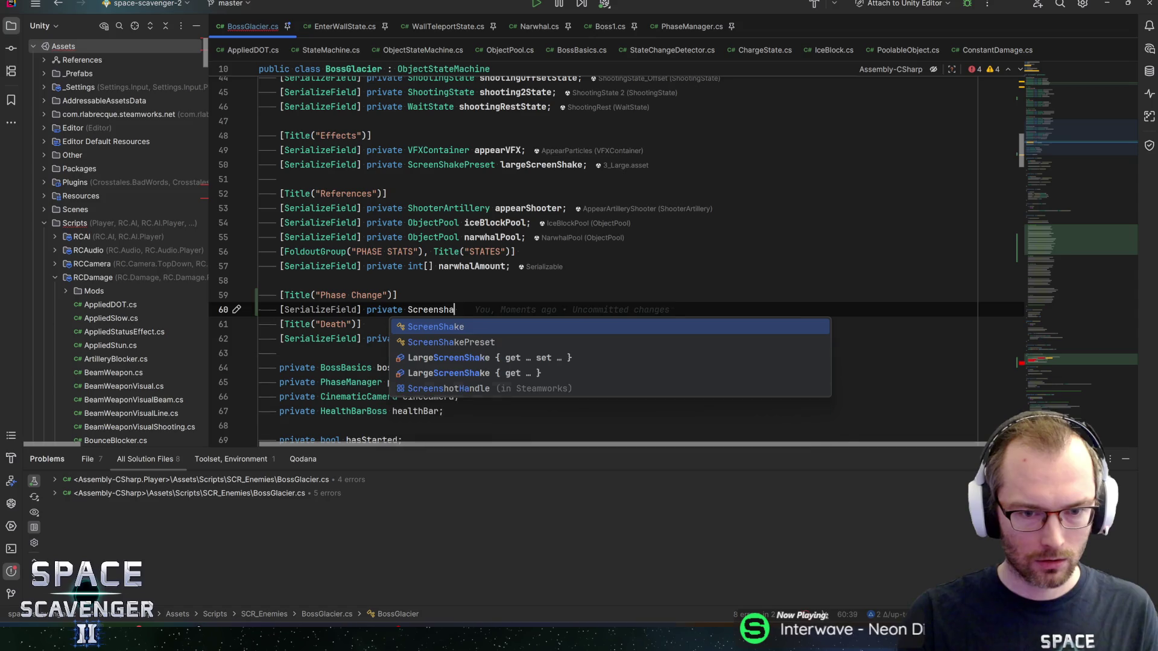
key("Return")
type("phaseChangeShake;")
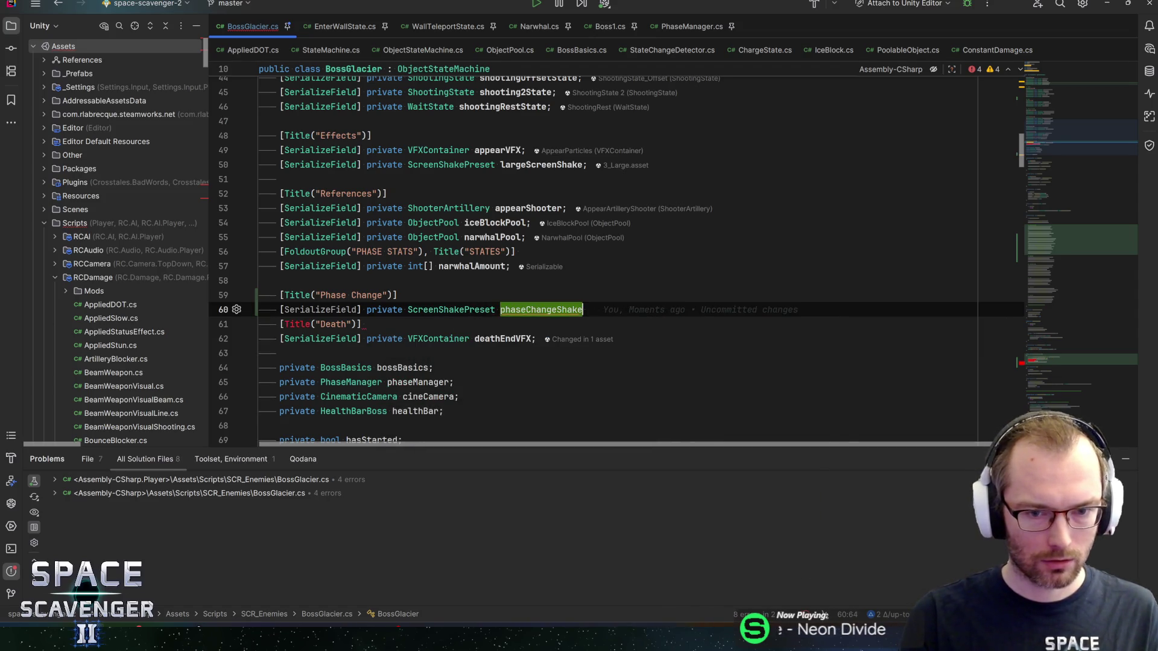
Add a [SerializeField] private VFXContainer phaseChangeVFX field.
key("Return")
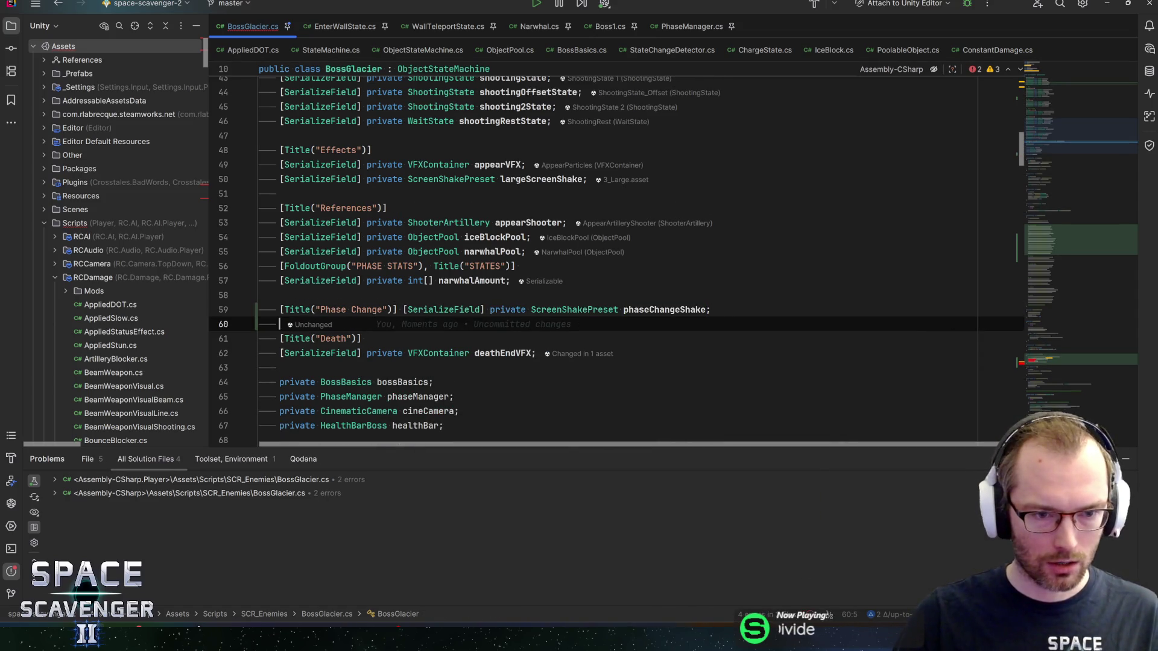
type("[SerializeField] private ")
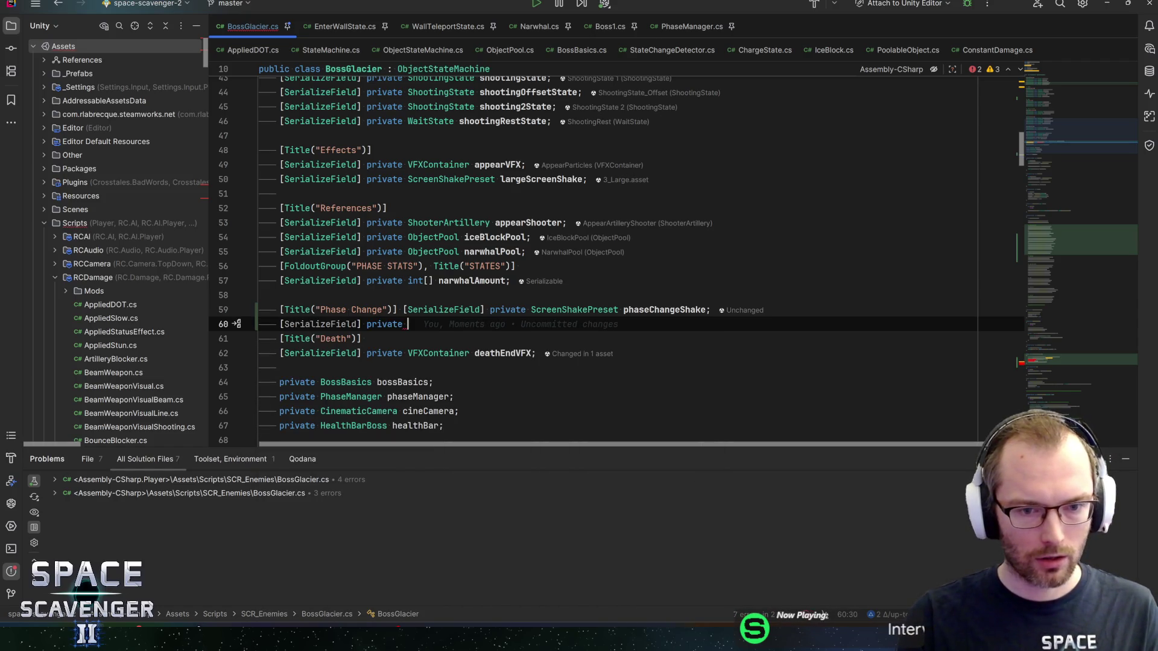
type("VFxcoin")
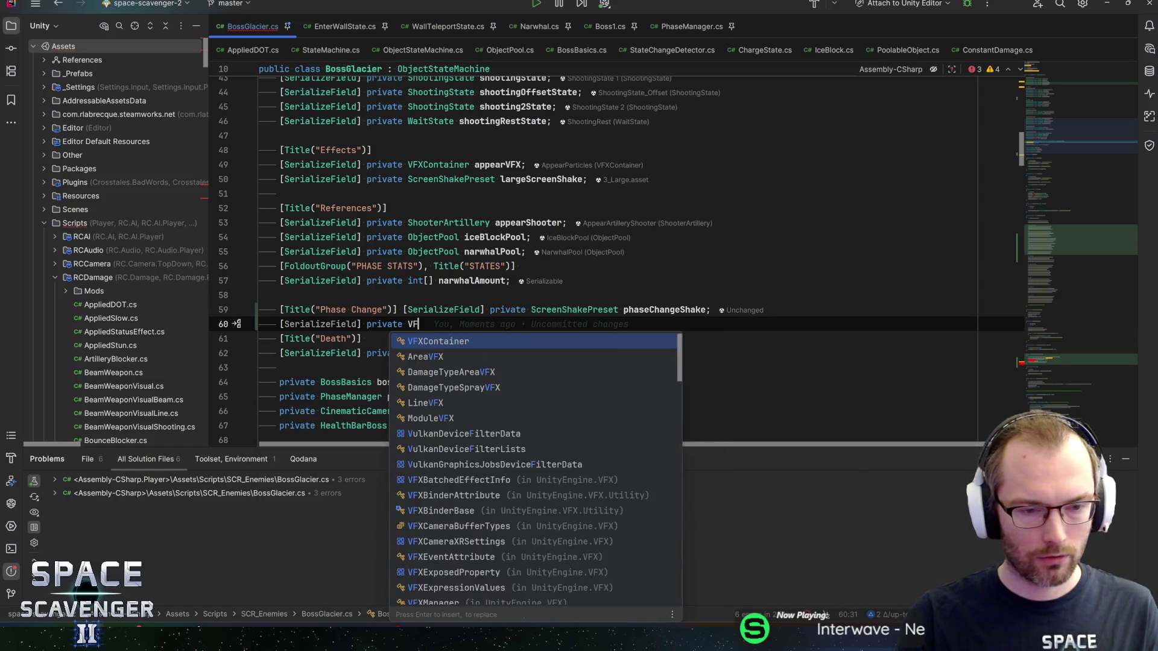
key("Return")
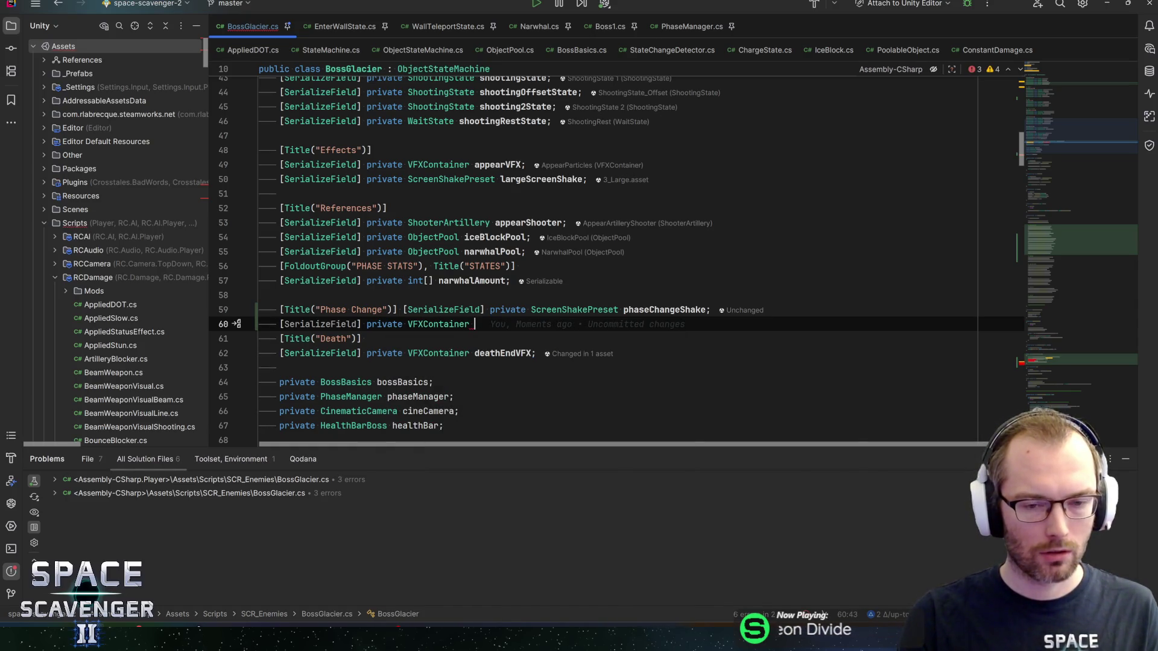
type("phaseChangeVFX")
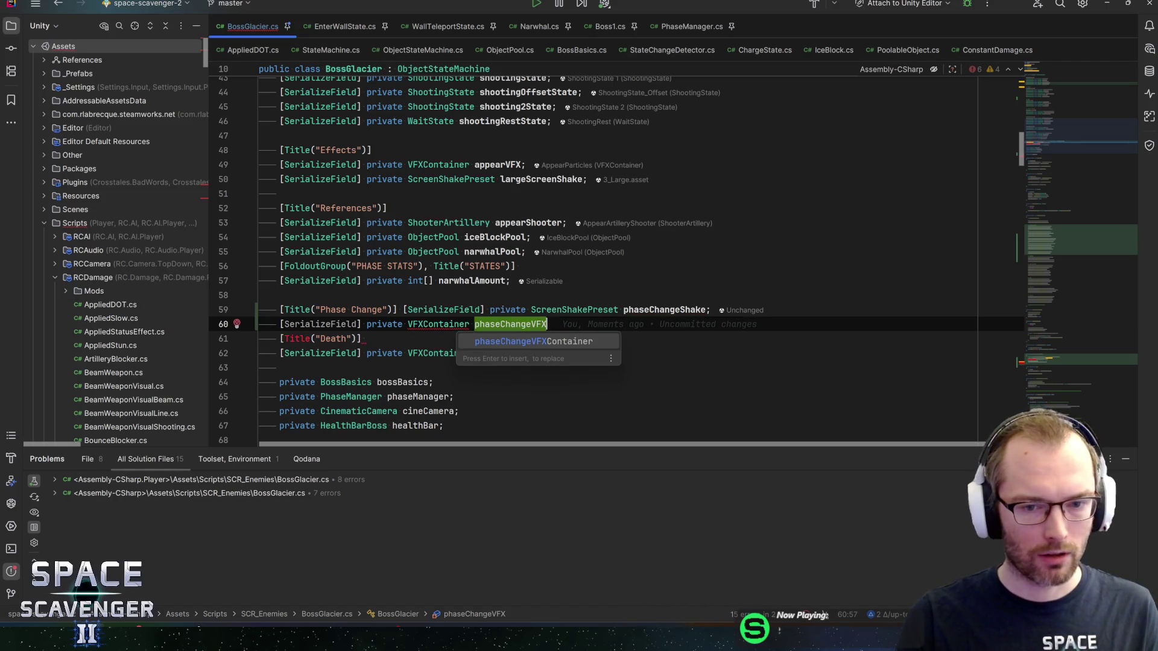
type(";")
Add a serialized private AudioClip array field named phaseChangeSounds.
key("Return")
type("seril")
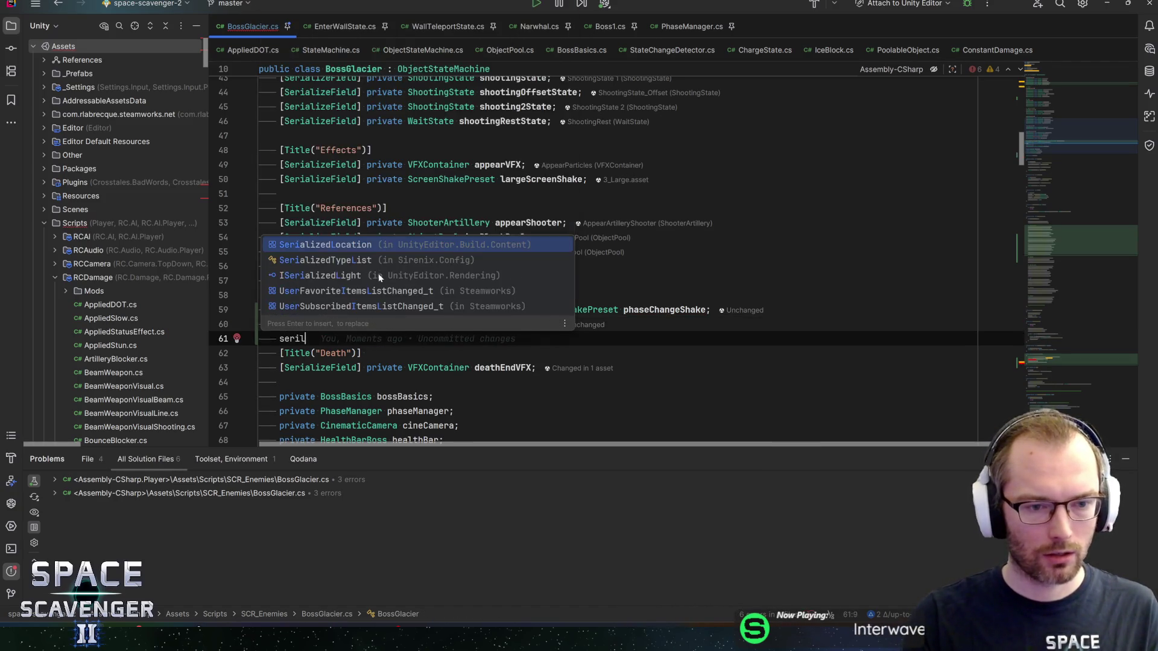
key("Escape")
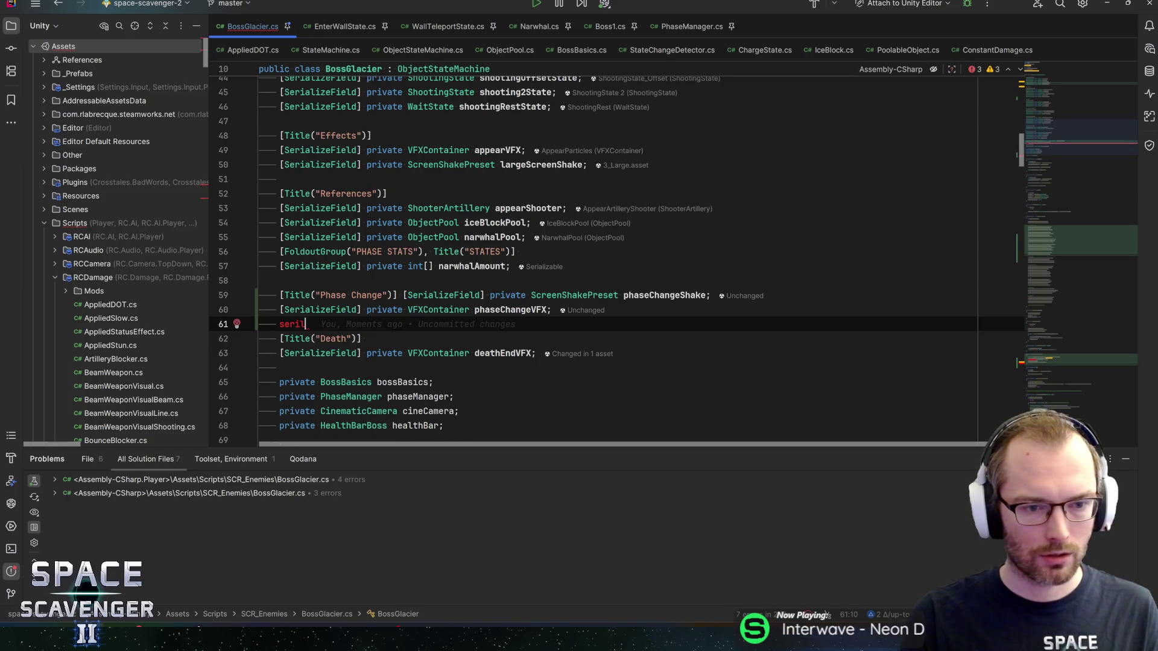
type("i")
key("Return")
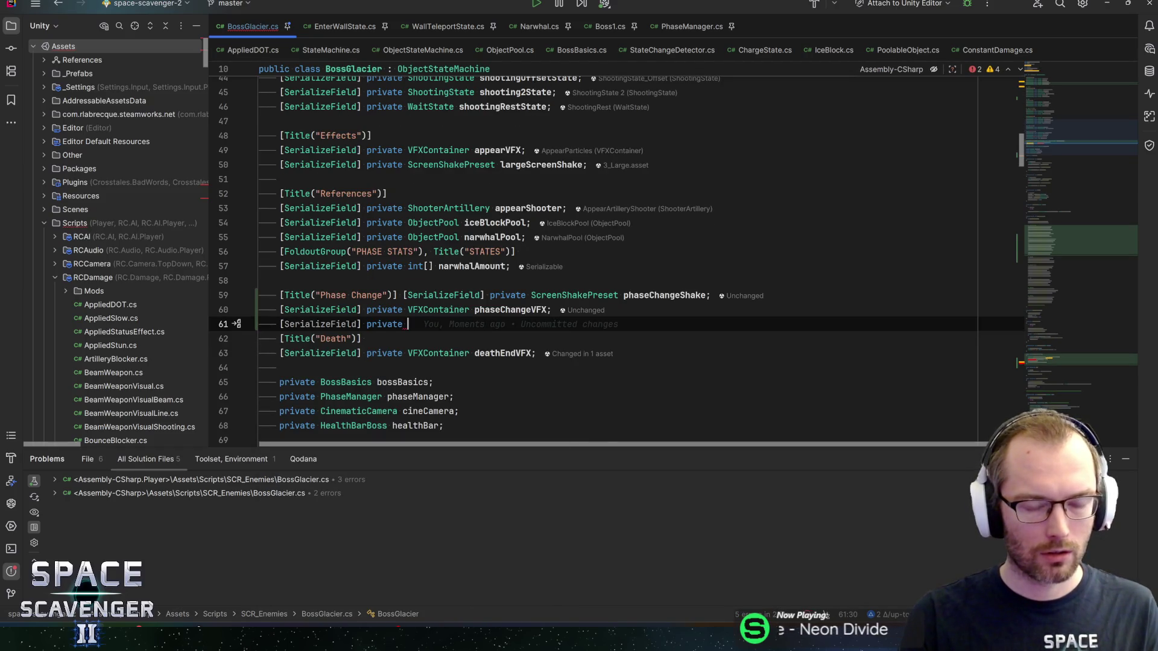
type("AUdioC")
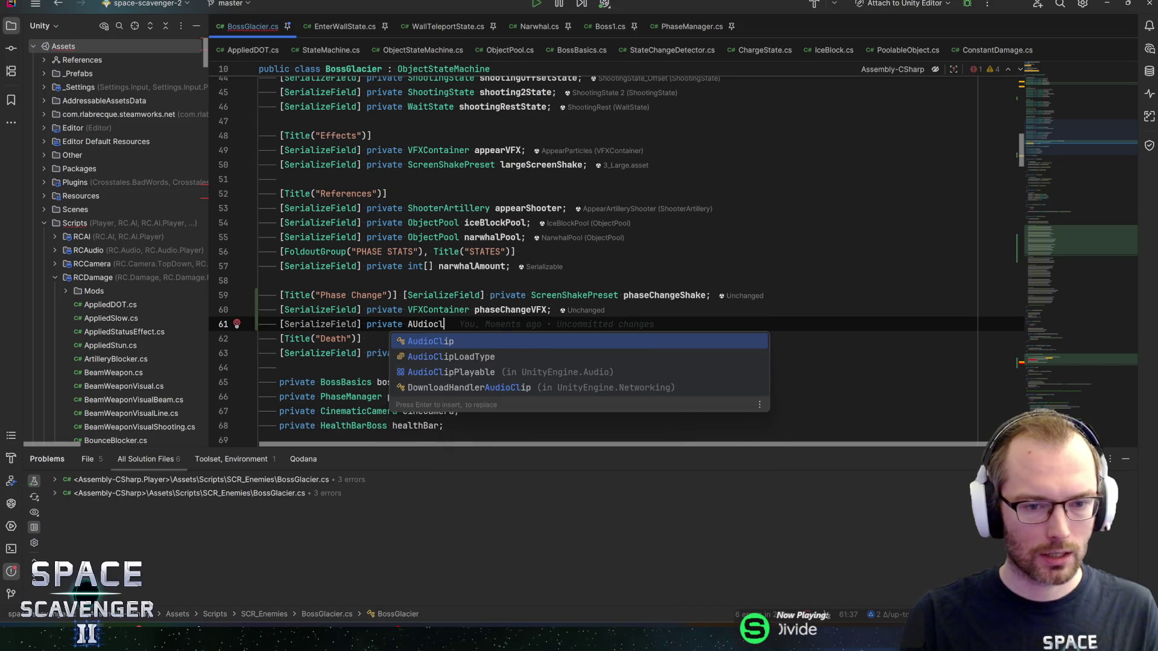
key("Return")
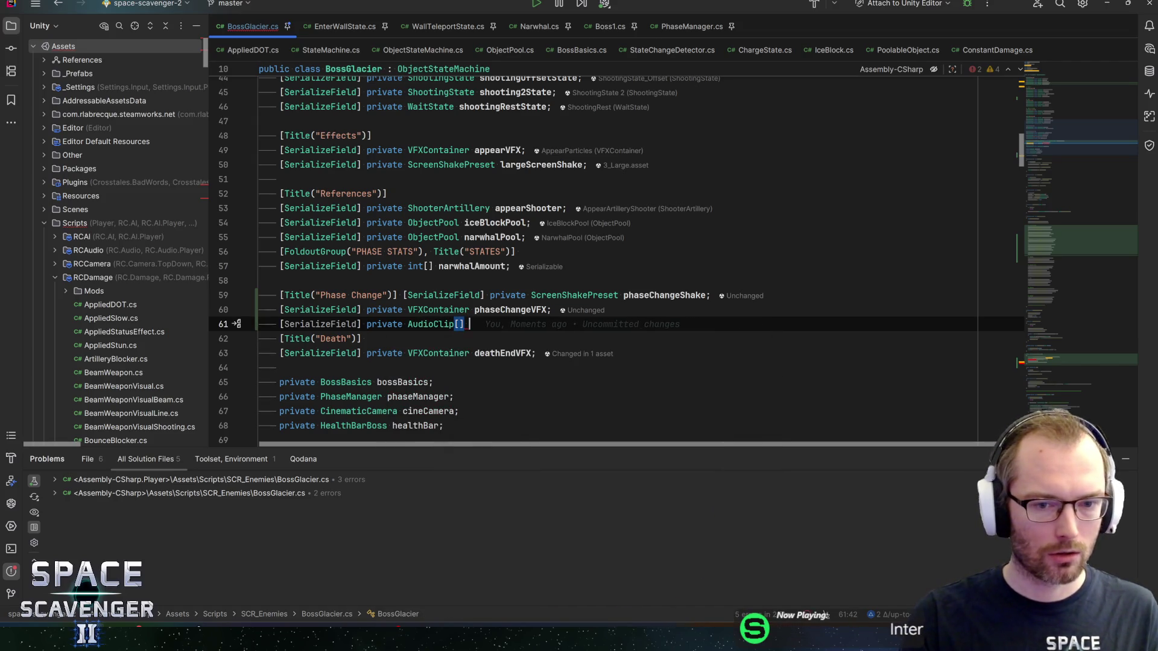
type("phaseChangeSounds")
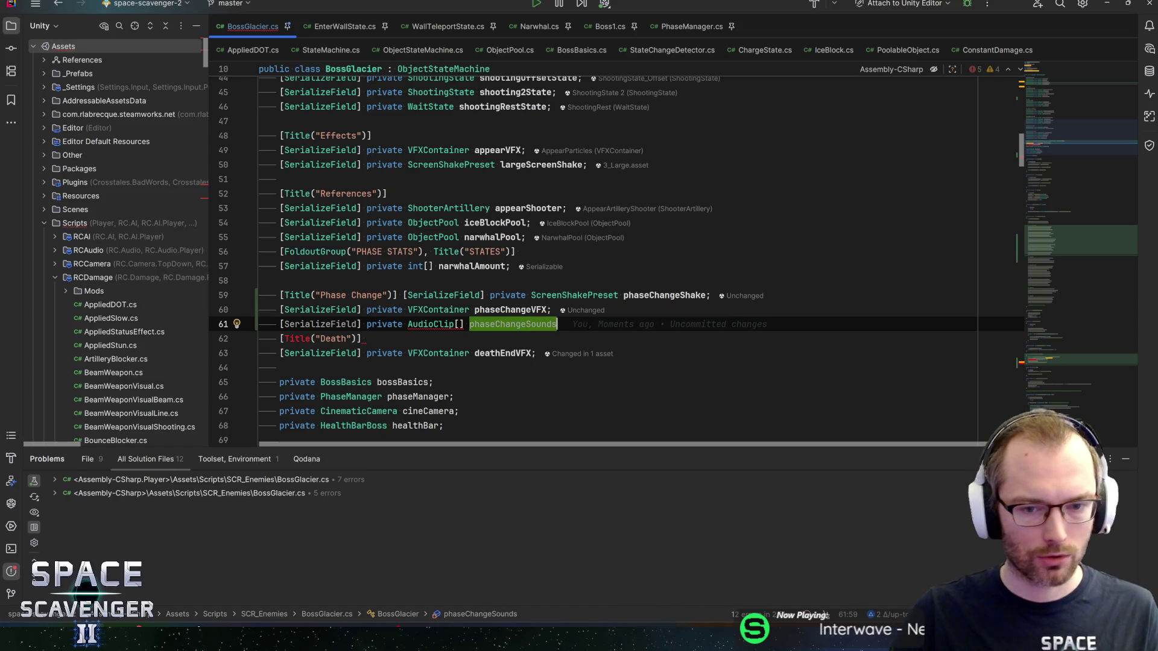
type(";")
Move the phaseChangeShake field onto its own line below the Phase Change title.
left_click(402, 295)
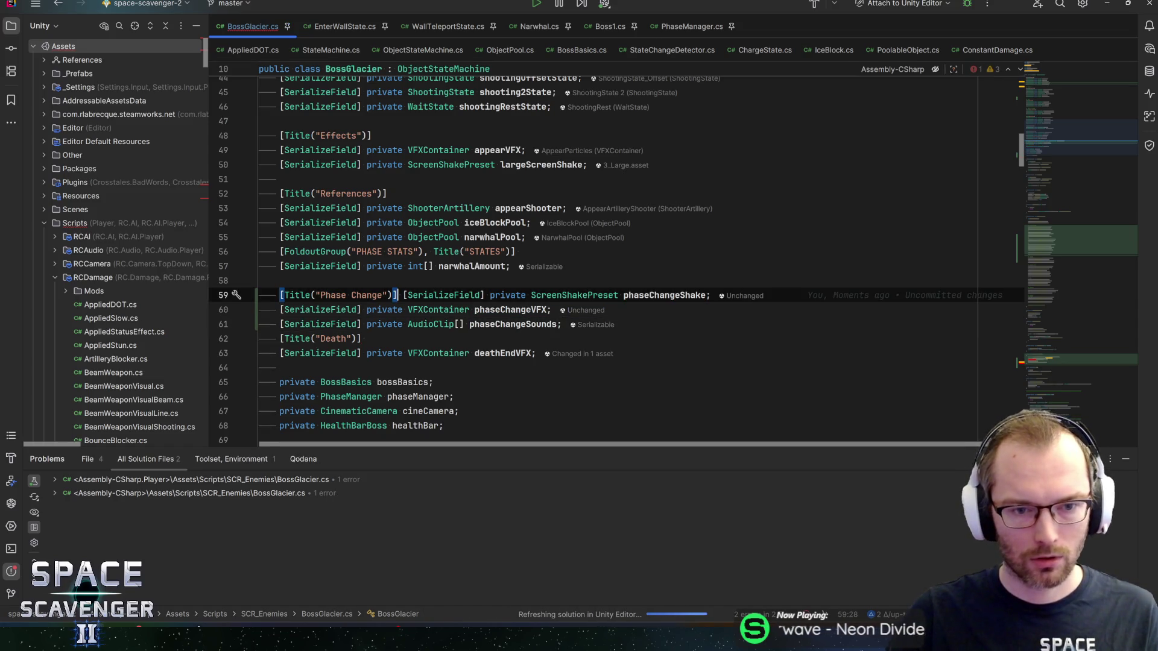
key("Return")
key("End")
key("ctrl+alt+Left")
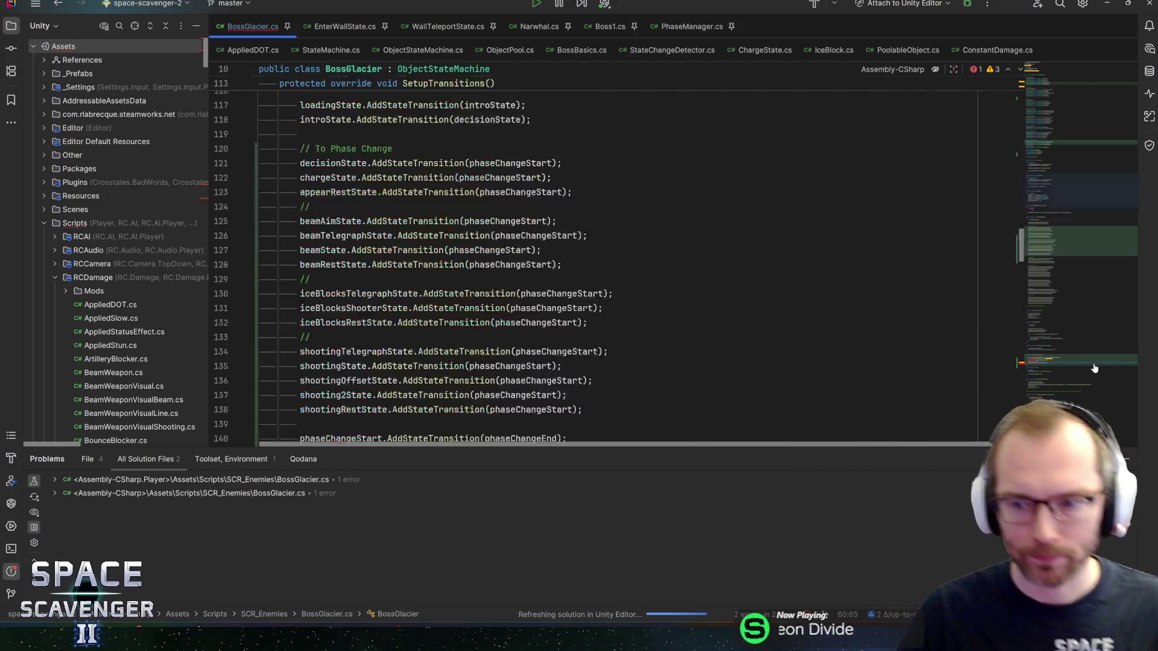
Rename the phaseChangeScreams reference to phaseChangeSounds in PlayPhaseChangeEffects.
left_click(352, 174)
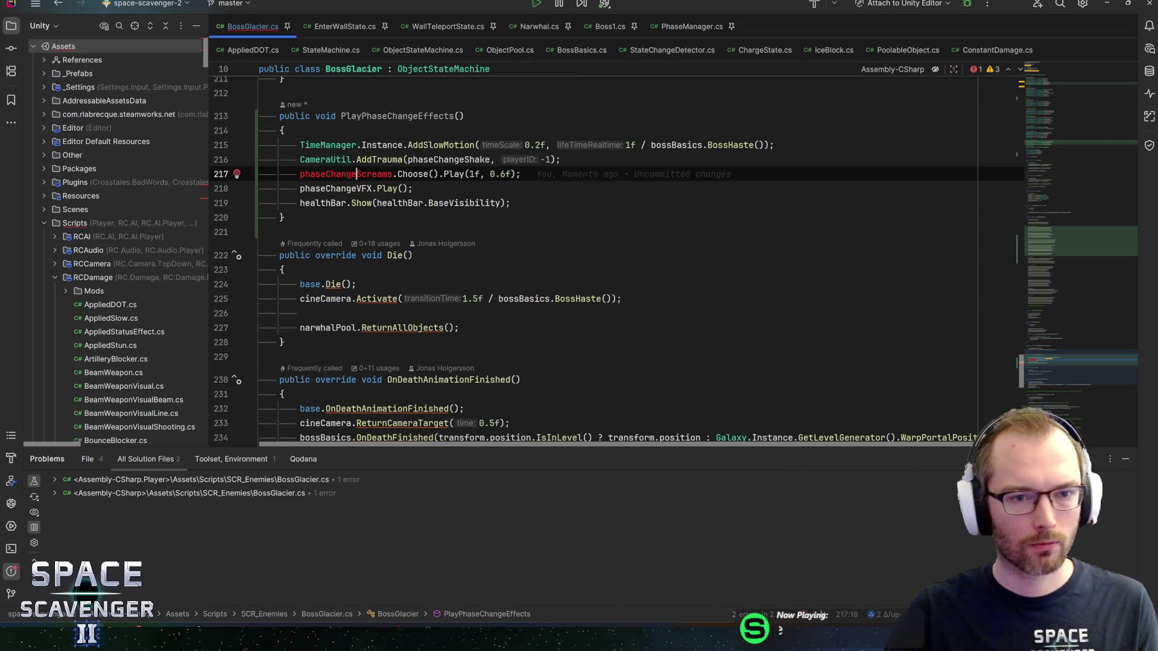
type("Soun")
key("Return")
key("End")
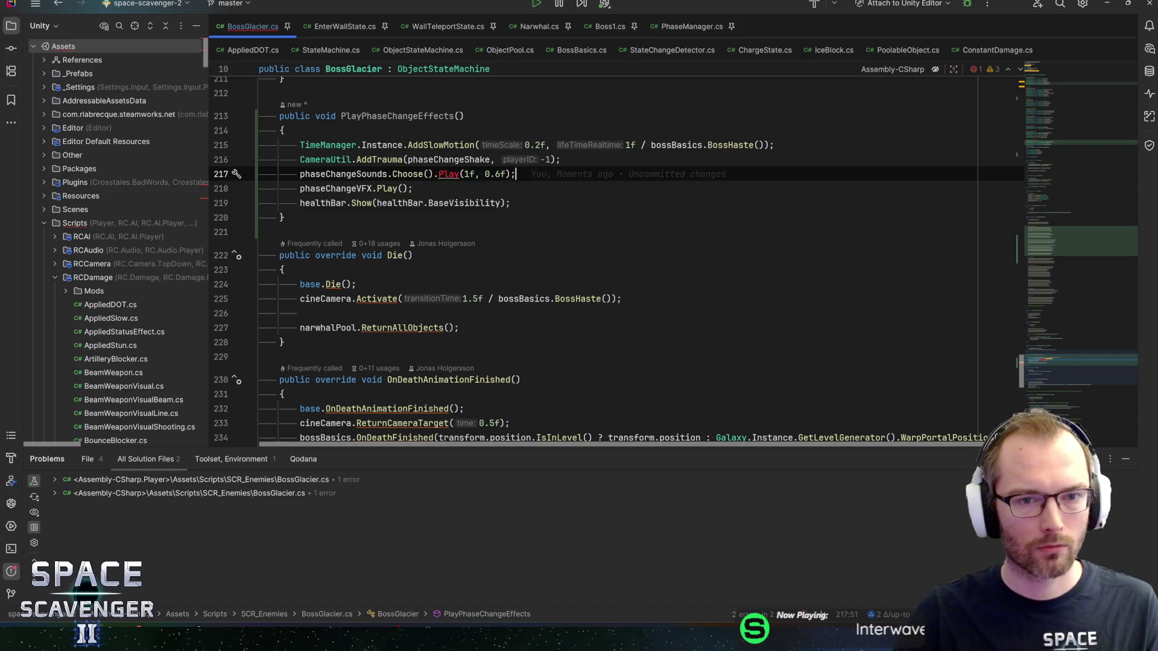
Import the extension method providing Play so no problems remain in BossGlacier.cs.
left_click(236, 174)
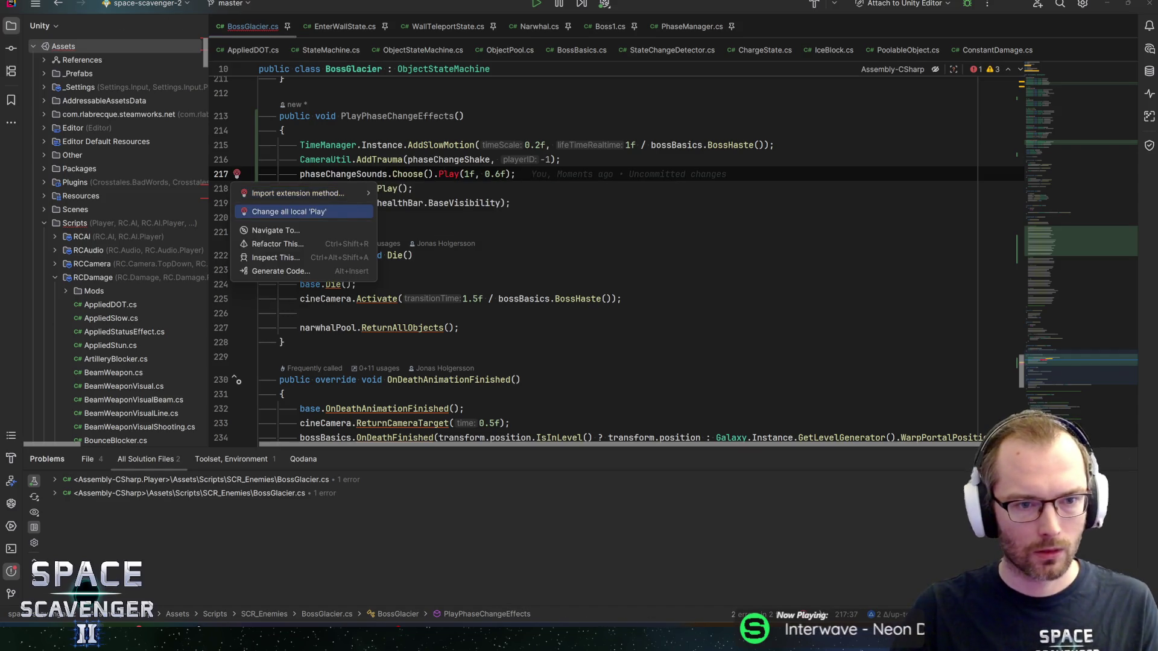
key("Return")
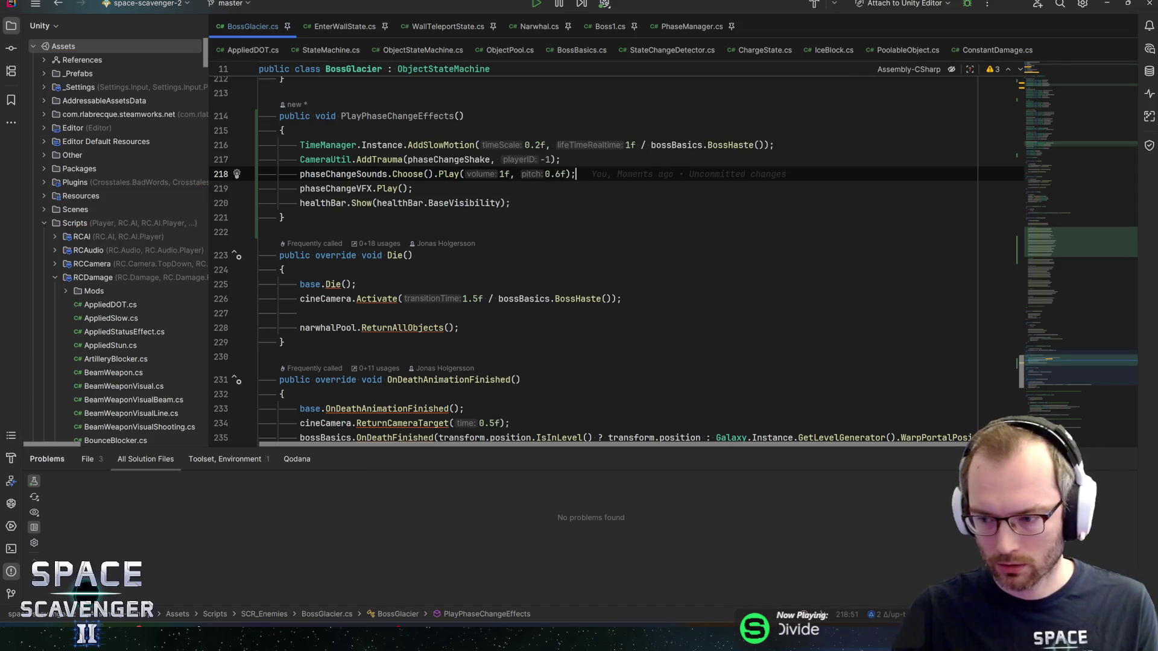
key("End")
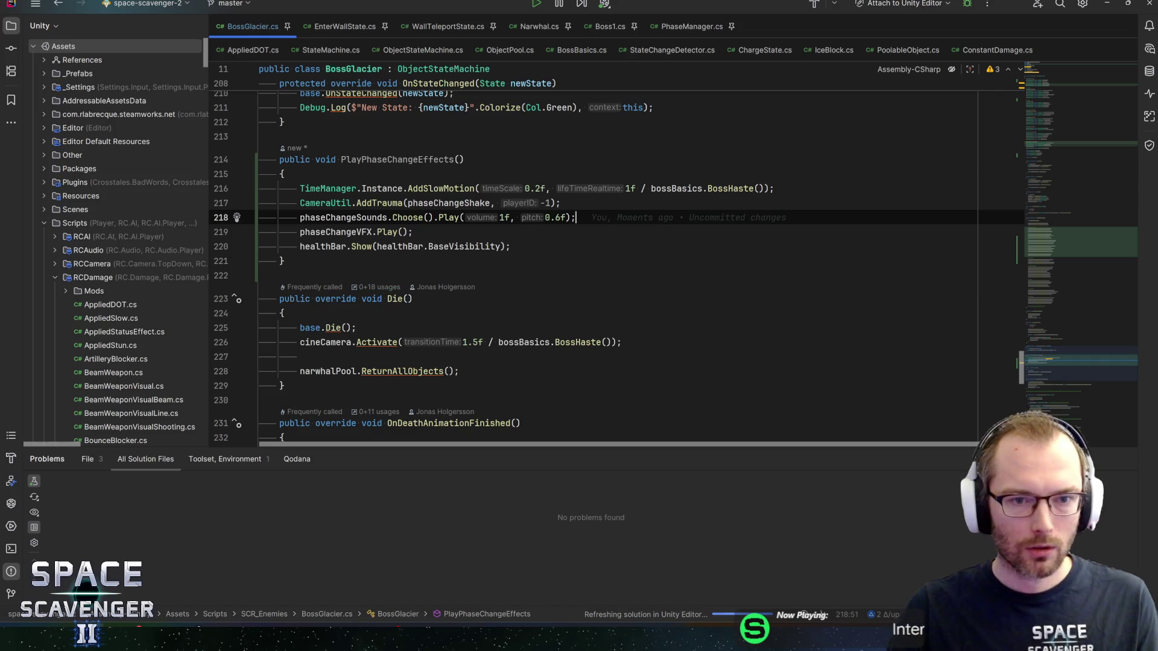
double_click(398, 159)
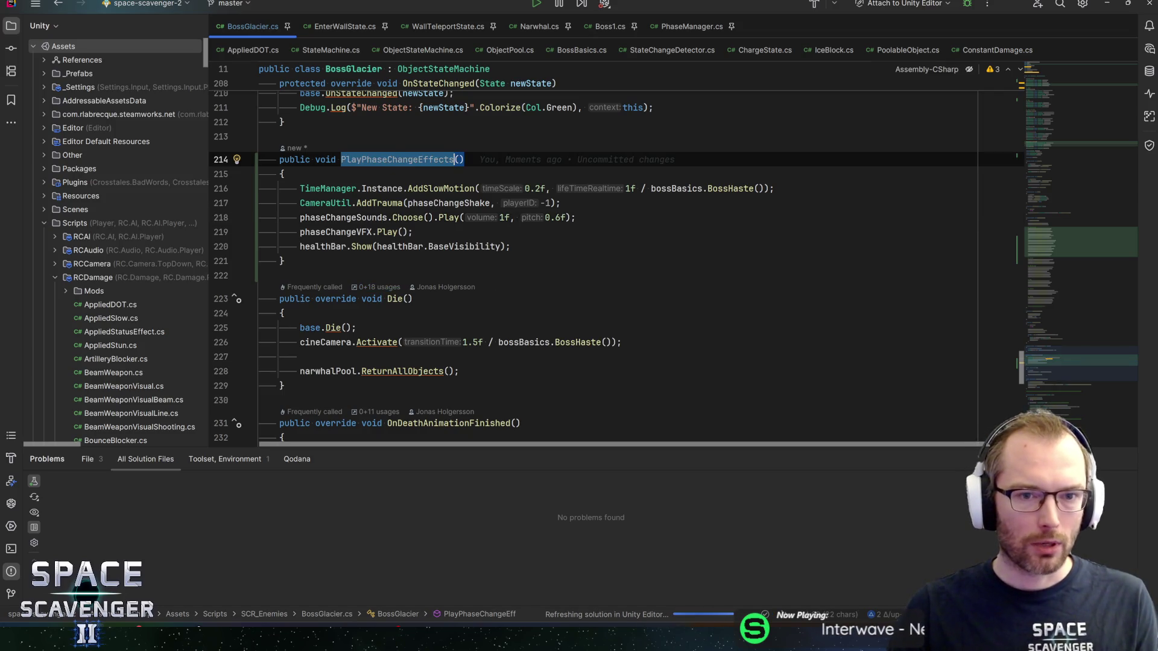
left_click(284, 174)
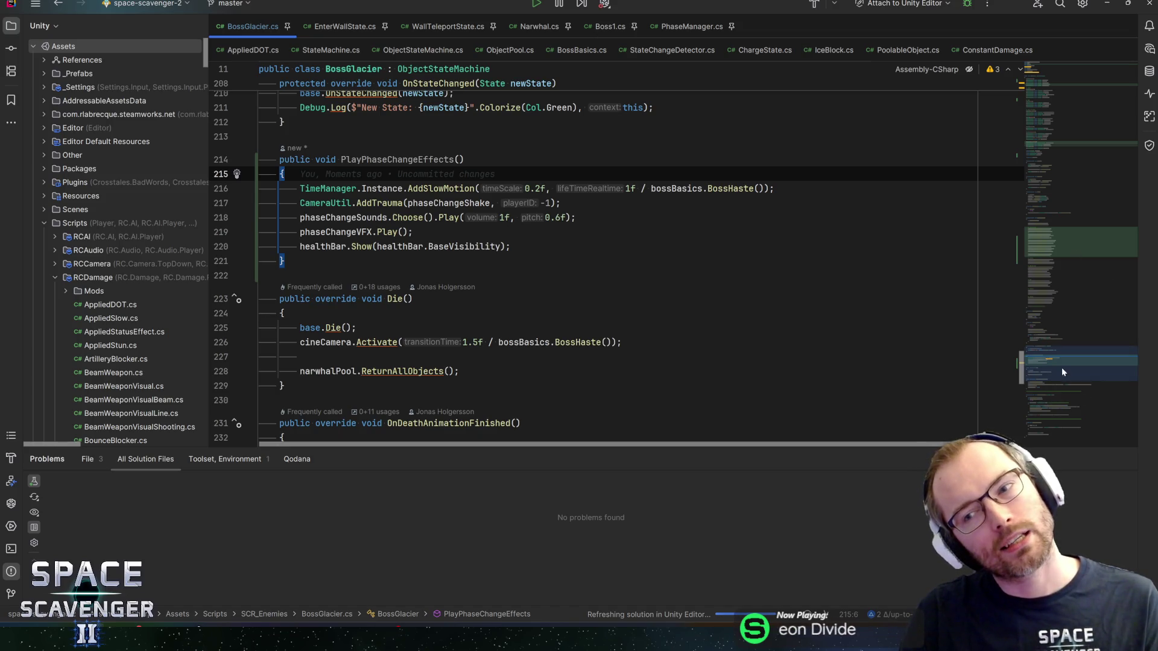
left_click(1062, 151)
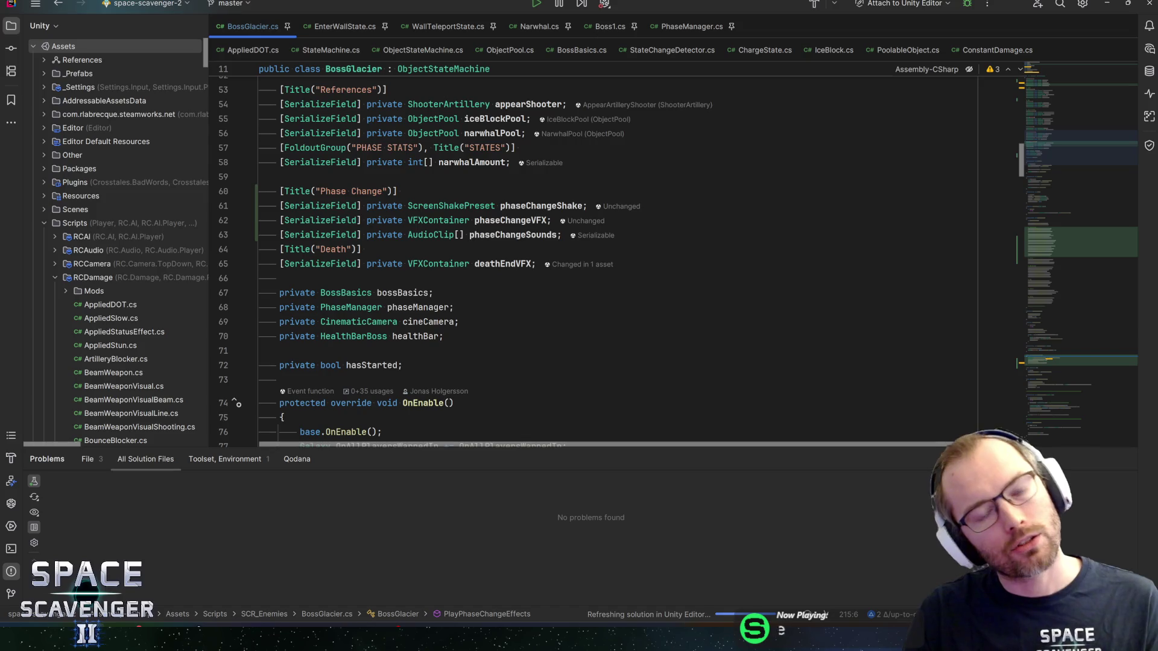
In OnEnable, add a phaseChangeEnd.OnEnteredState += subscription line after the appear-state one.
scroll(606, 254, "up", 10)
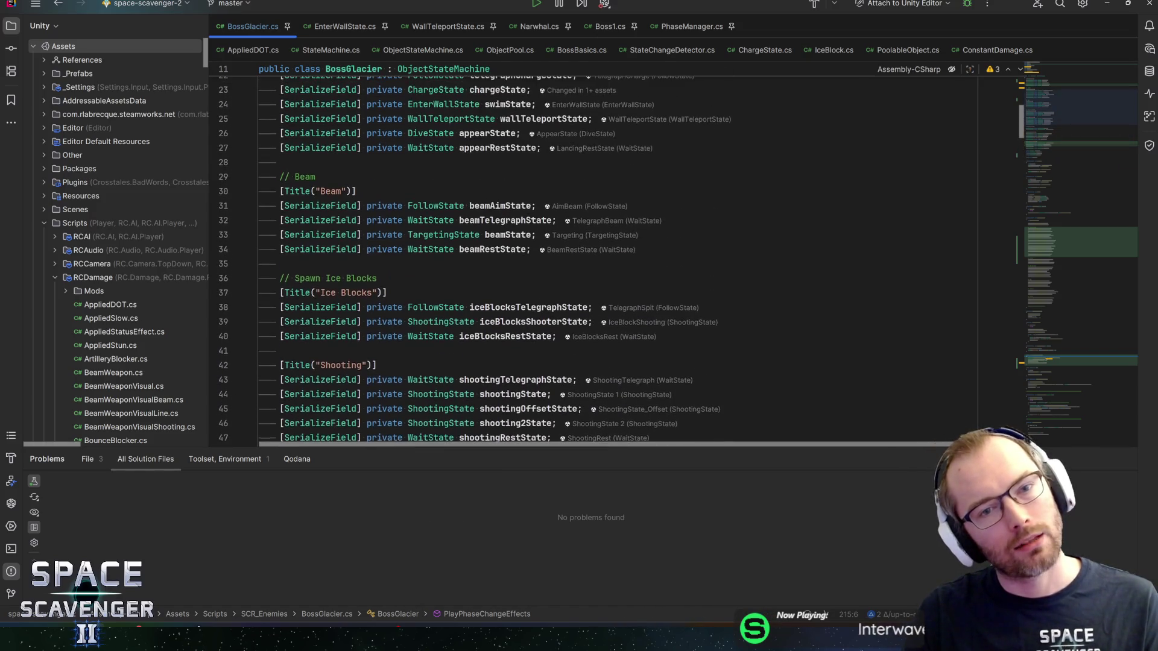
scroll(606, 254, "up", 5)
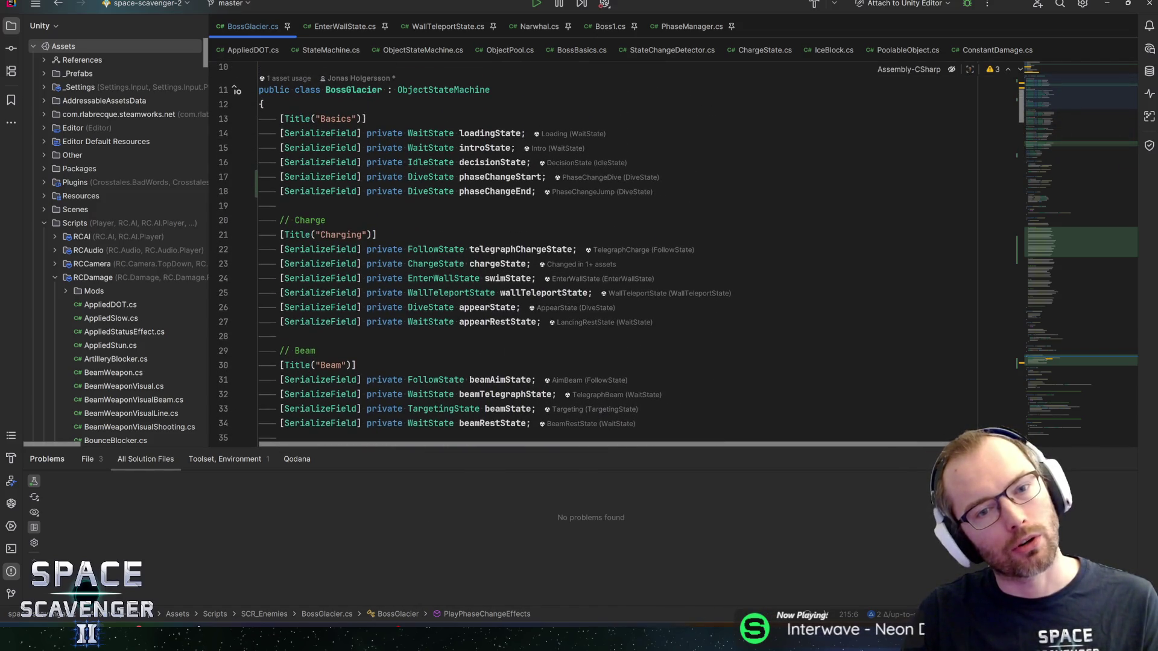
double_click(495, 191)
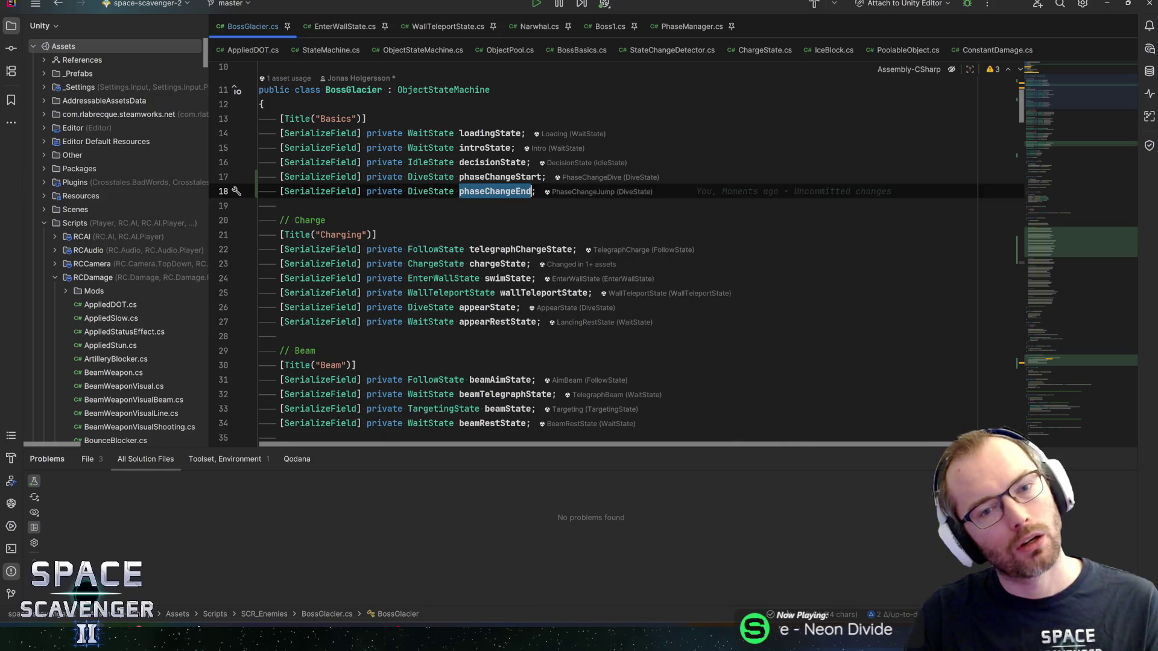
mouse_move(1059, 88)
left_mouse_down()
mouse_move(1058, 220)
mouse_move(1066, 172)
left_mouse_up()
left_click(300, 207)
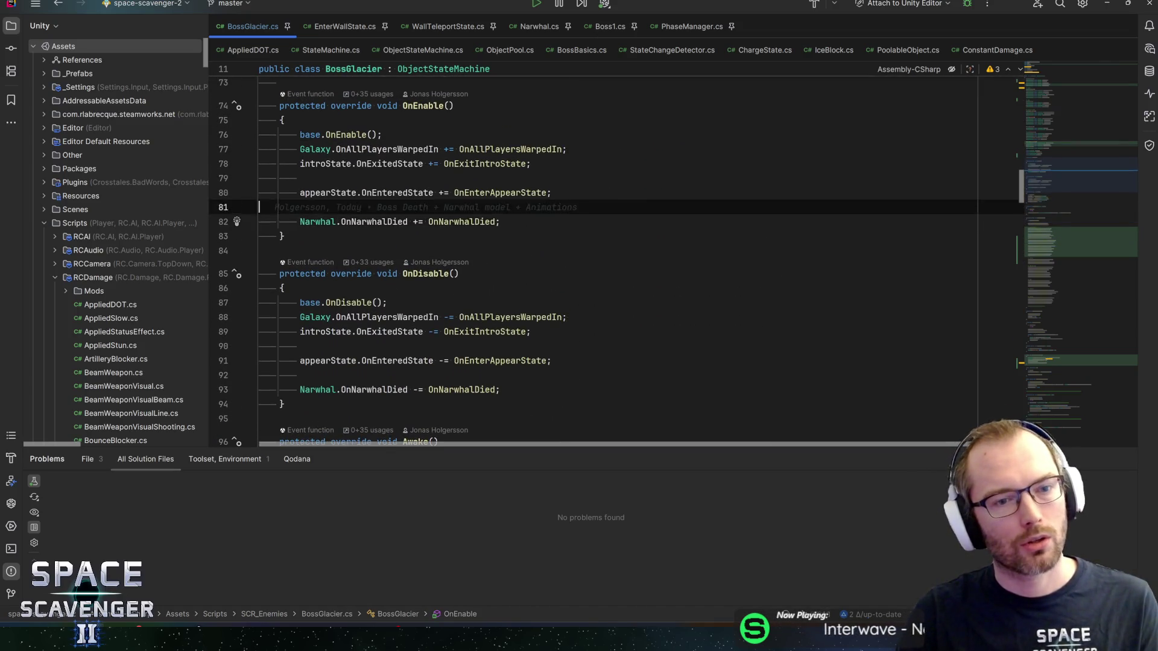
key("Return")
type("phaseChangeEnd.OnEnteredst")
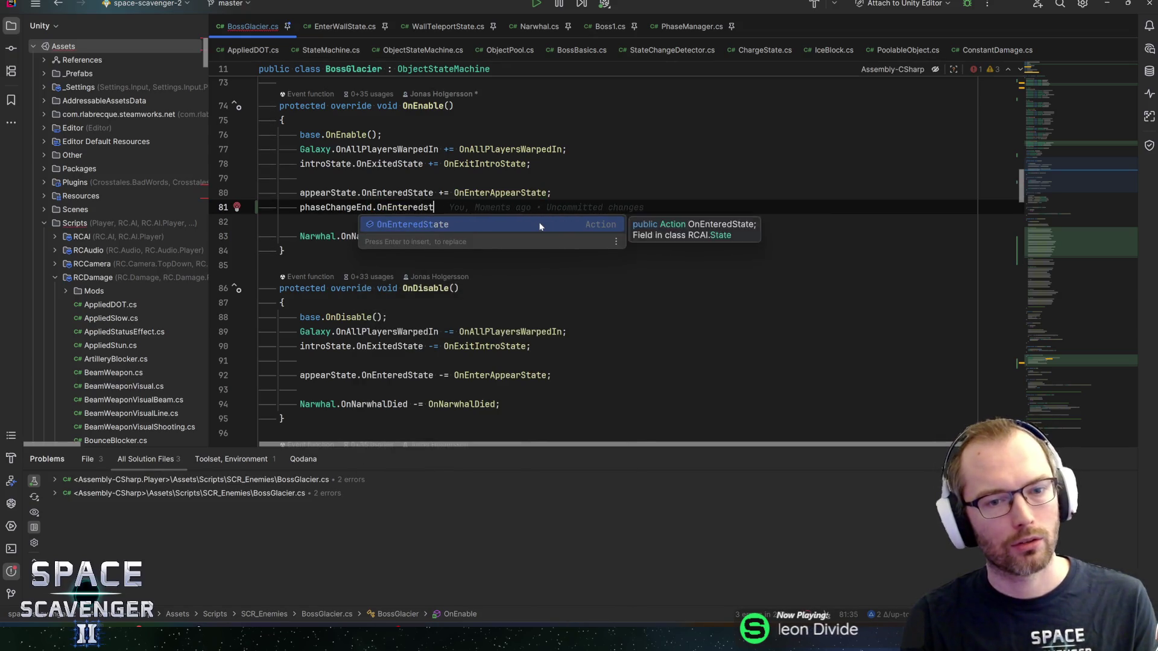
key("Return")
type("+= On")
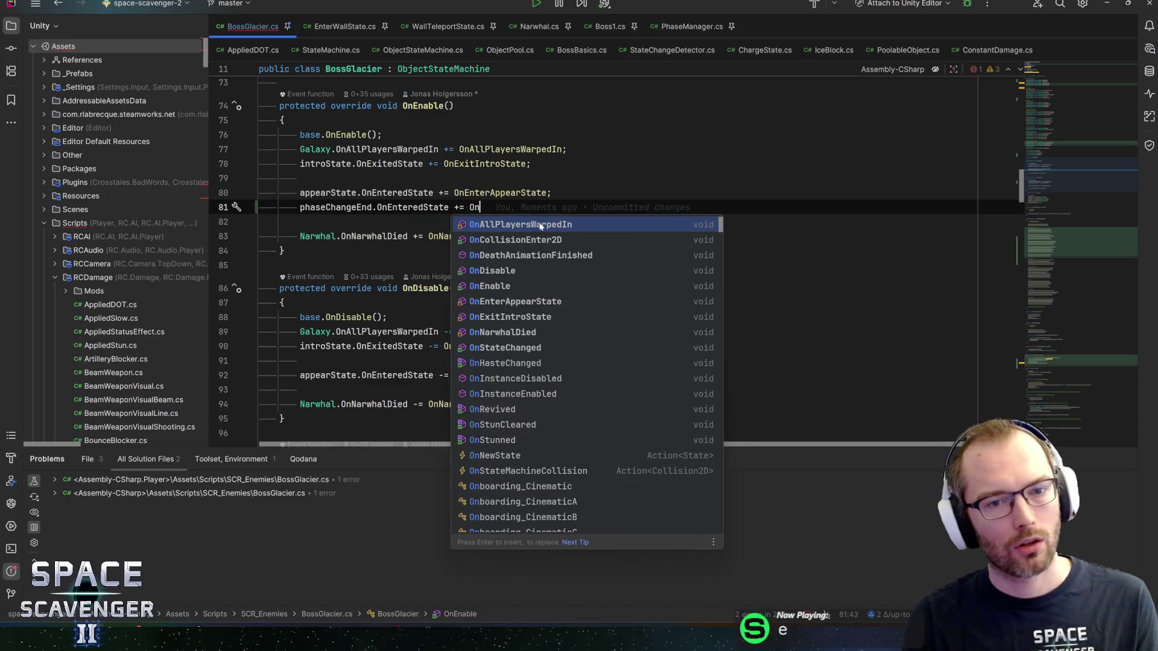
type("EnterPhas")
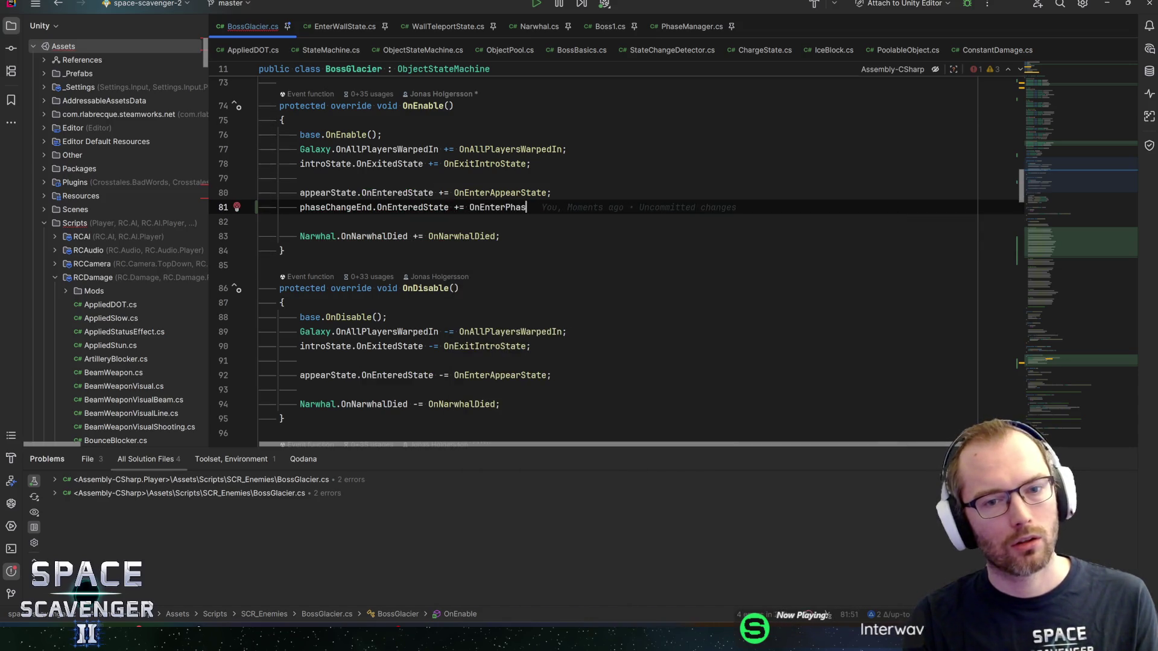
type("eChangeEnd")
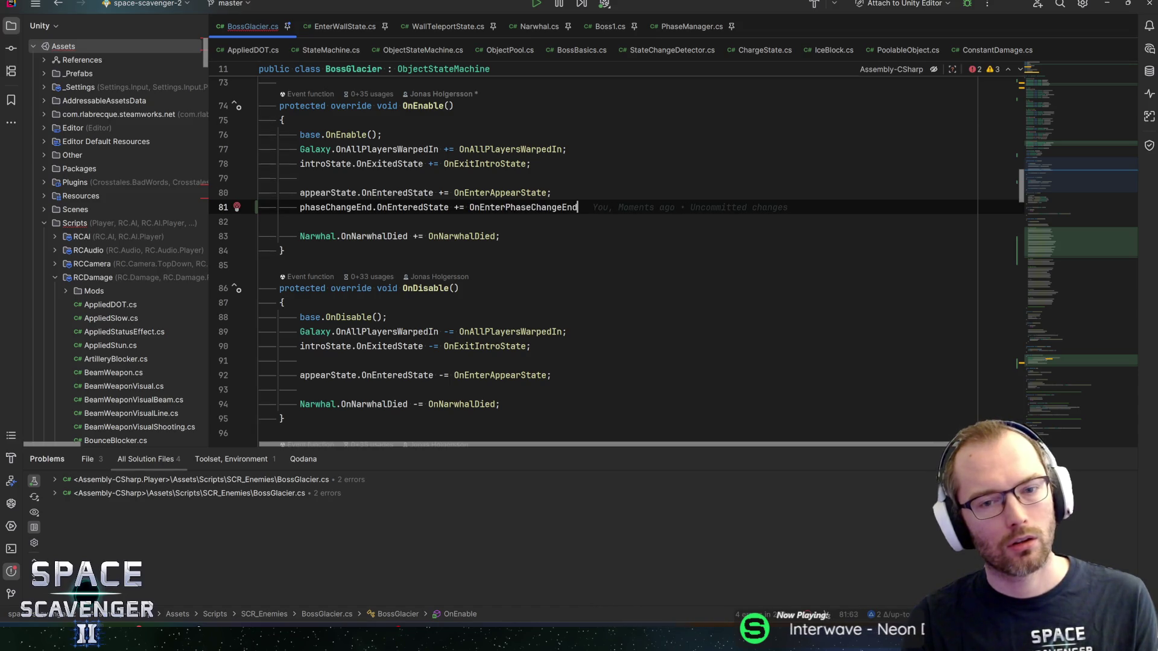
Make PlayPhaseChangeEffects the handler of the phaseChangeEnd subscription.
key("Left")
key("ctrl+shift+Left")
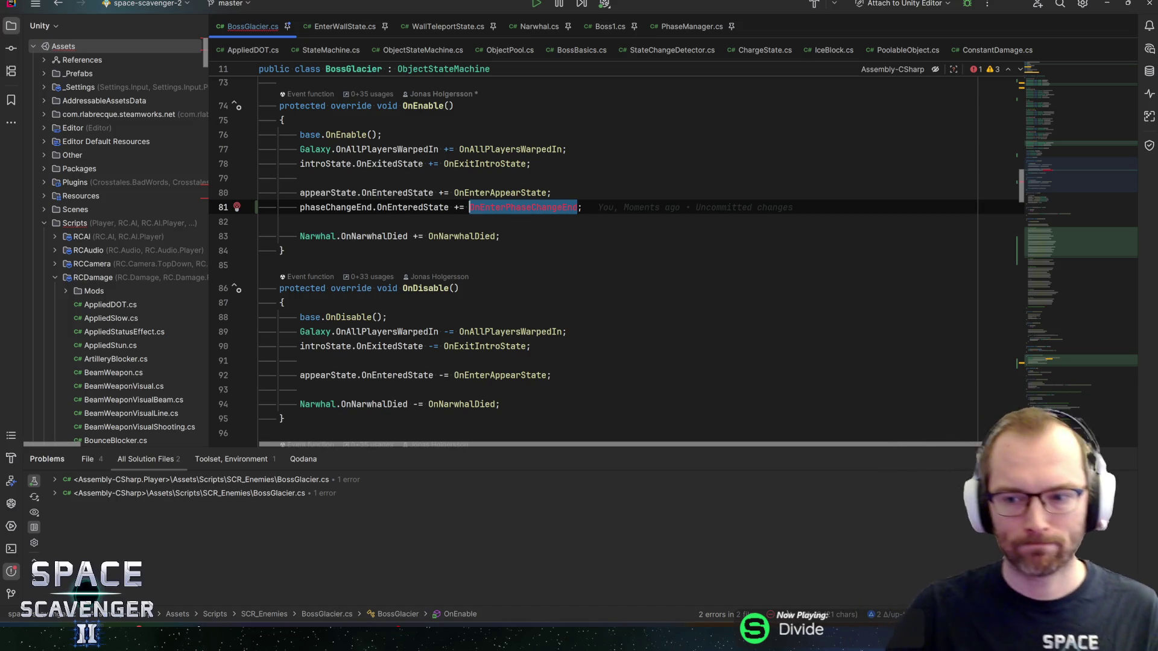
left_click(1047, 360)
mouse_move(1047, 360)
left_mouse_down()
mouse_move(1066, 255)
mouse_move(1060, 159)
left_mouse_up()
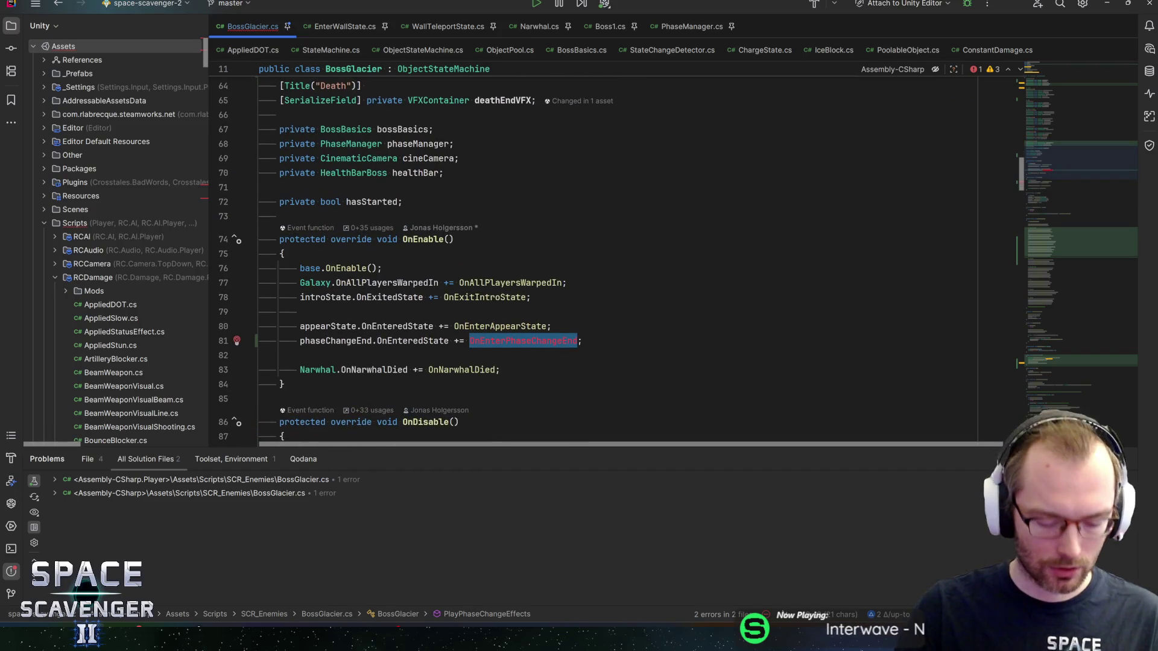
type("Play")
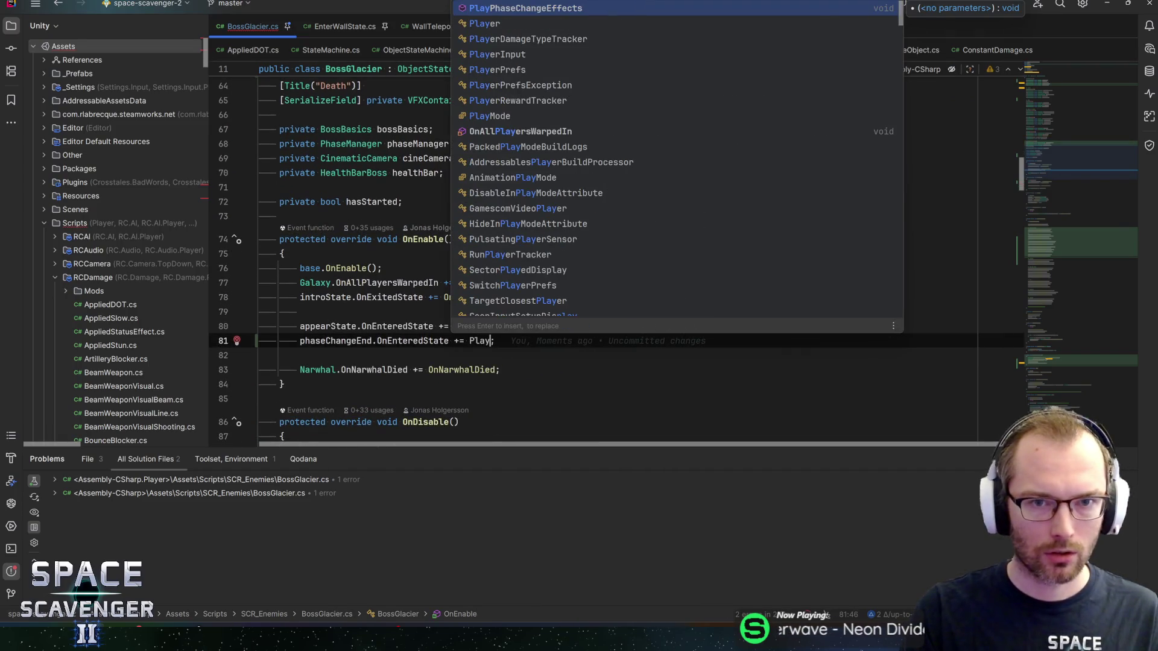
key("Return")
Copy the subscription into OnDisable, changing += to -= so it unsubscribes.
key("End")
key("shift+Home")
key("ctrl+c")
scroll(603, 272, "down", 4)
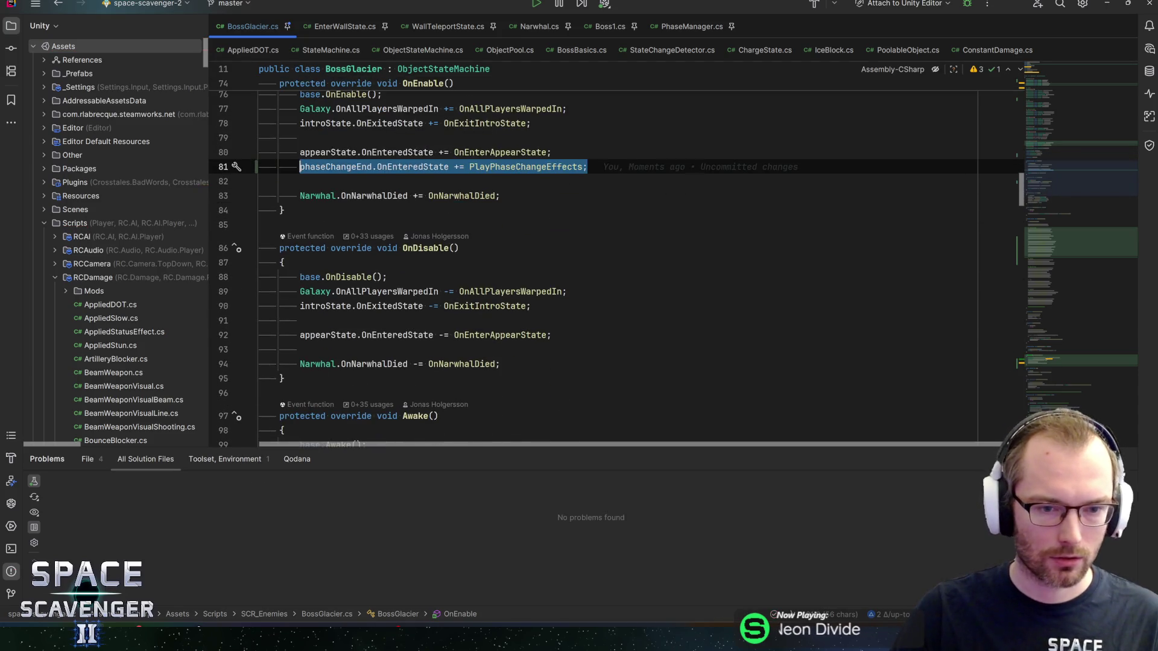
left_click(561, 335)
key("Return")
key("ctrl+v")
left_click(455, 350)
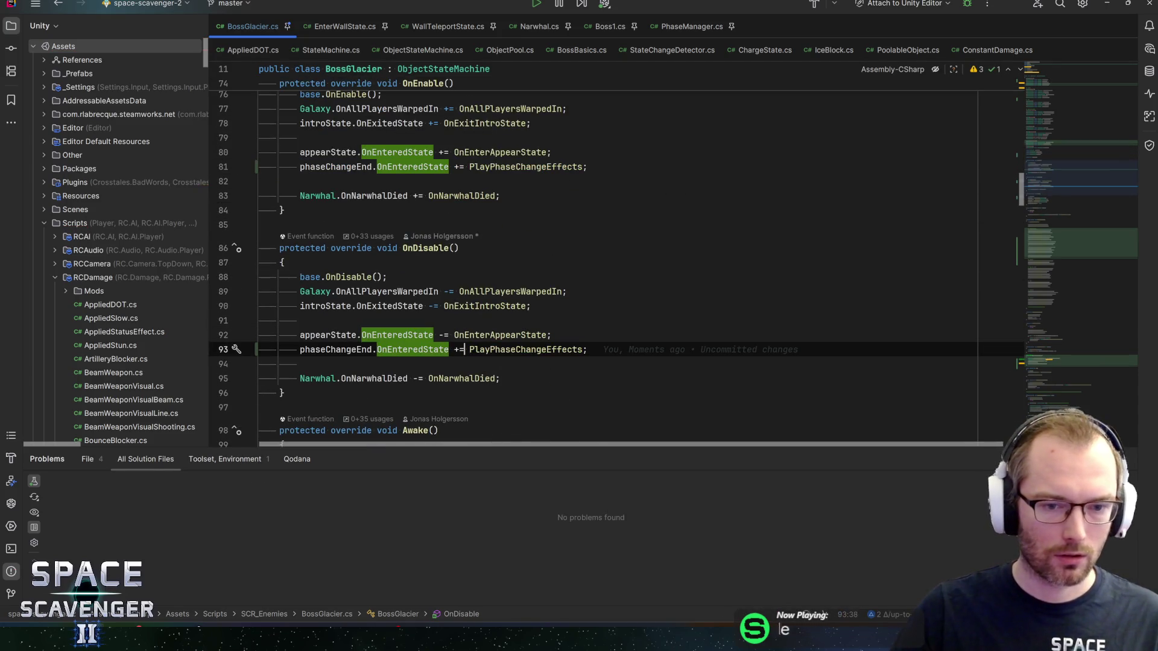
key("Delete")
type("-")
key("End")
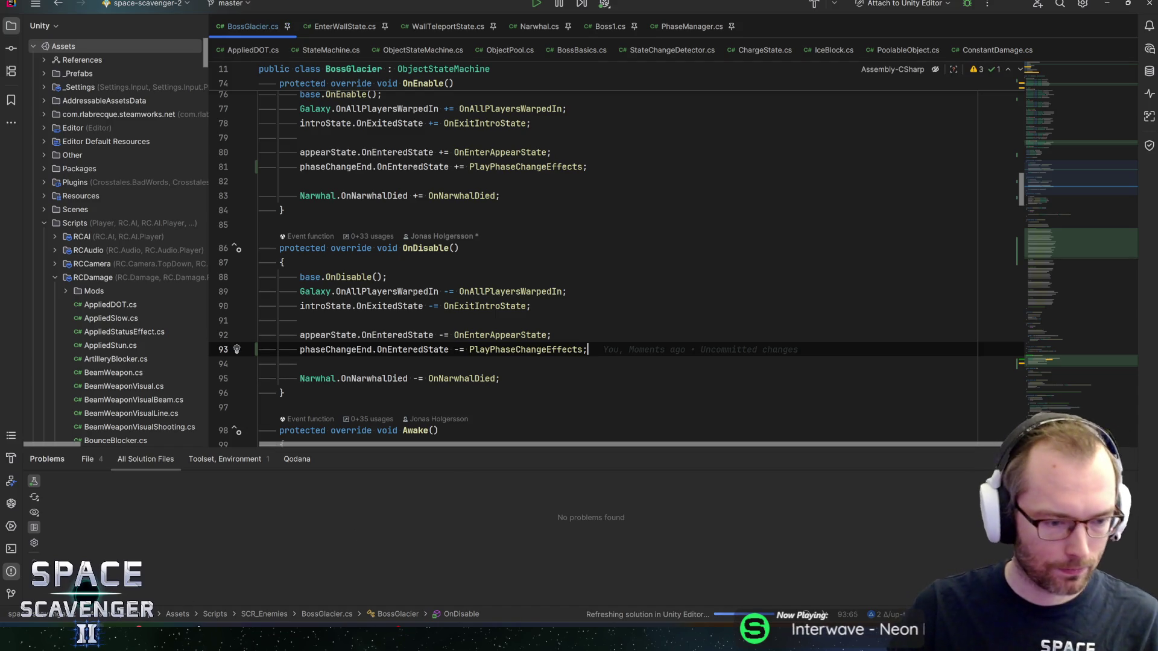
key("alt+Tab")
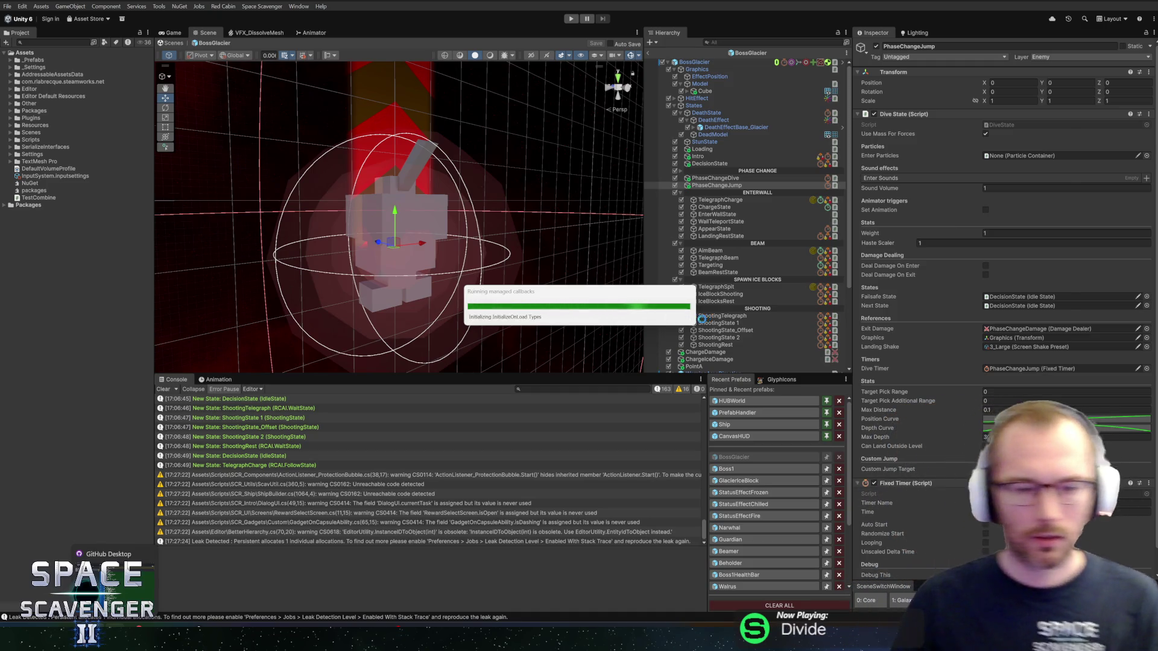
key("alt+Tab")
key("alt+Tab")
key("alt+shift+Tab")
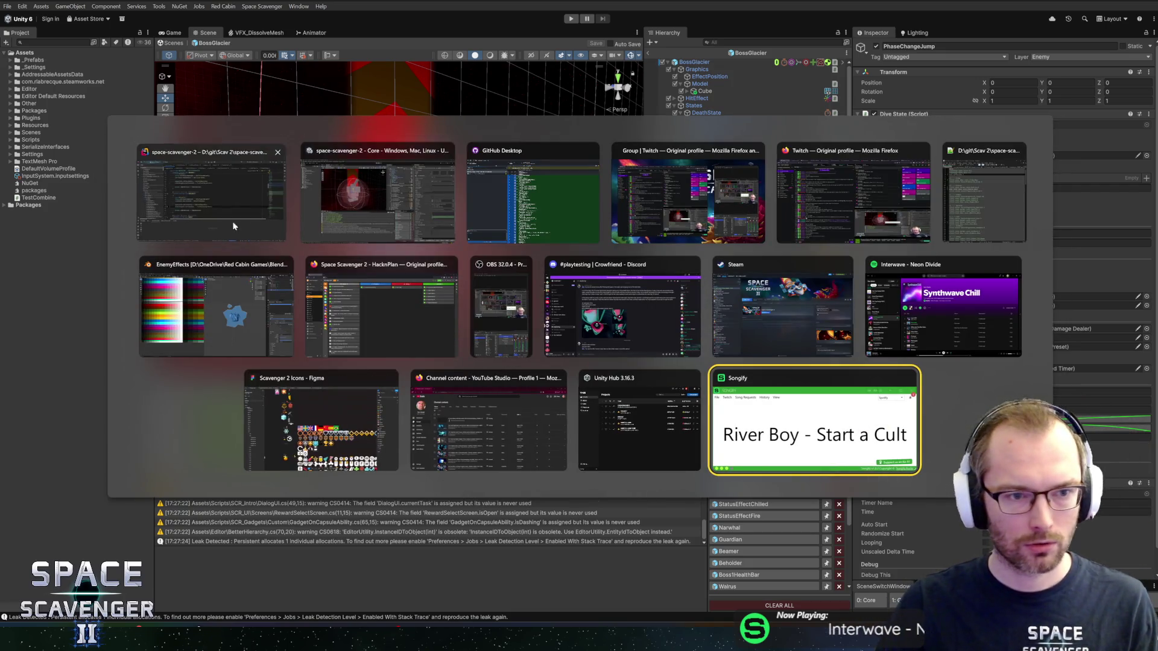
key("alt+Tab")
left_click(511, 349, "ctrl")
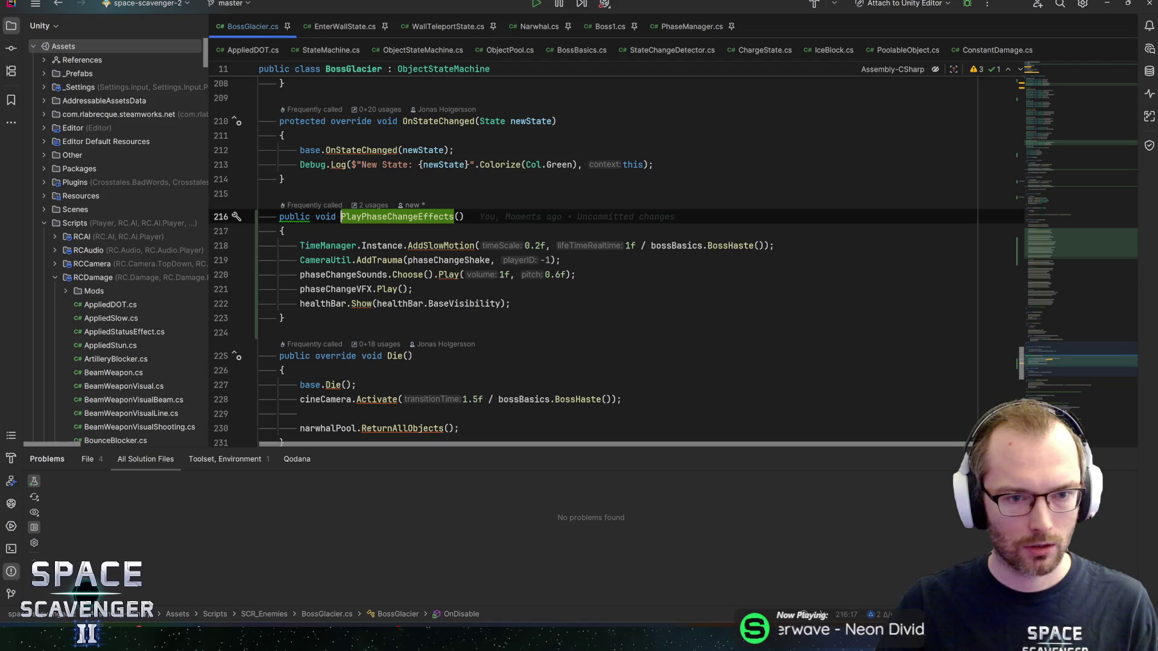
left_click(527, 245)
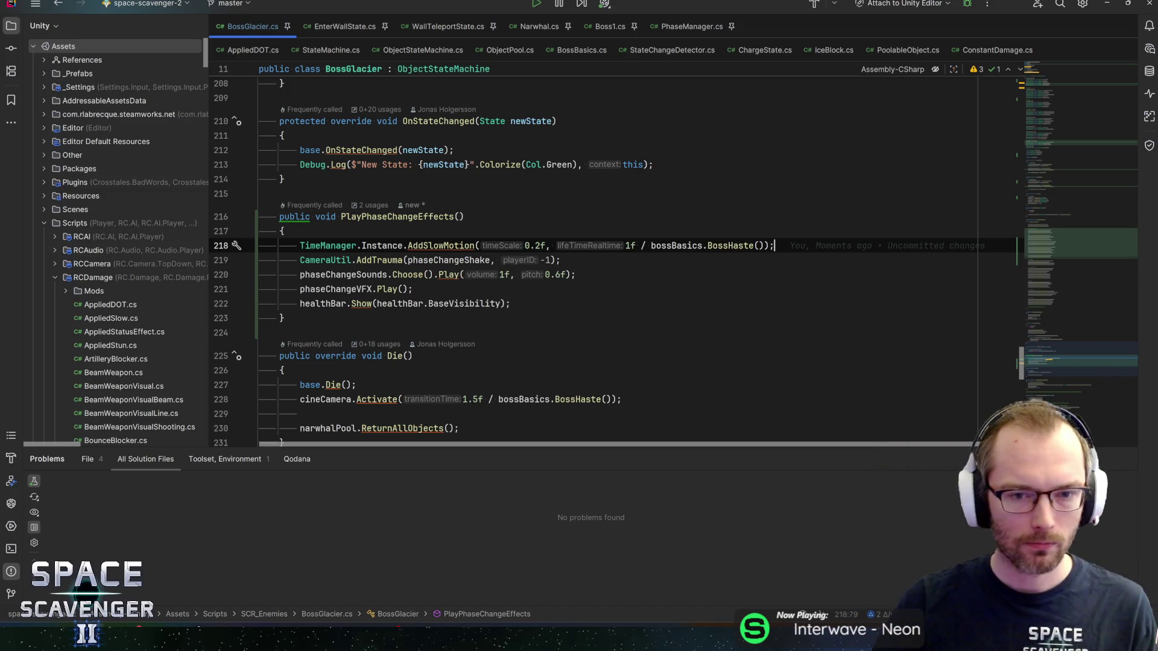
key("alt+Tab")
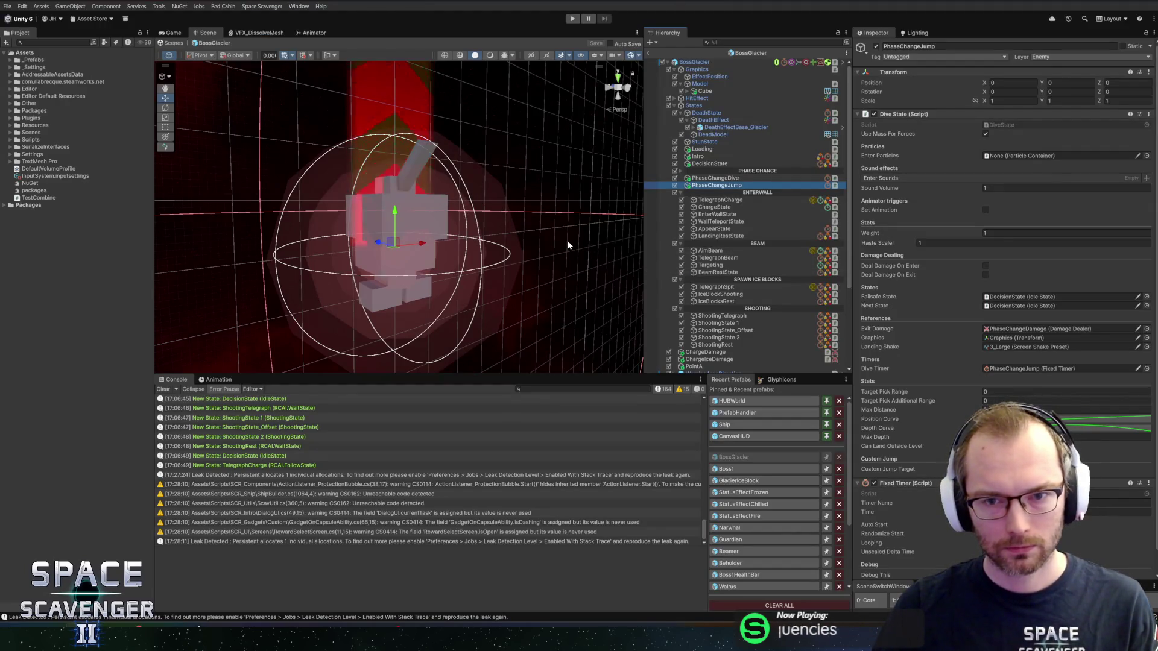
Collapse the ENTERWALL, BEAM, SPAWN ICE BLOCKS and SHOOTING state groups in the Hierarchy.
left_click(680, 193)
left_click(680, 200)
left_click(680, 206)
left_click(680, 214)
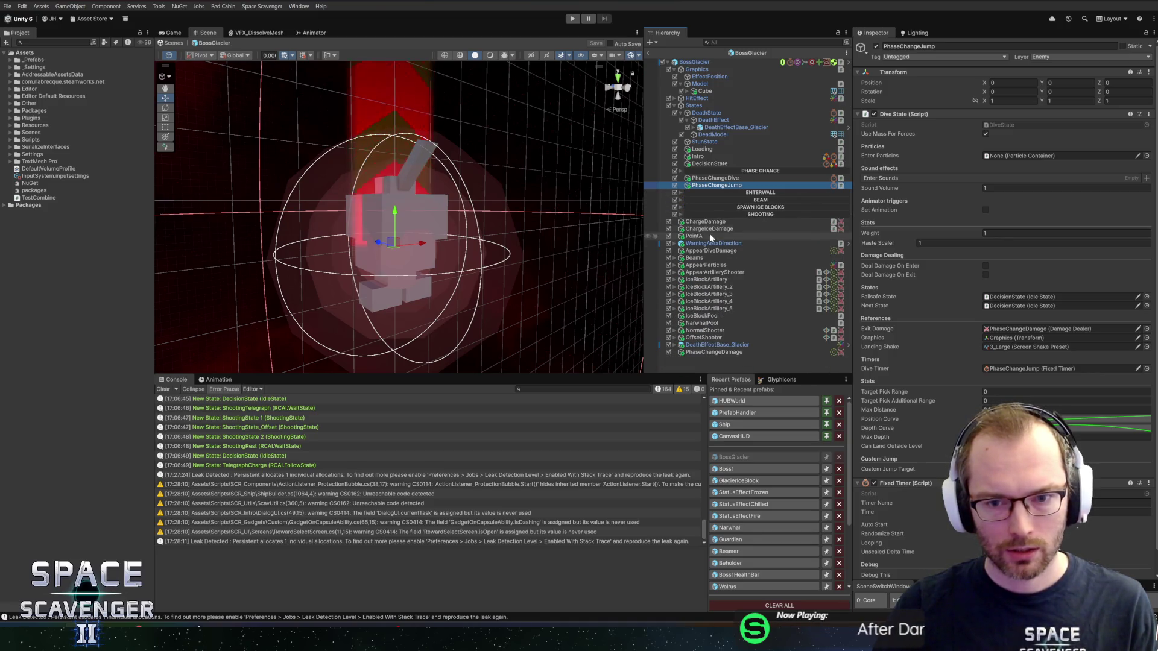
scroll(950, 342, "down", 2)
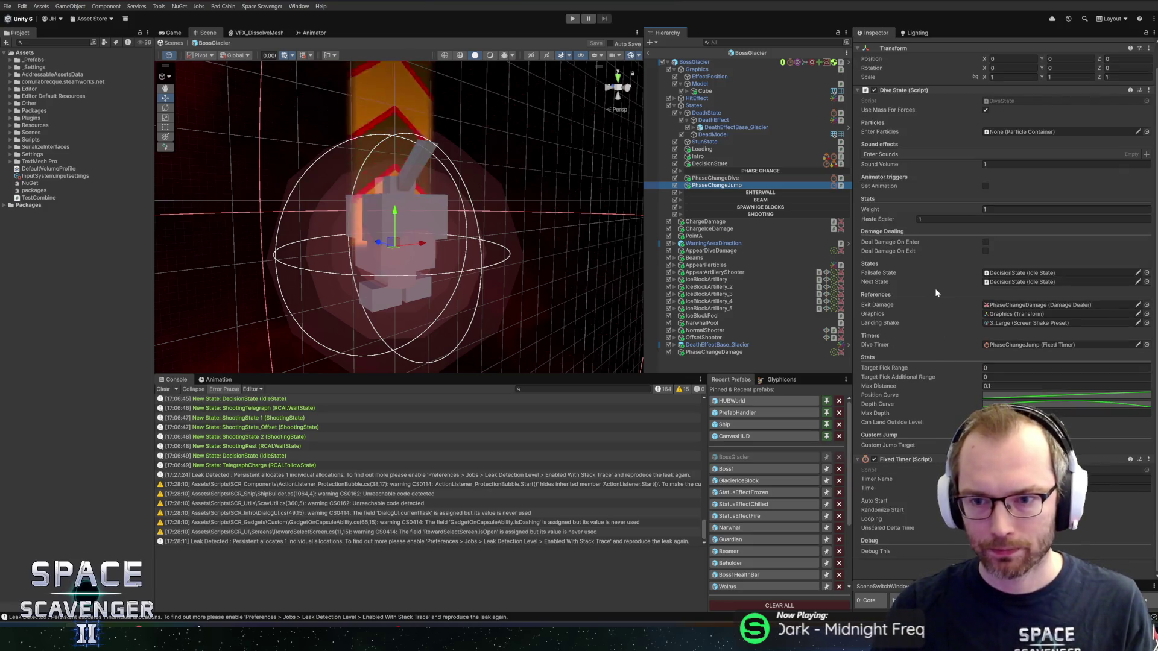
Select the BossGlacier root and scroll its Inspector to the unset Phase Change settings.
key("Home")
scroll(964, 362, "down", 15)
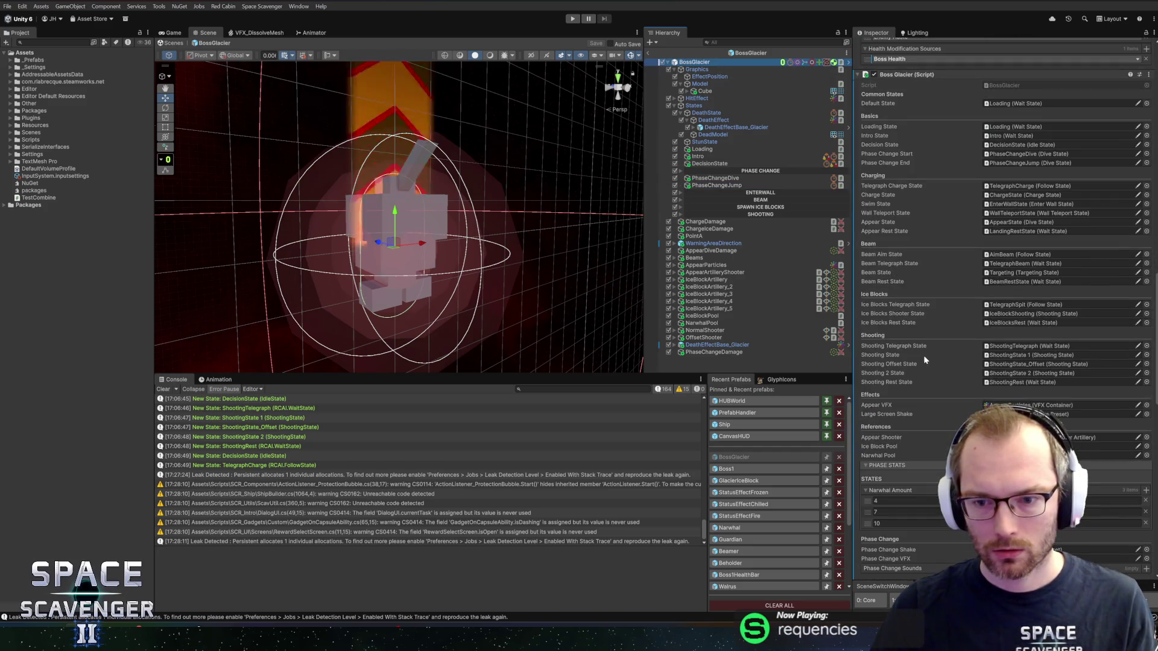
scroll(965, 410, "down", 2)
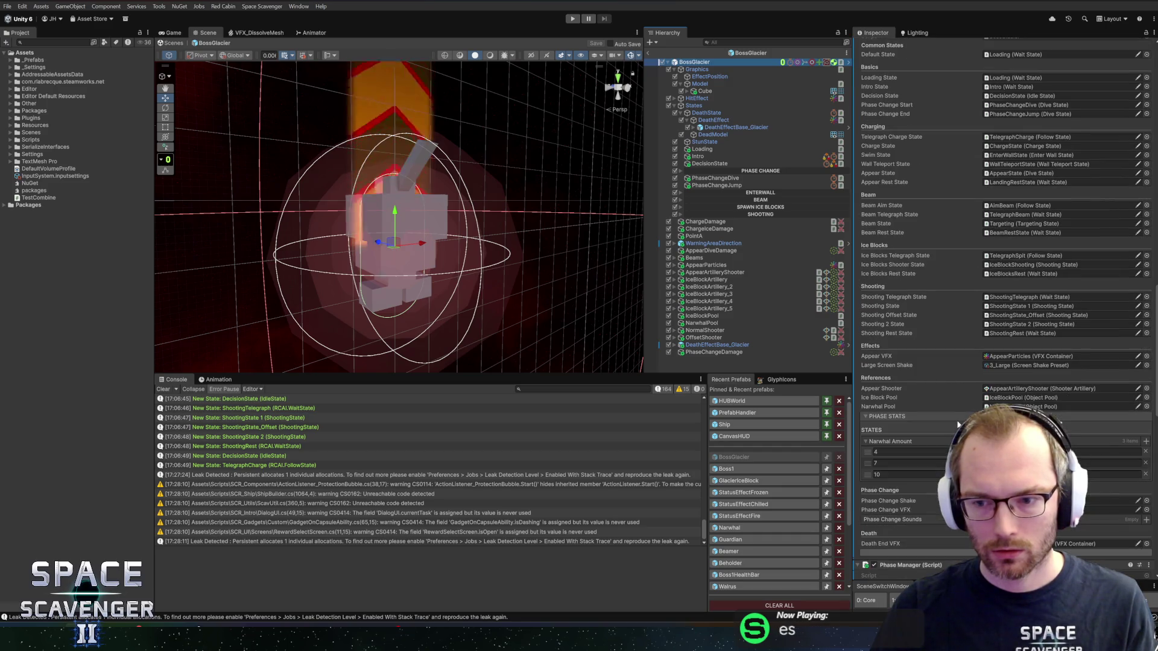
scroll(958, 425, "down", 1)
scroll(957, 395, "down", 1)
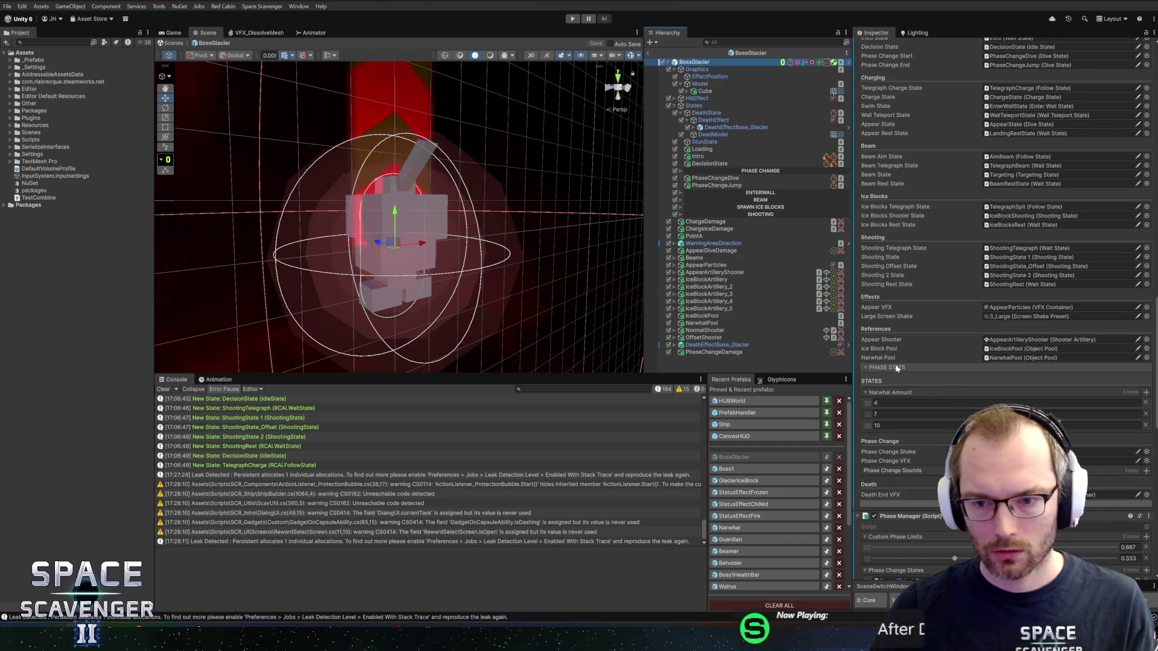
scroll(896, 368, "down", 1)
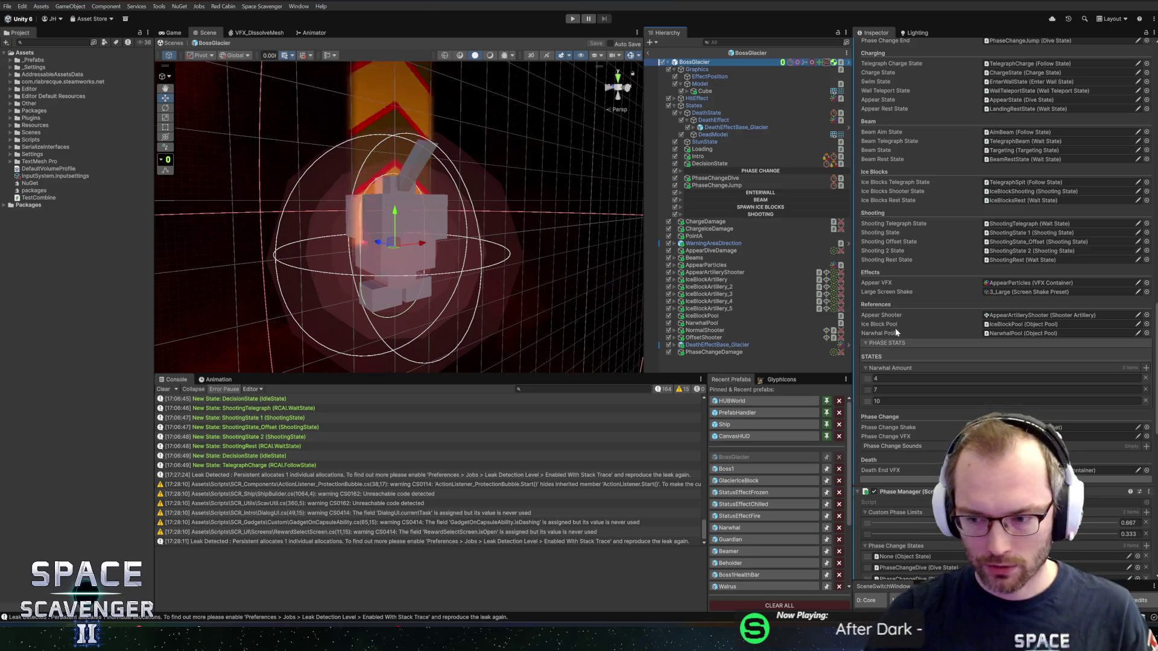
scroll(966, 354, "down", 4)
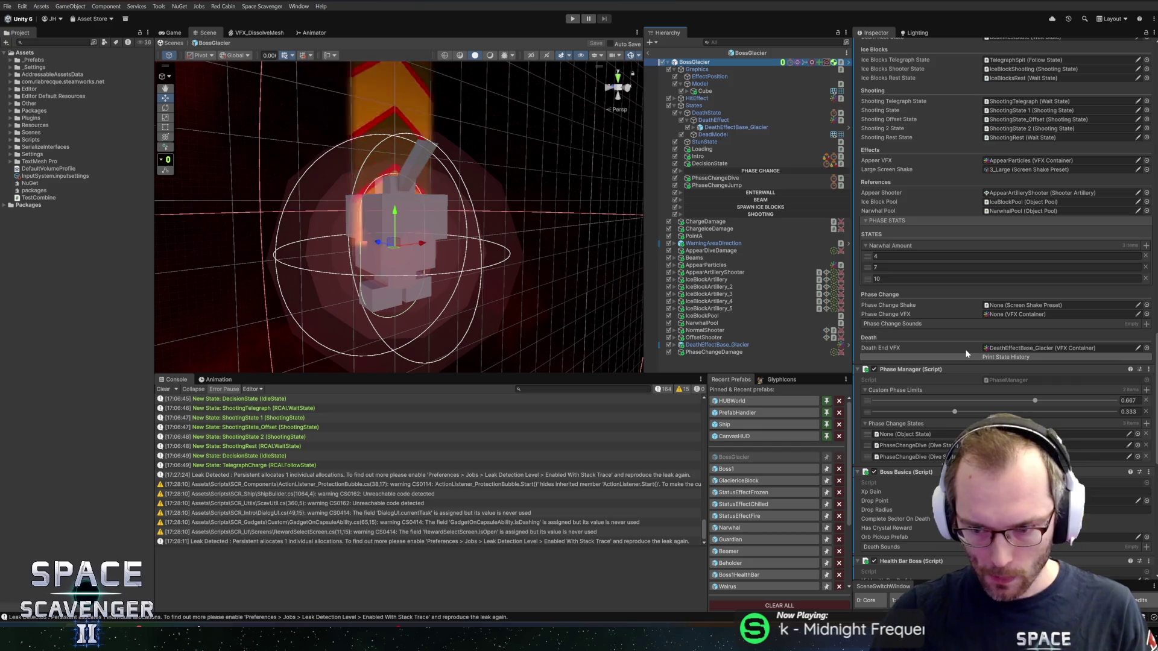
scroll(963, 360, "down", 3)
scroll(963, 361, "down", 2)
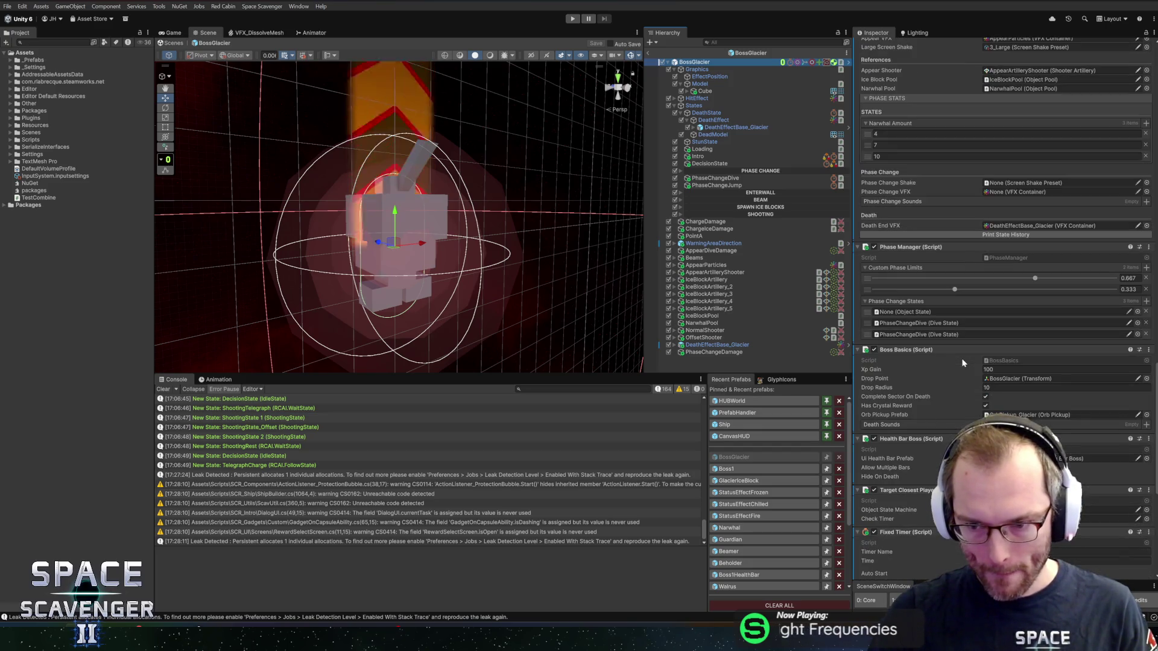
scroll(958, 352, "up", 5)
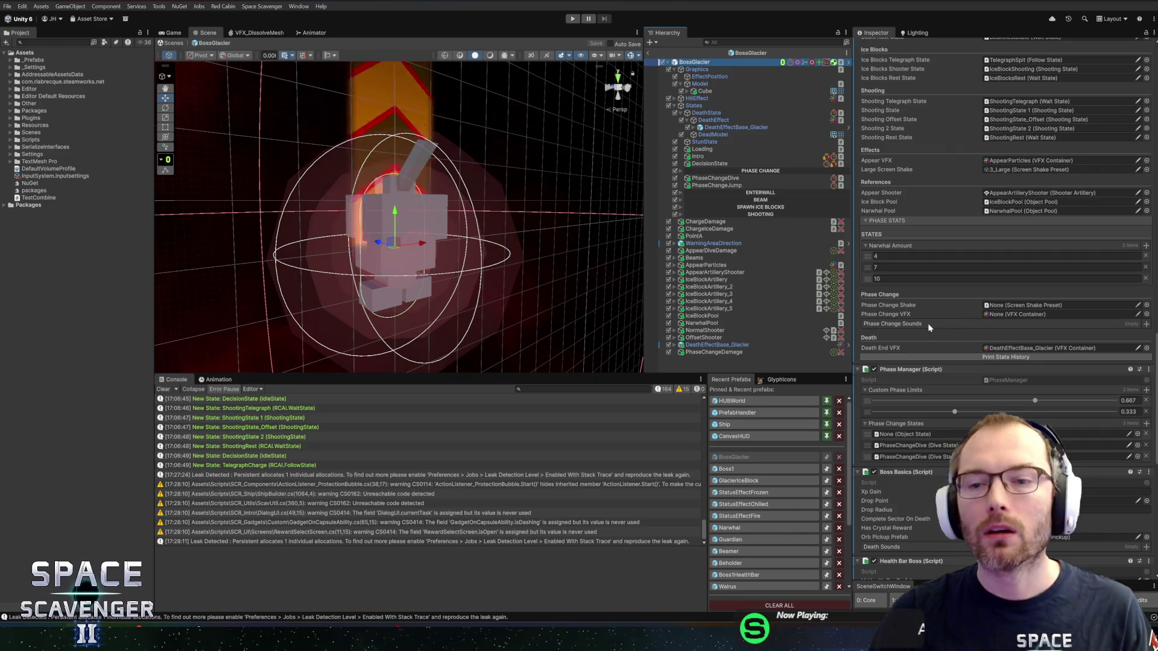
scroll(944, 189, "up", 1)
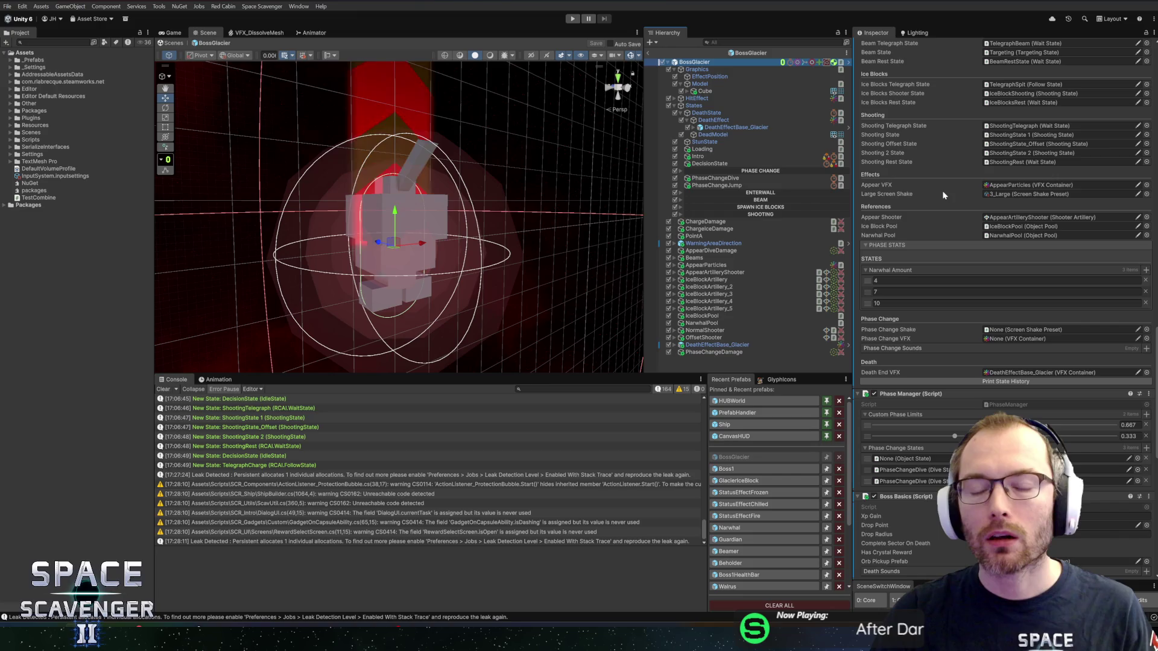
key("alt+Tab")
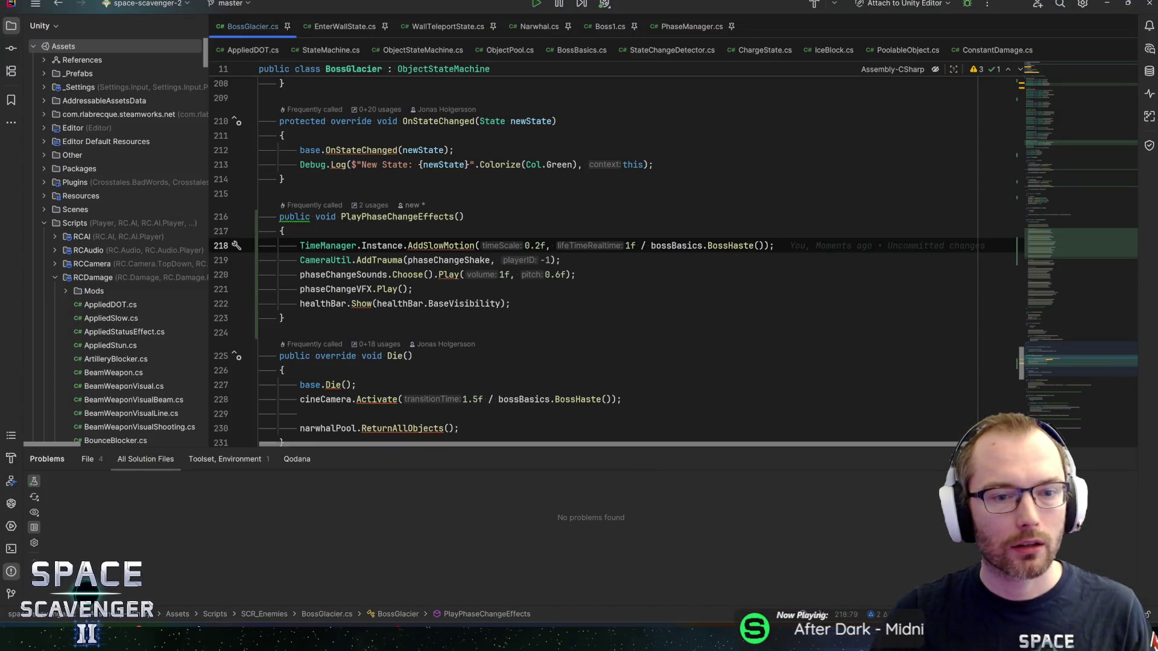
Set BossGlacier's Phase Change Shake to the 3_Large preset, then open the Boss1 prefab.
left_click(362, 274, "ctrl")
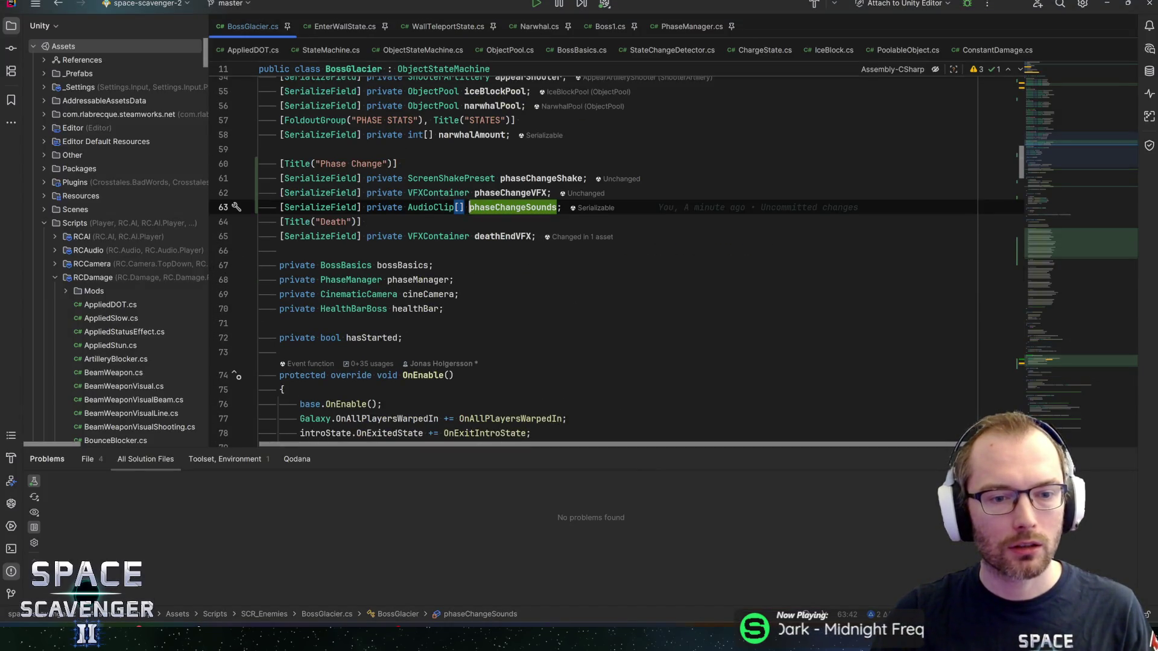
key("alt+Tab")
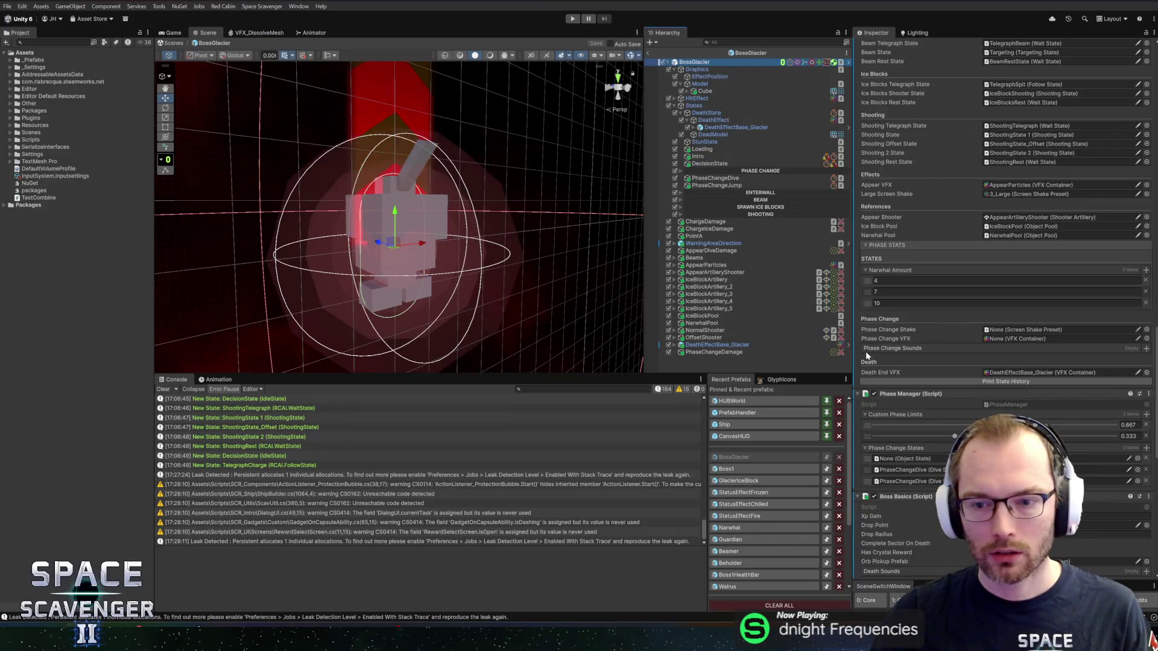
left_click(1147, 329)
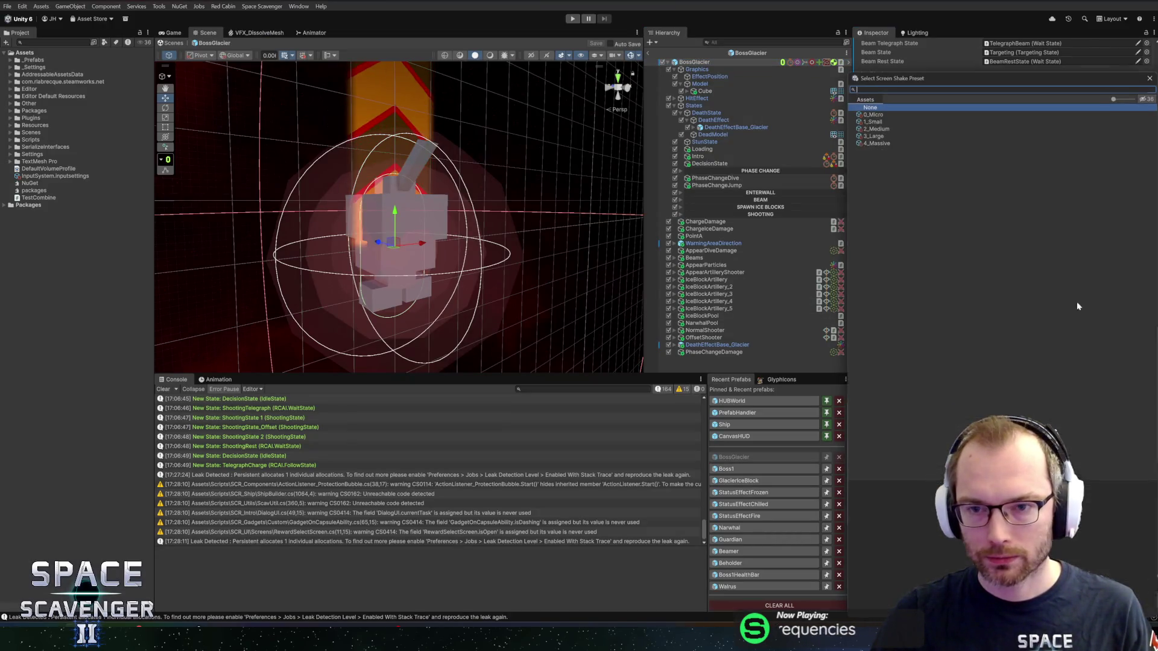
left_click(875, 135)
double_click(874, 134)
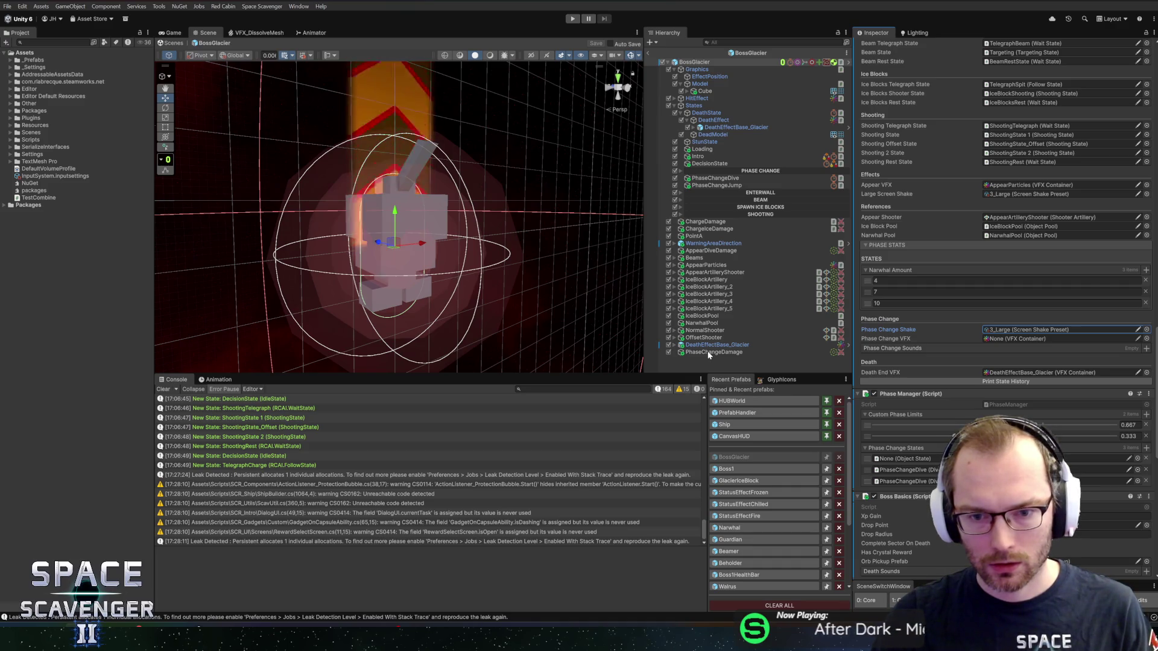
left_click(727, 470)
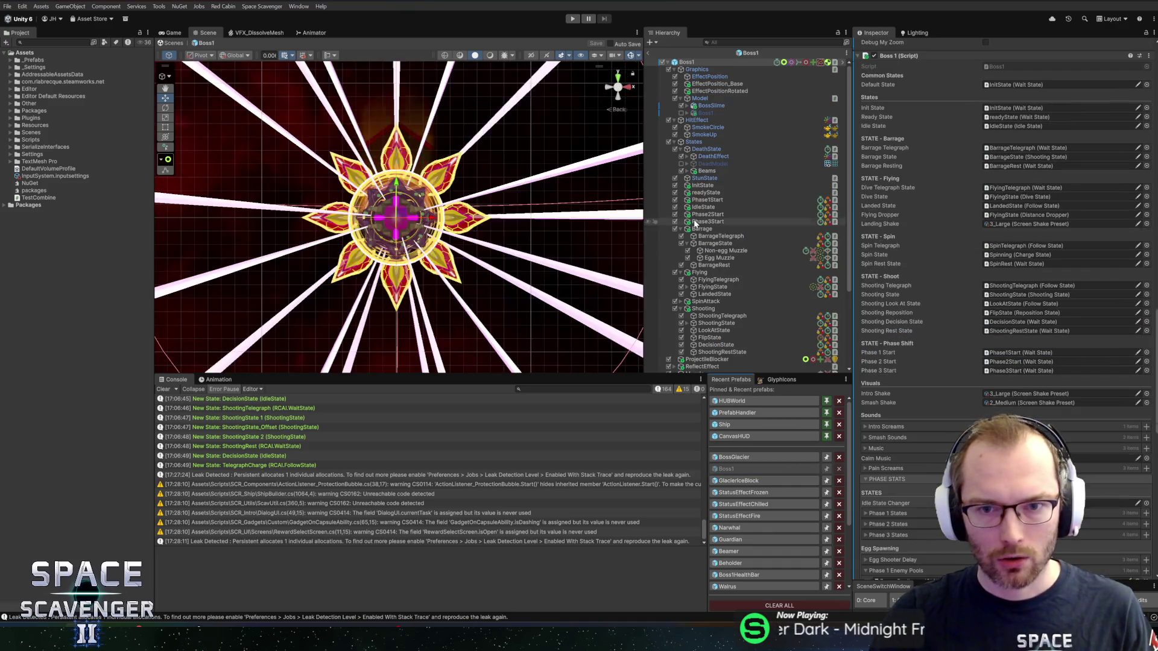
scroll(741, 291, "up", 5)
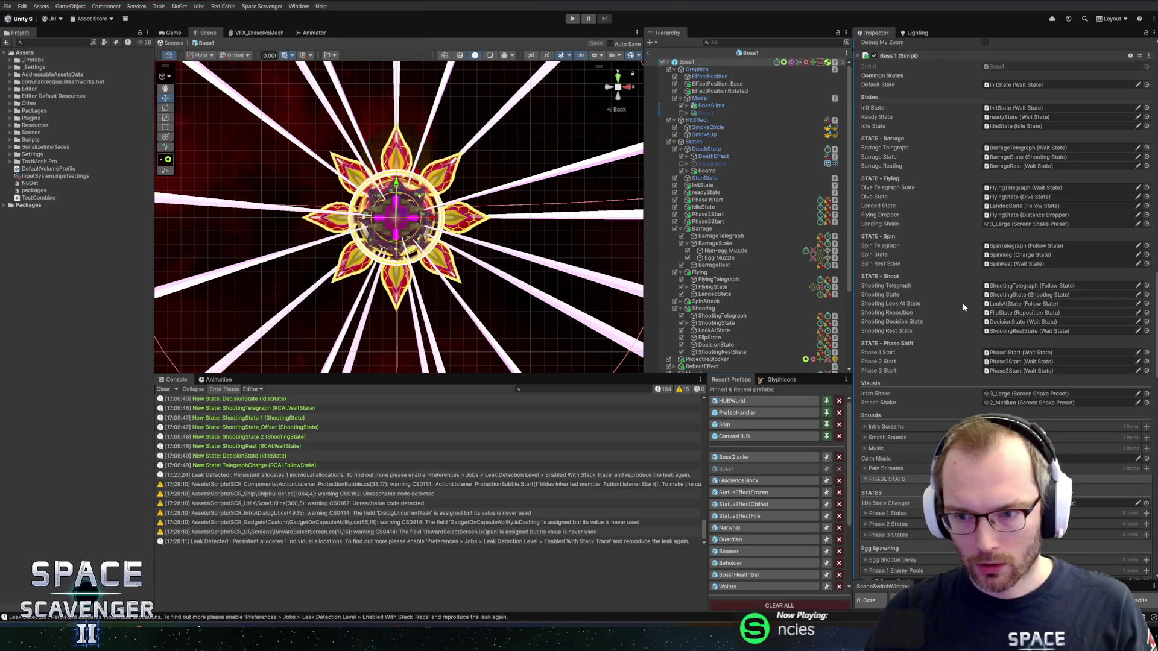
left_click(1000, 353)
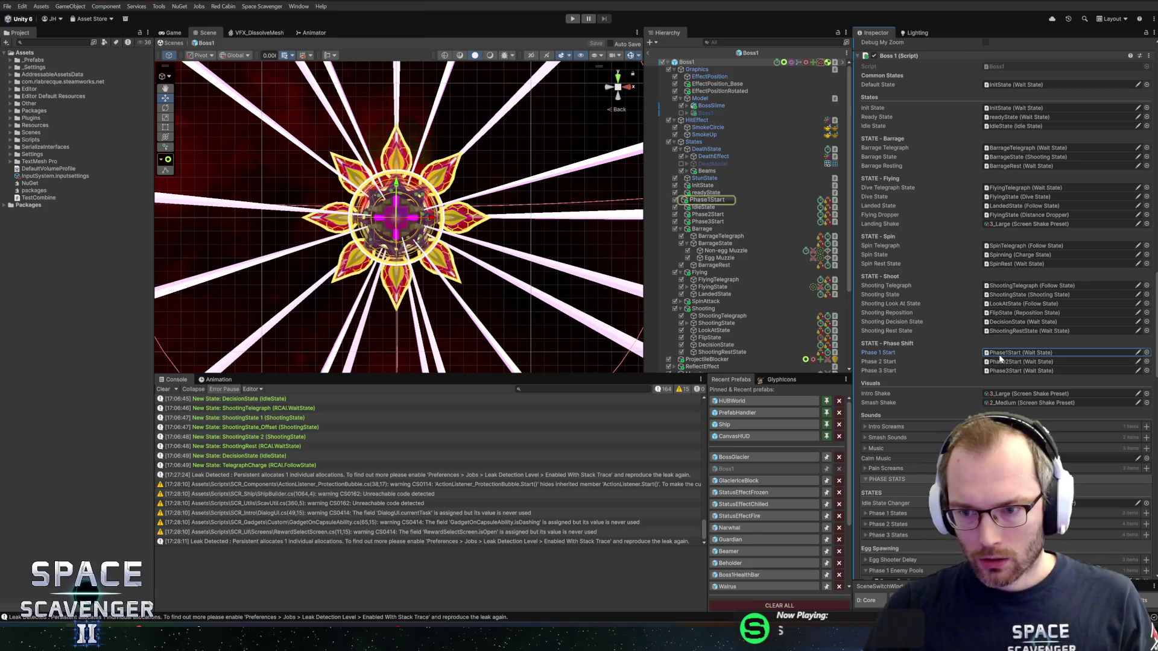
left_click(721, 201)
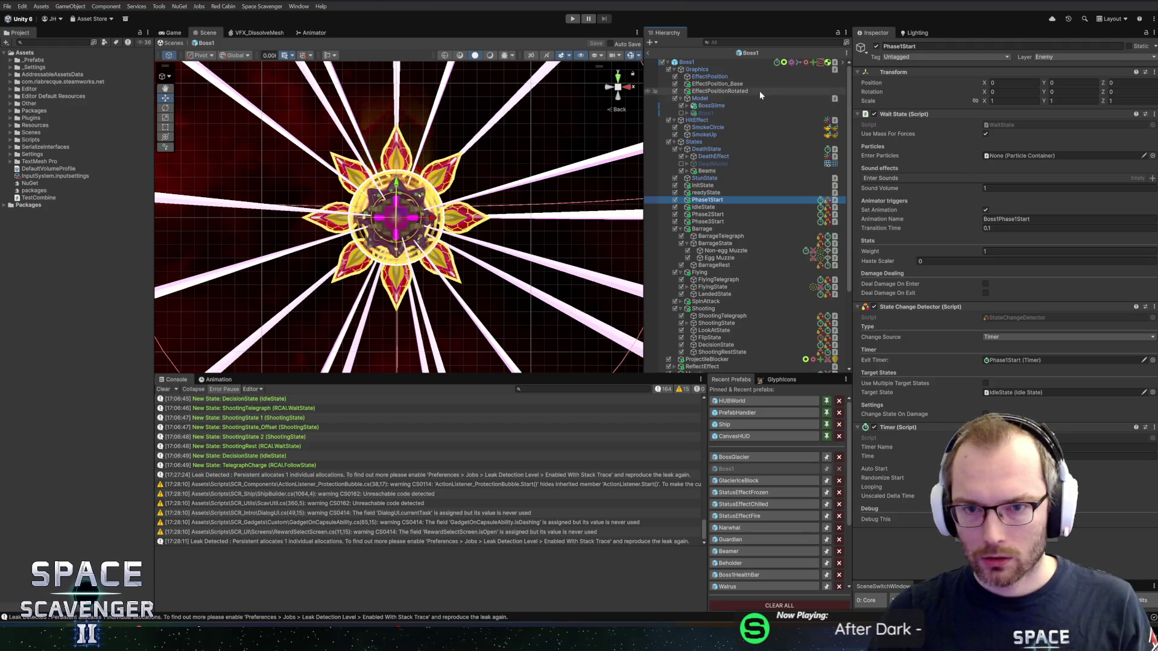
left_click(686, 62)
scroll(943, 437, "down", 5)
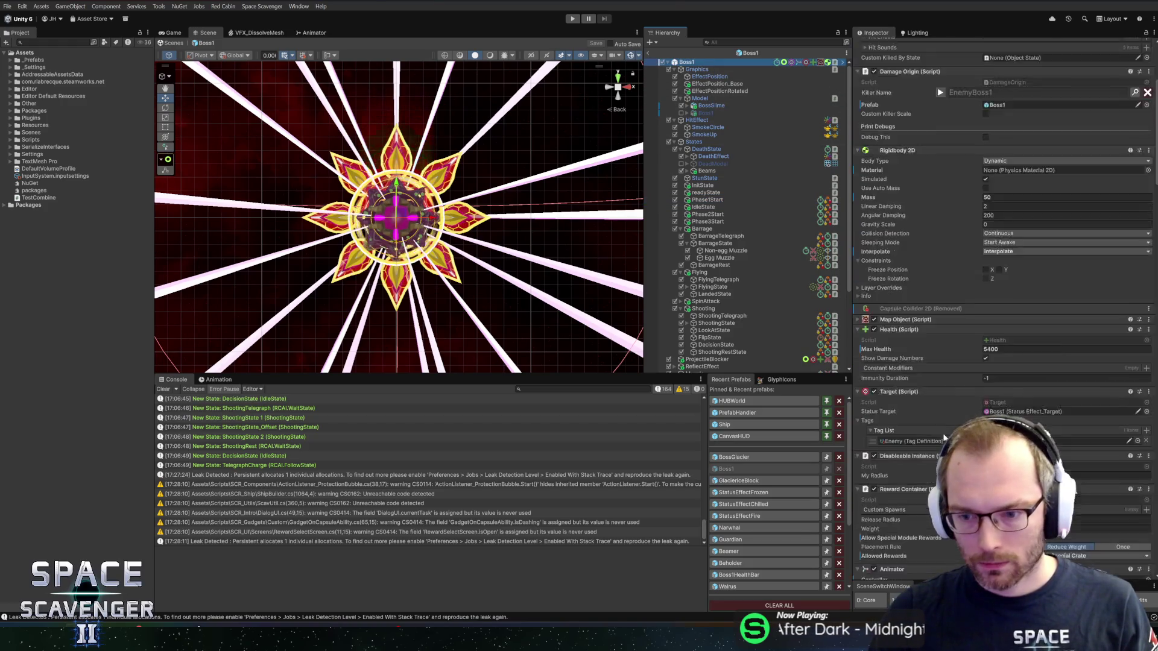
scroll(944, 437, "down", 10)
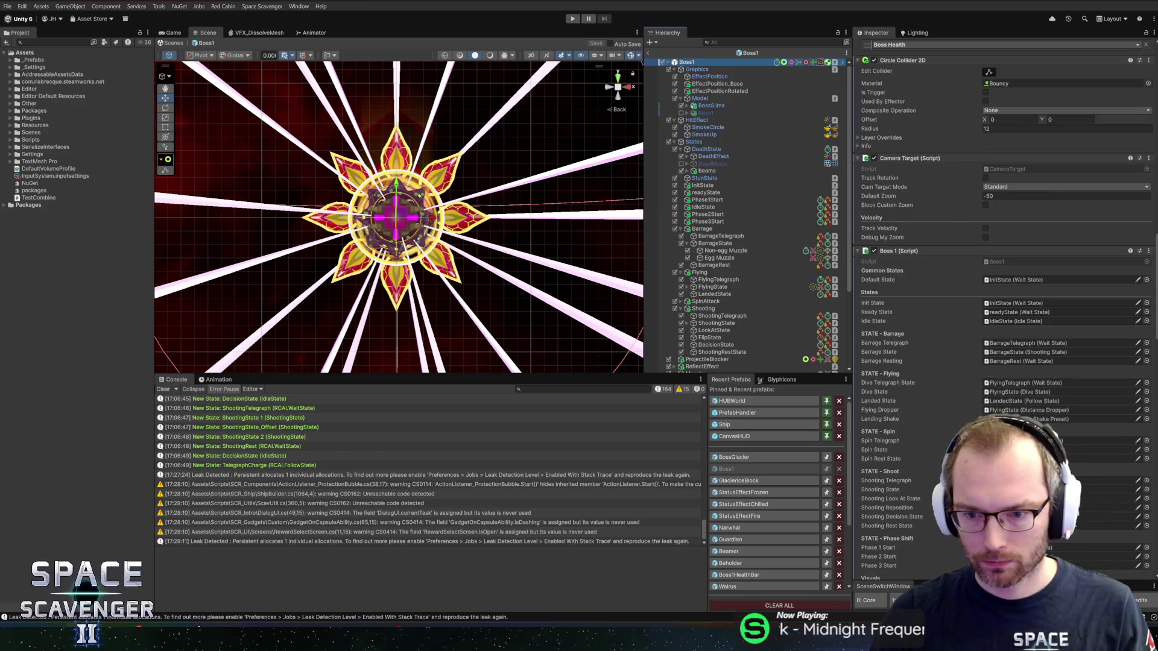
scroll(1007, 319, "down", 5)
scroll(1004, 310, "down", 3)
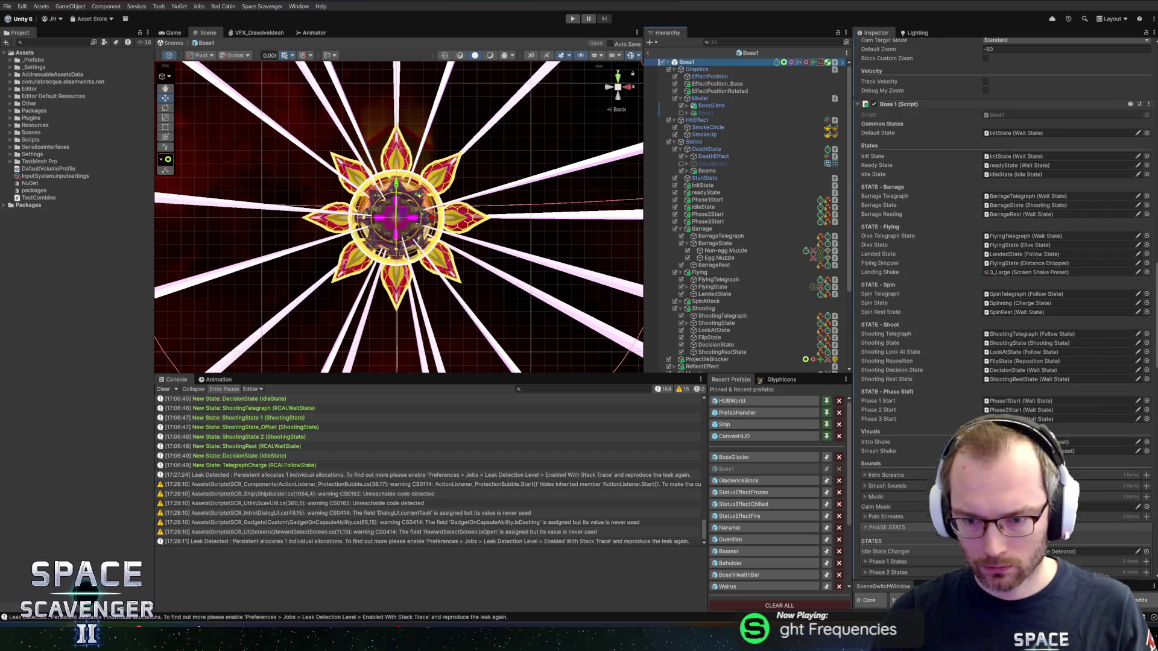
scroll(1004, 308, "down", 1)
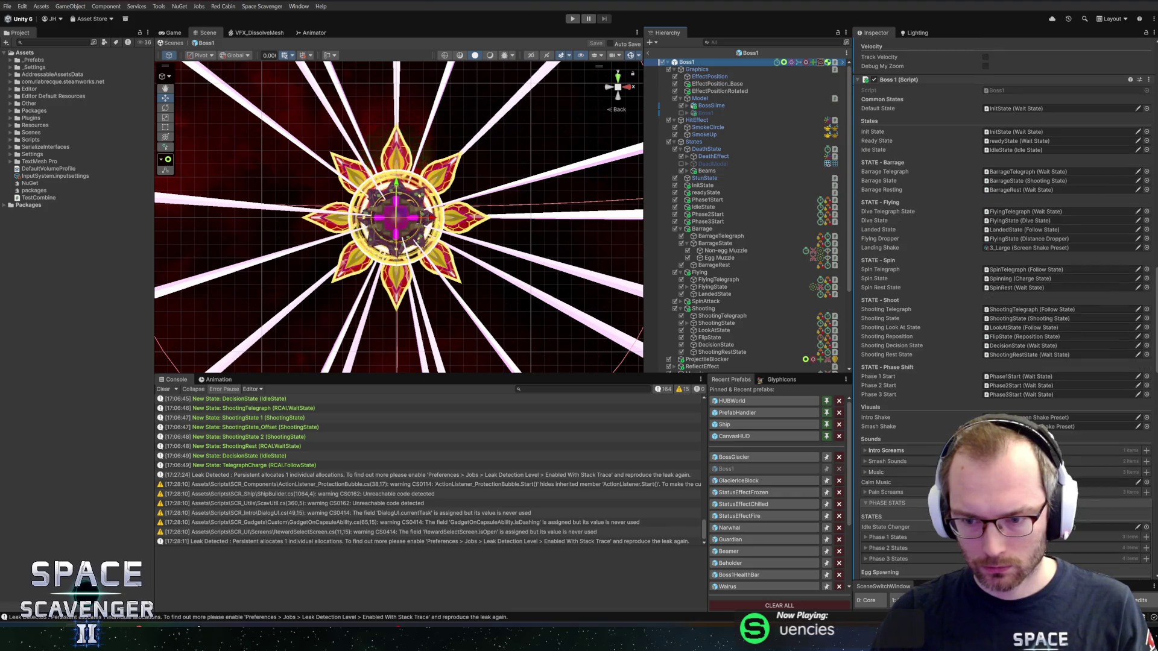
scroll(1004, 307, "down", 3)
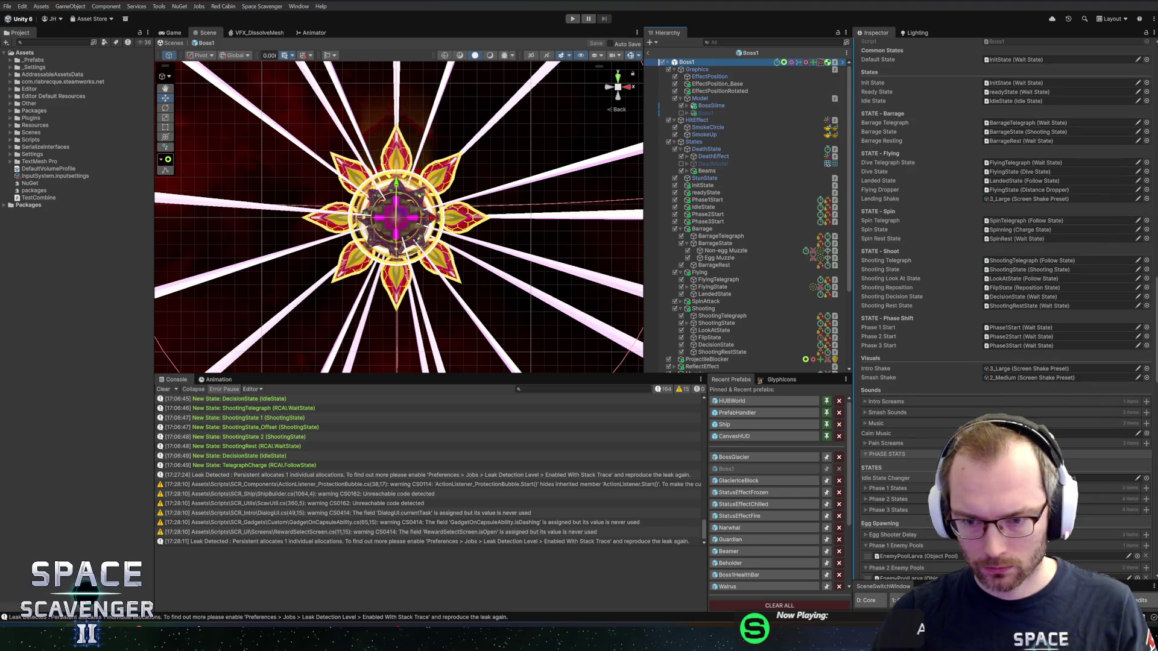
scroll(1004, 308, "down", 1)
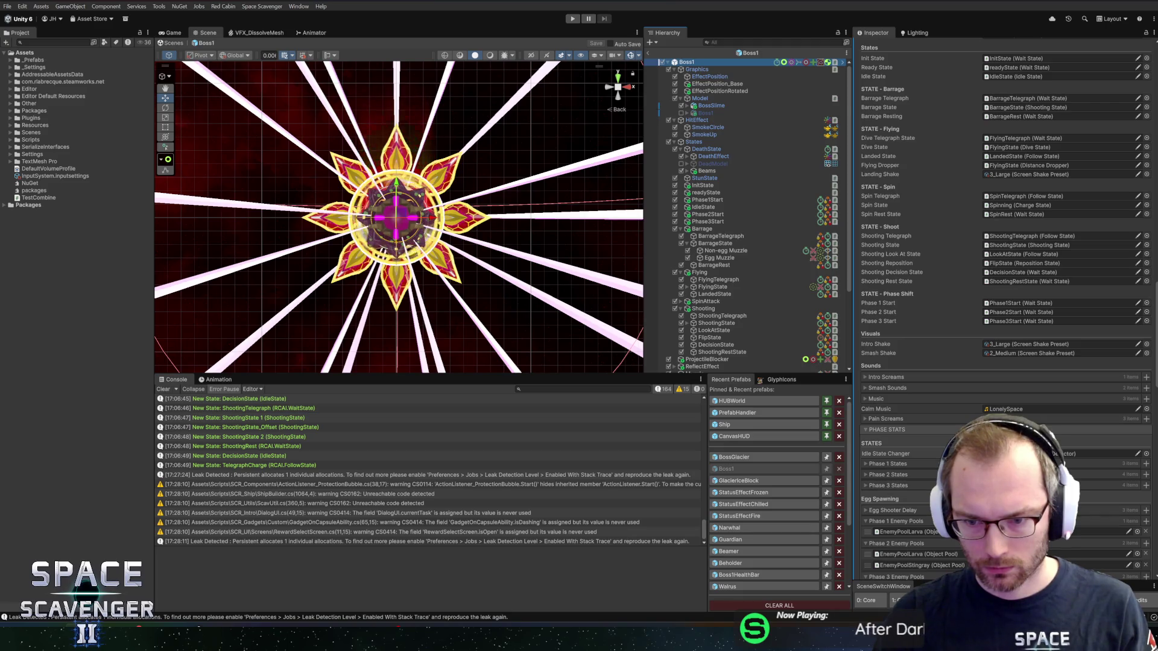
scroll(932, 410, "down", 2)
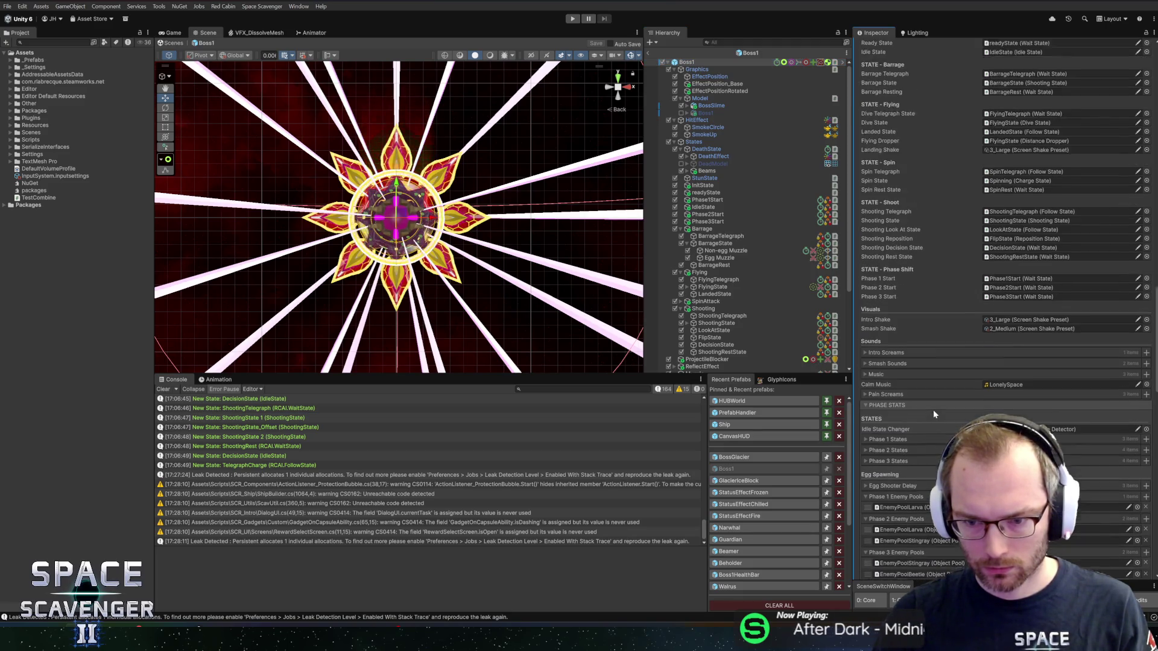
scroll(942, 415, "down", 2)
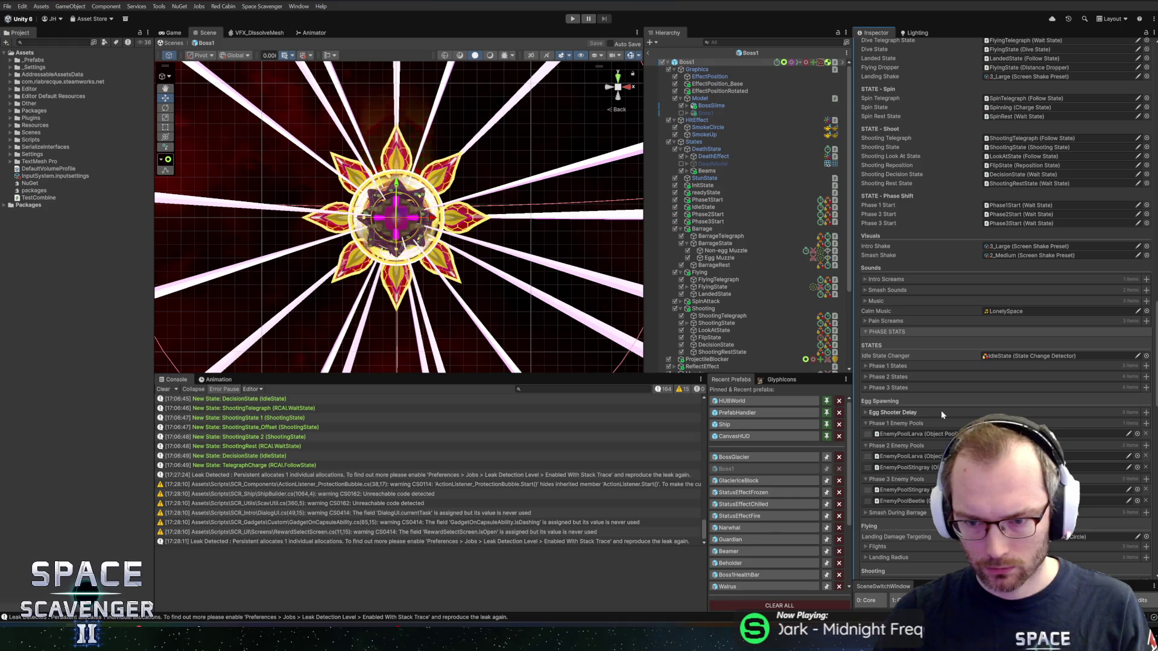
scroll(942, 415, "down", 2)
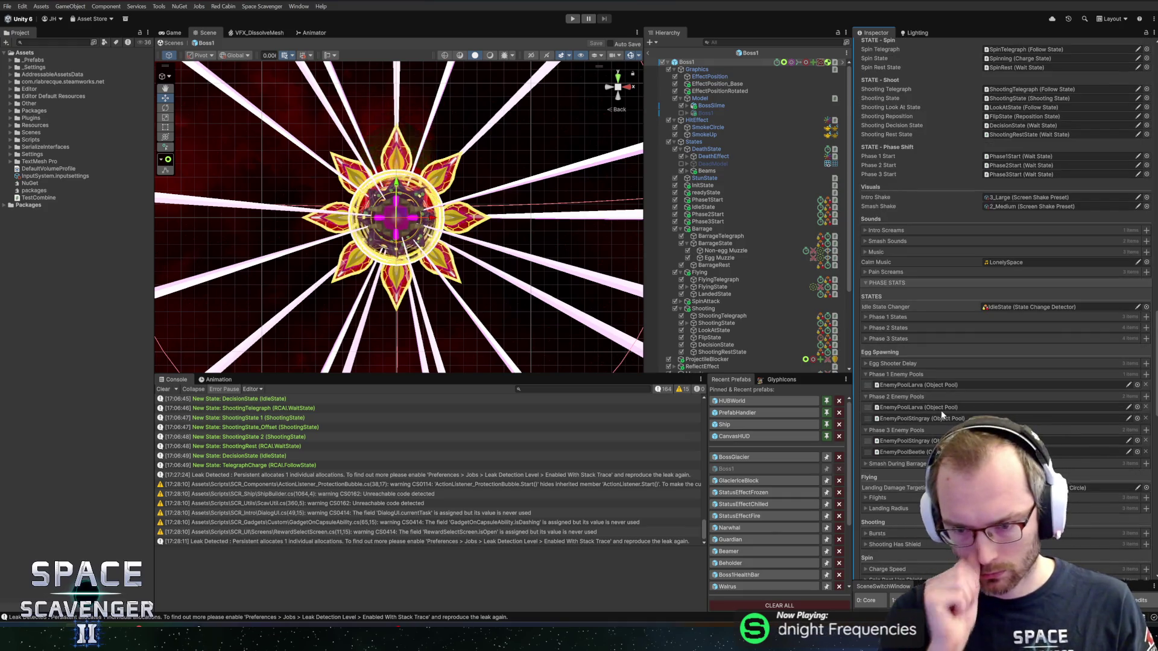
scroll(940, 404, "down", 3)
scroll(945, 389, "down", 3)
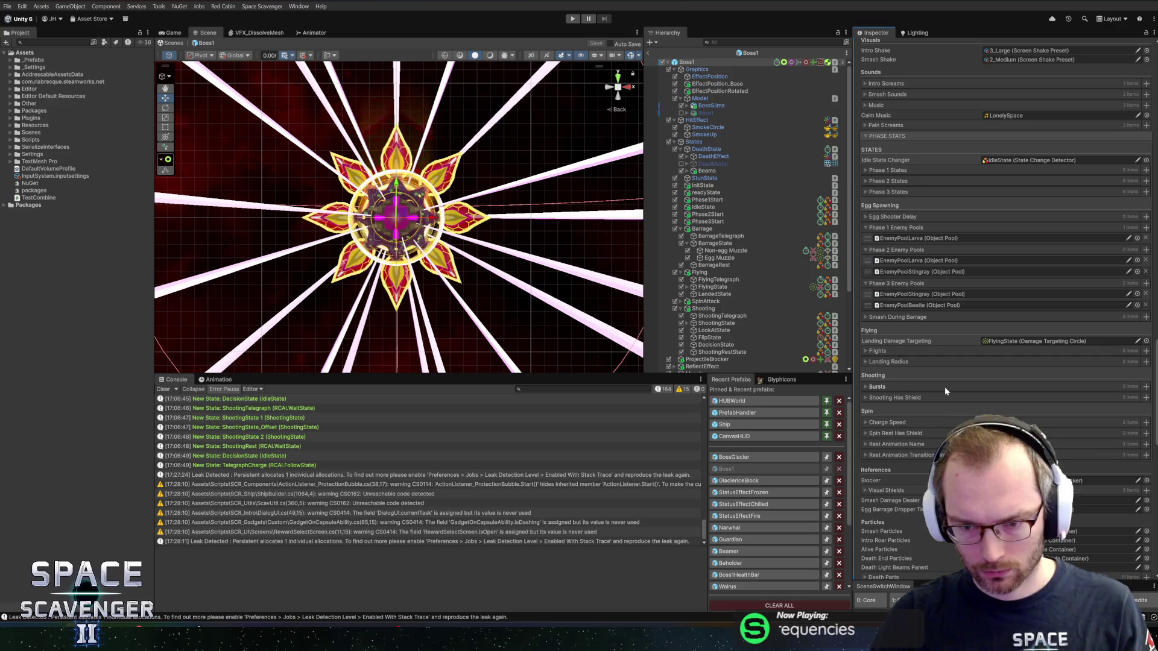
scroll(944, 390, "up", 4)
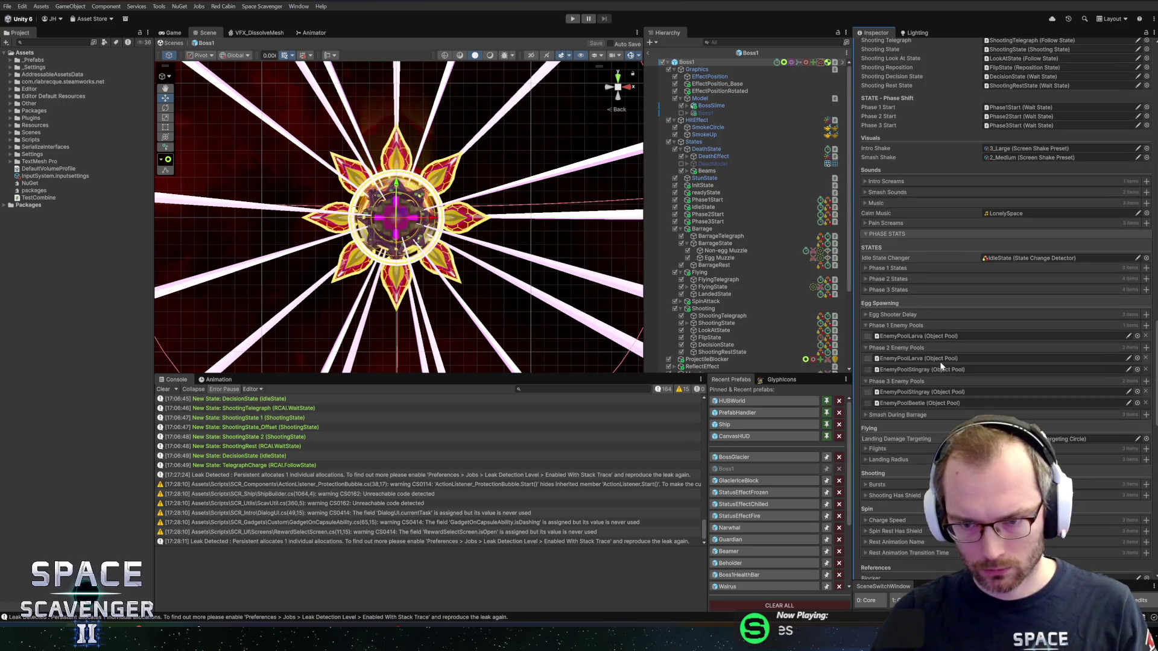
left_click(890, 269)
left_click(888, 269)
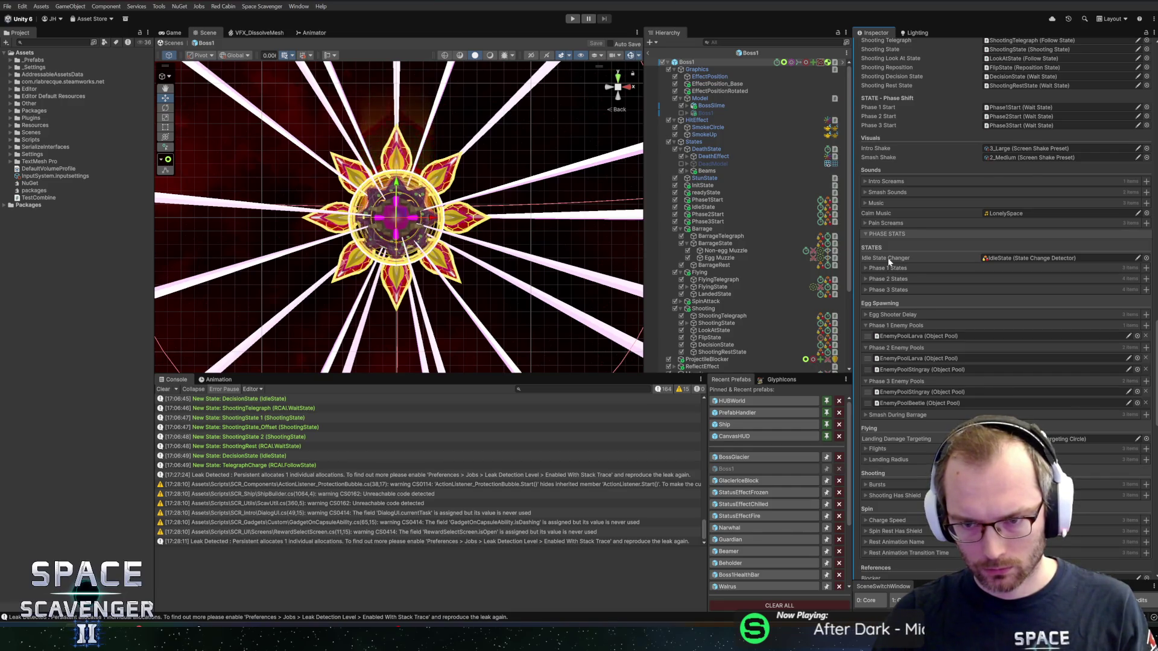
scroll(888, 262, "up", 4)
left_click(883, 279)
left_click(883, 280)
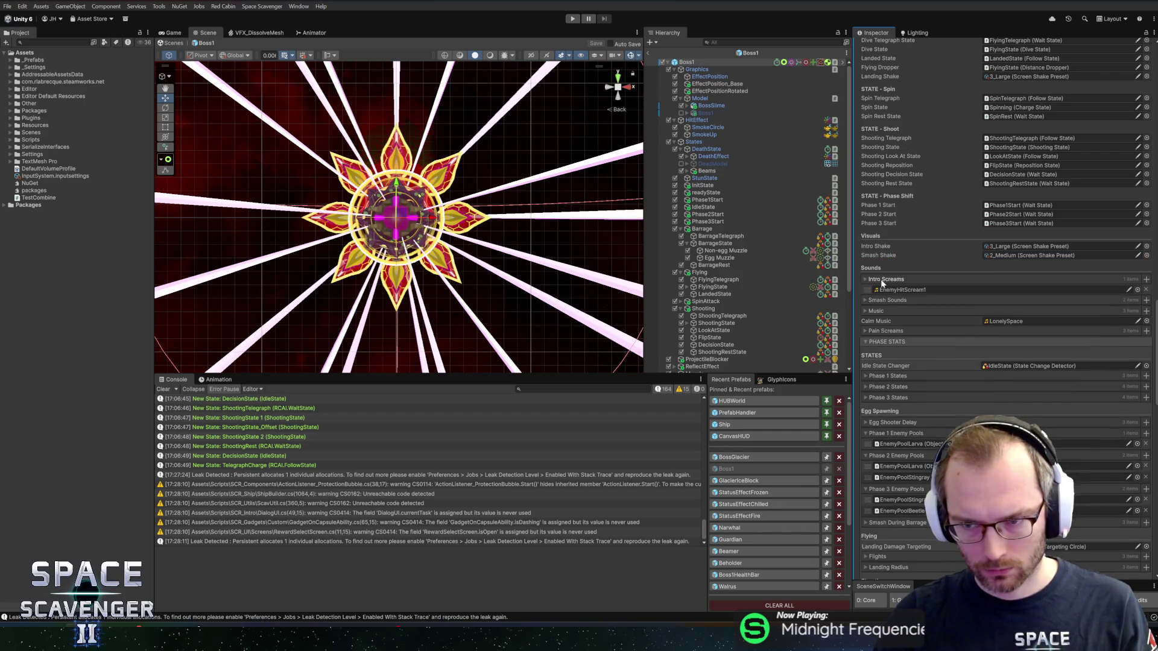
scroll(917, 252, "up", 3)
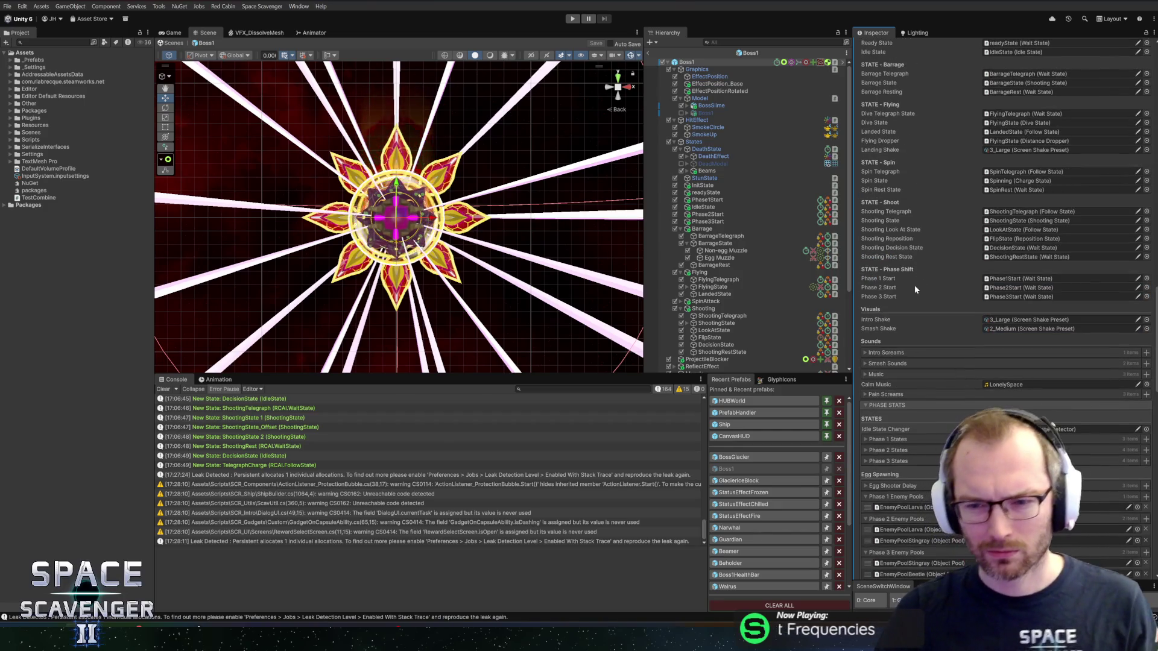
key("alt+Tab")
left_click(608, 26)
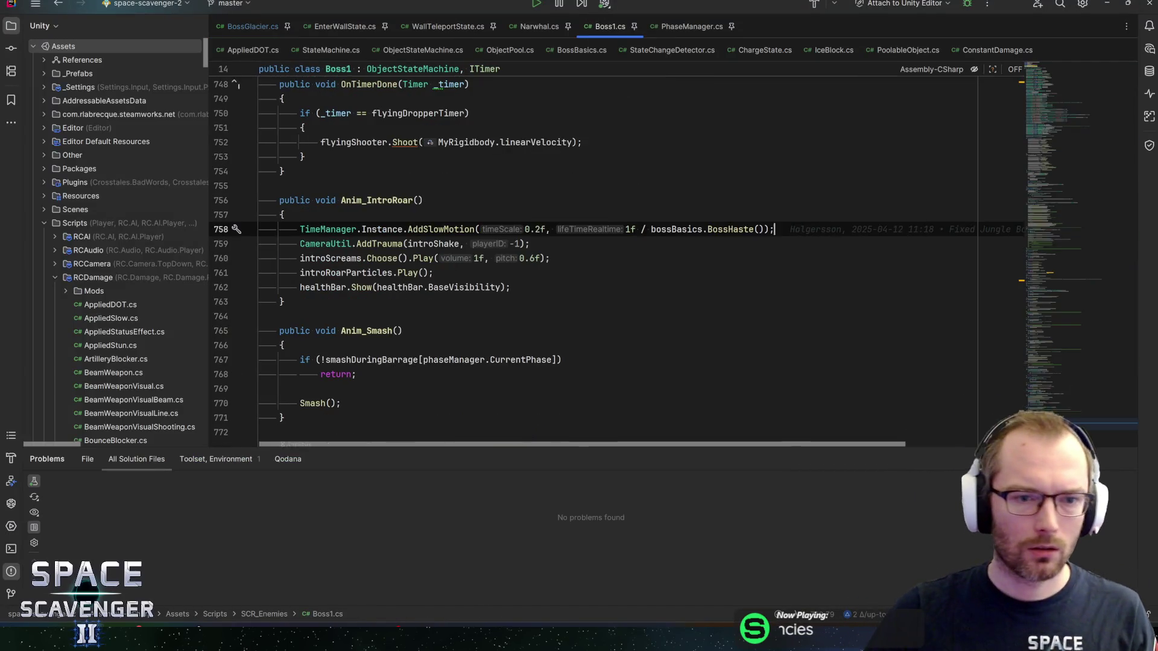
key("ctrl+f")
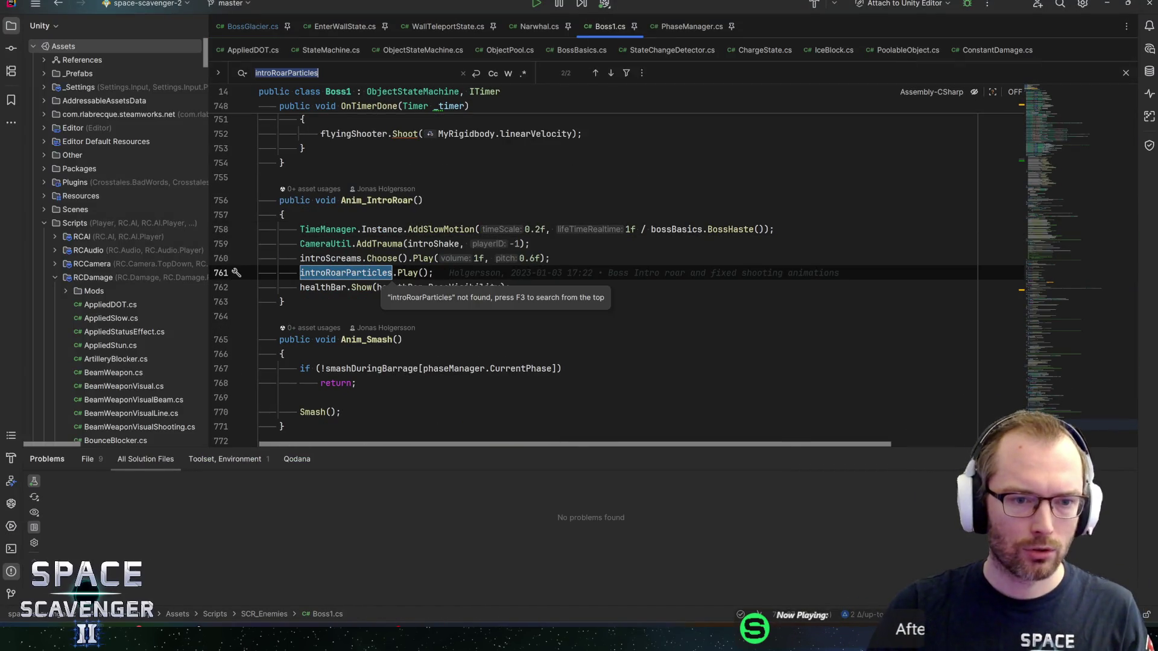
key("Return")
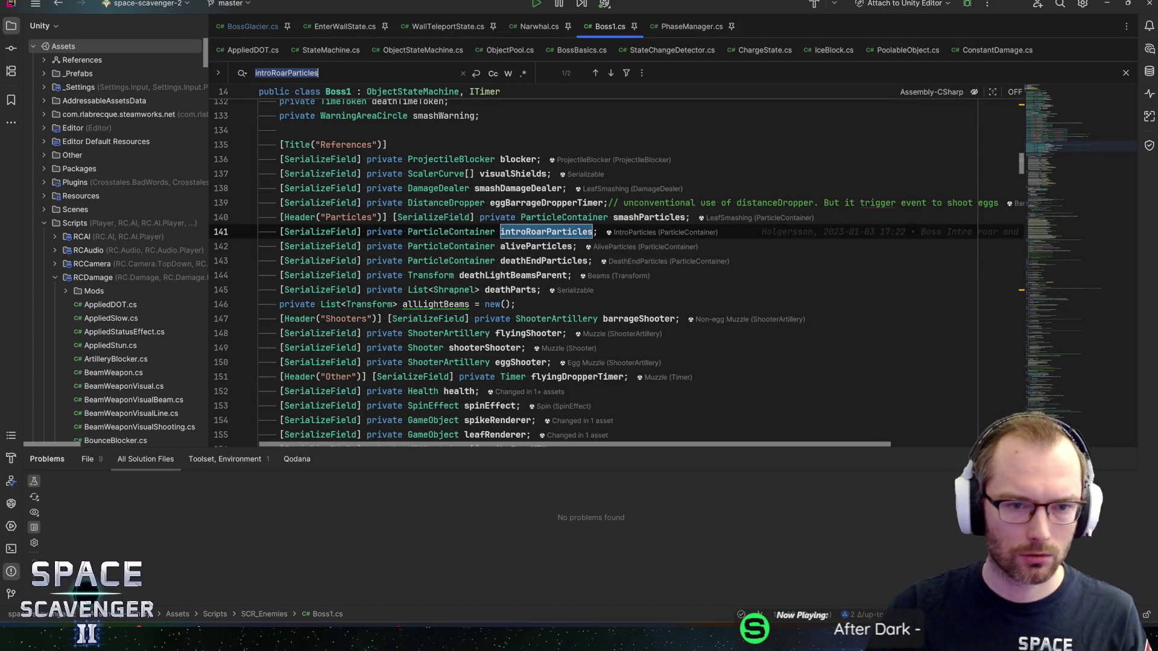
key("alt+Tab")
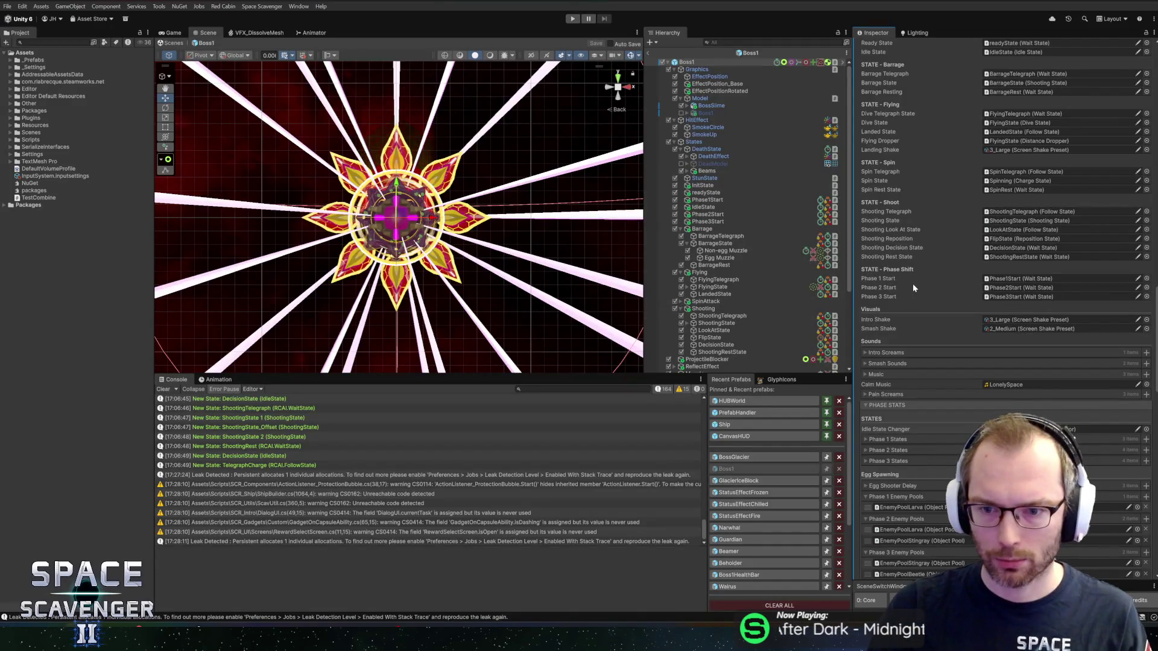
Inspect Boss1's IntroParticles child effects, then reveal Boss1 in the A_Life Boss project folder.
scroll(917, 282, "up", 8)
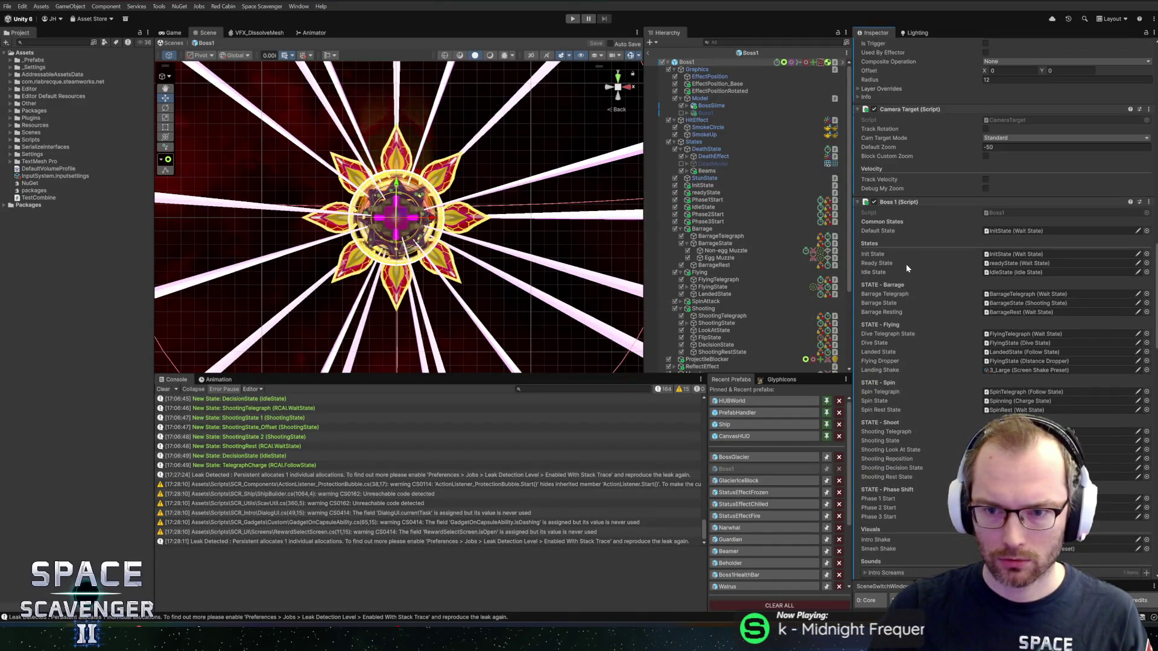
scroll(905, 263, "down", 10)
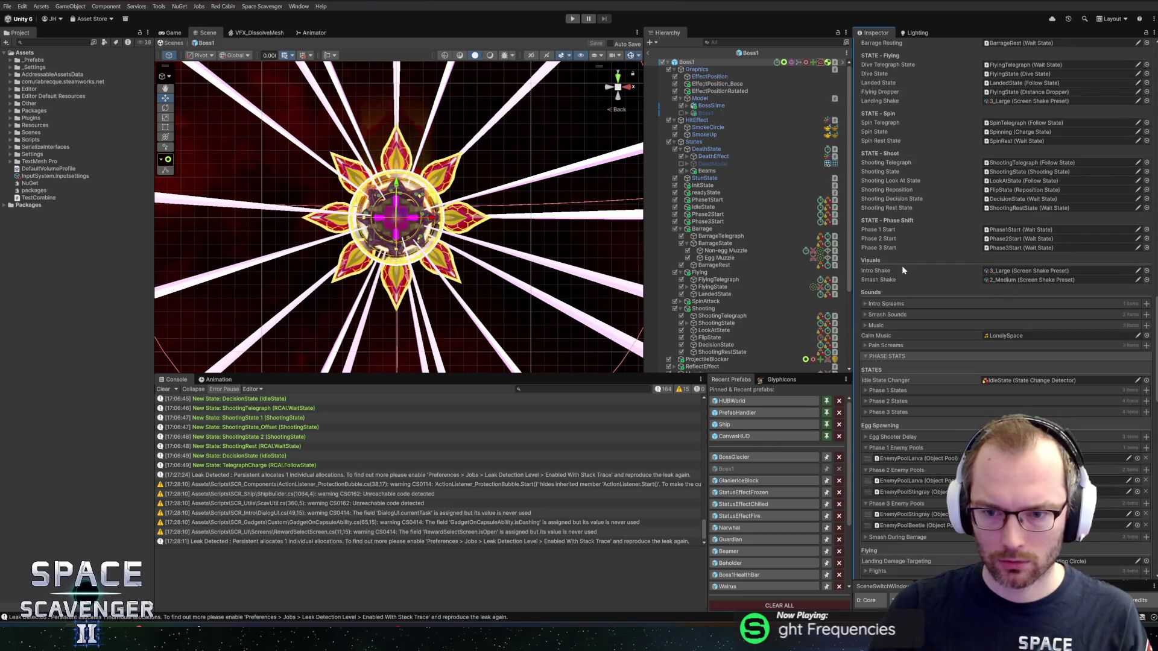
scroll(903, 269, "down", 8)
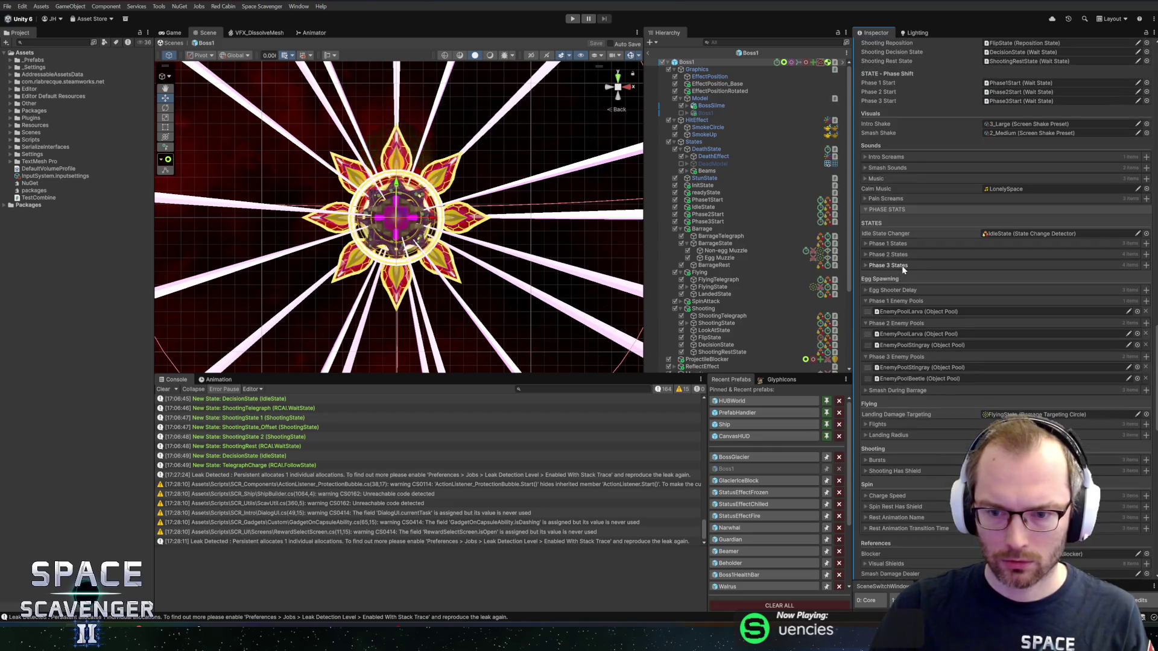
scroll(903, 266, "down", 5)
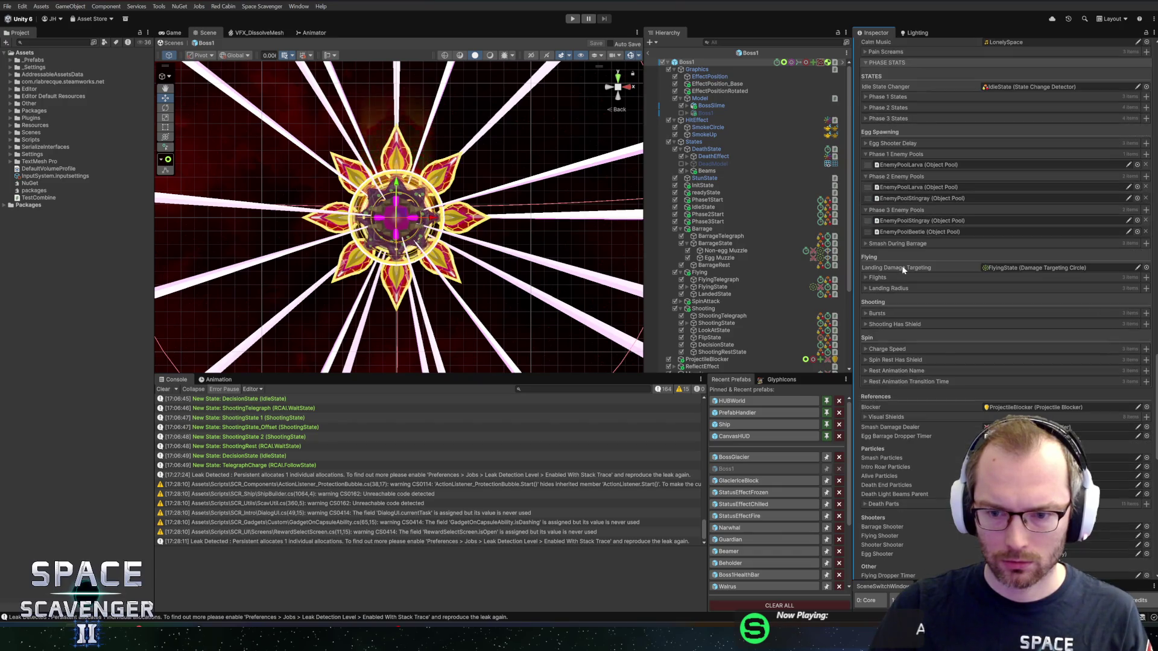
scroll(947, 325, "down", 2)
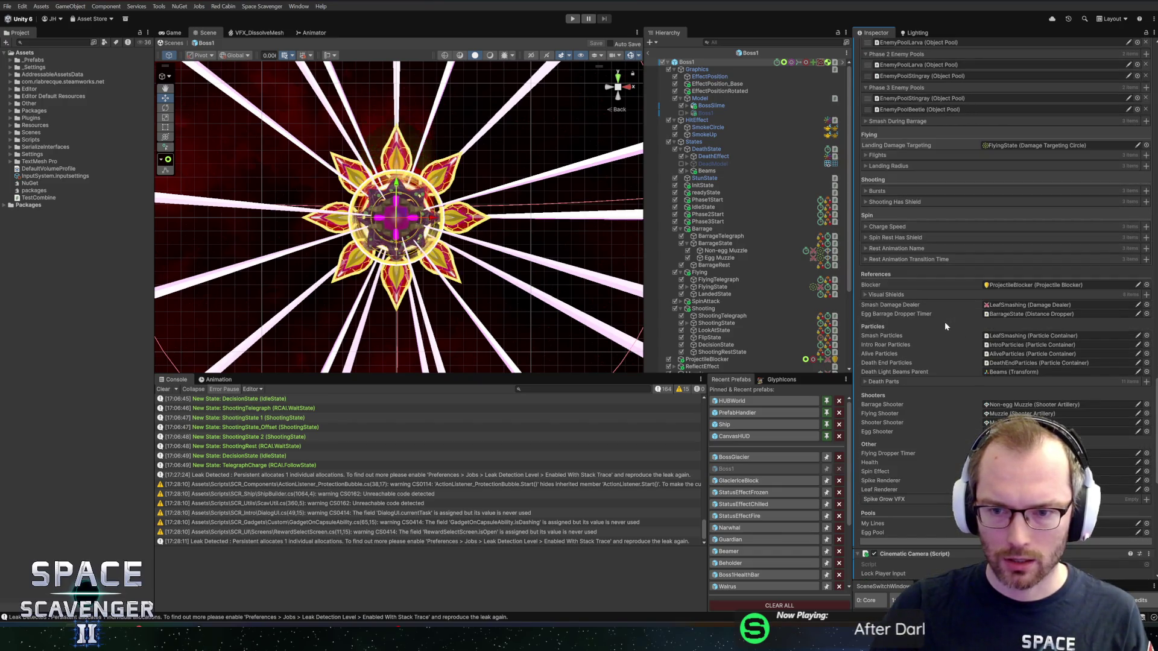
scroll(925, 325, "down", 2)
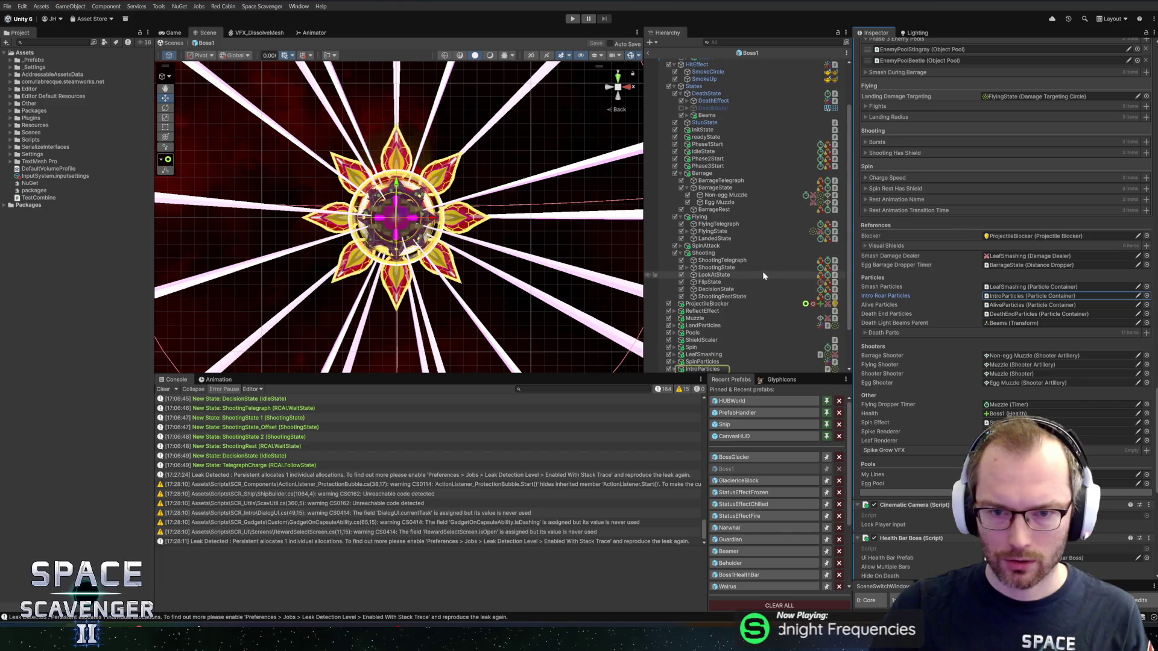
left_click(700, 319)
left_click(674, 319)
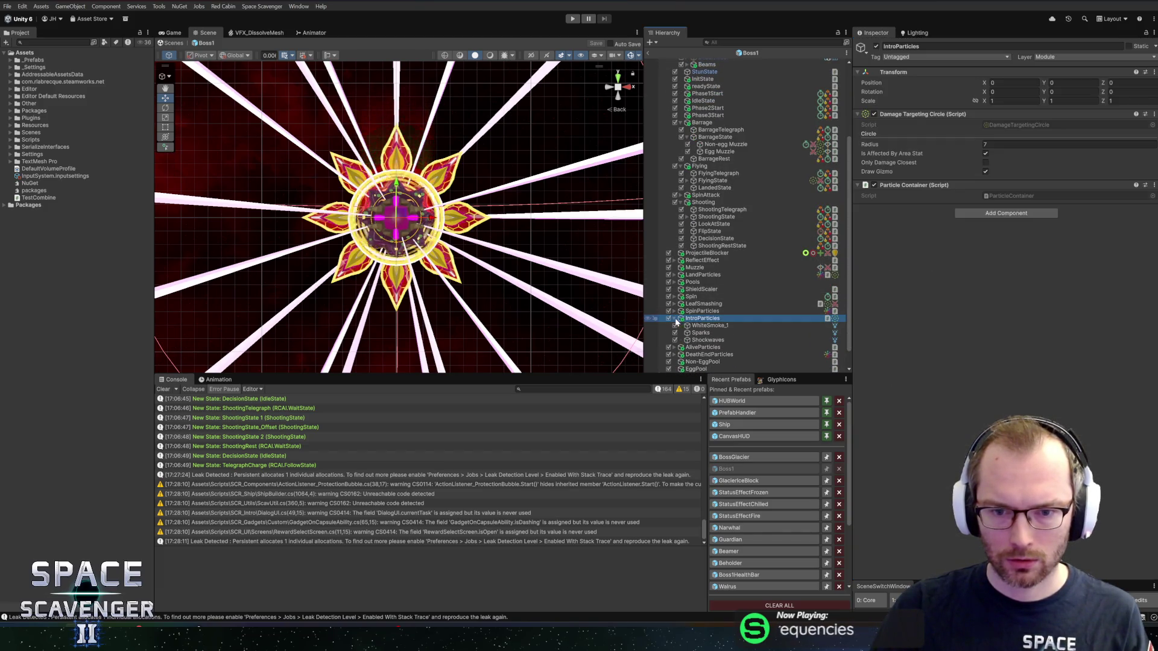
key("Down")
key("Down")
key("Down")
key("Up")
key("Up")
key("Up")
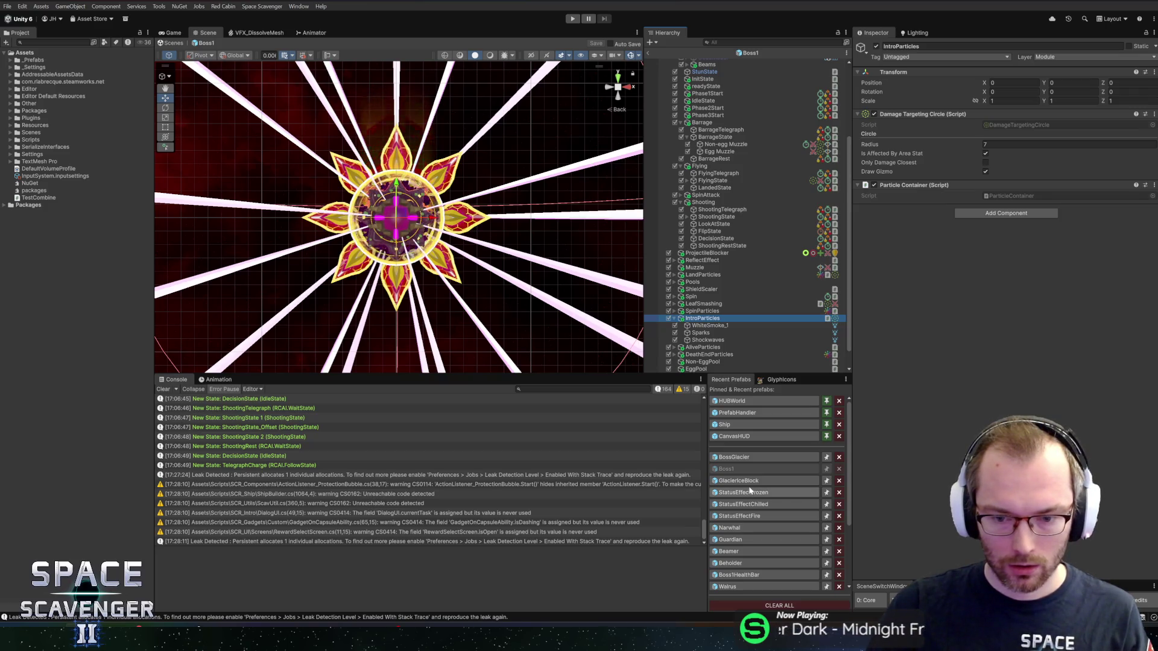
left_click(750, 53)
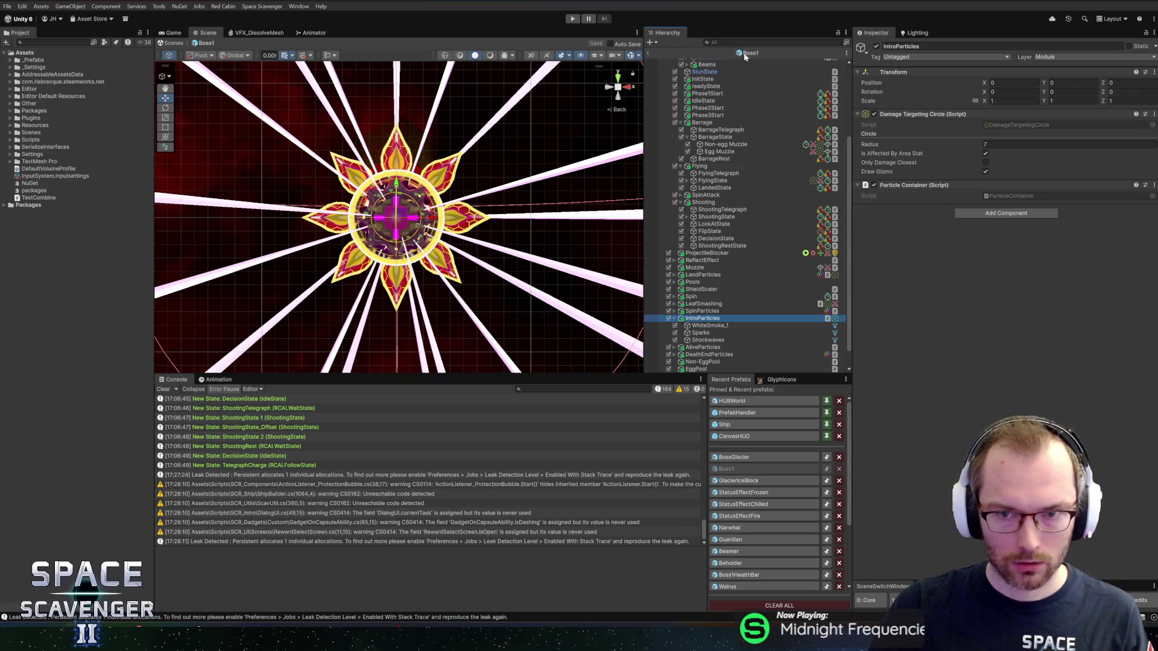
double_click(60, 133)
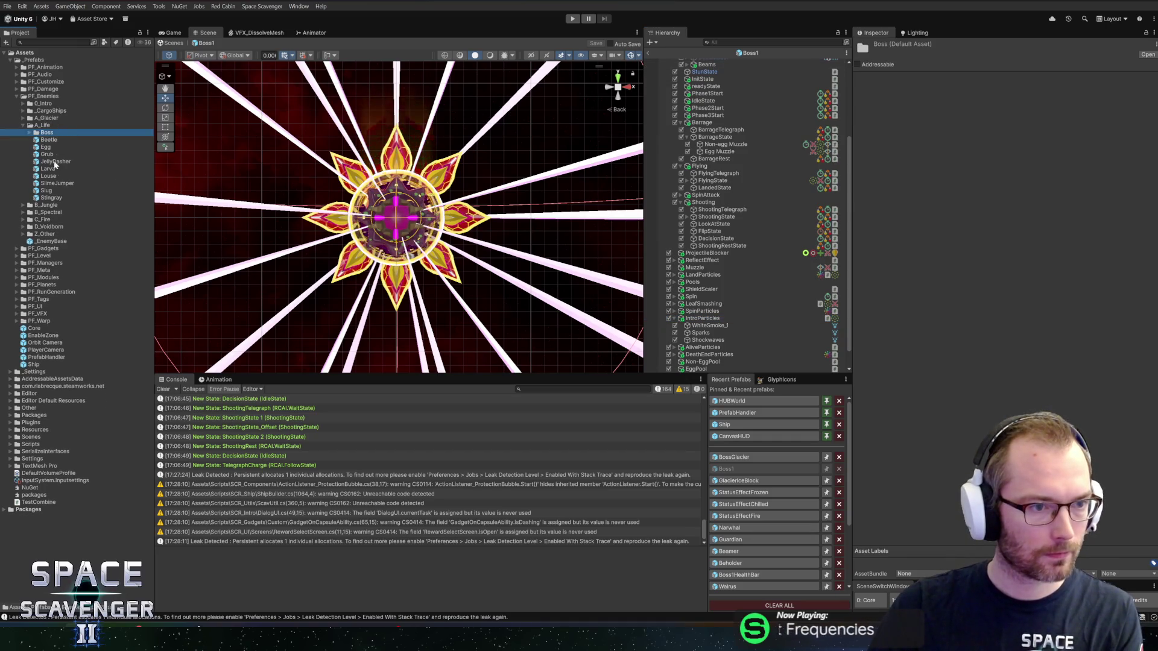
Open the BossLava prefab from PF_Enemies > C_Fire > Boss.
double_click(42, 220)
left_click(46, 227)
double_click(46, 228)
double_click(59, 234)
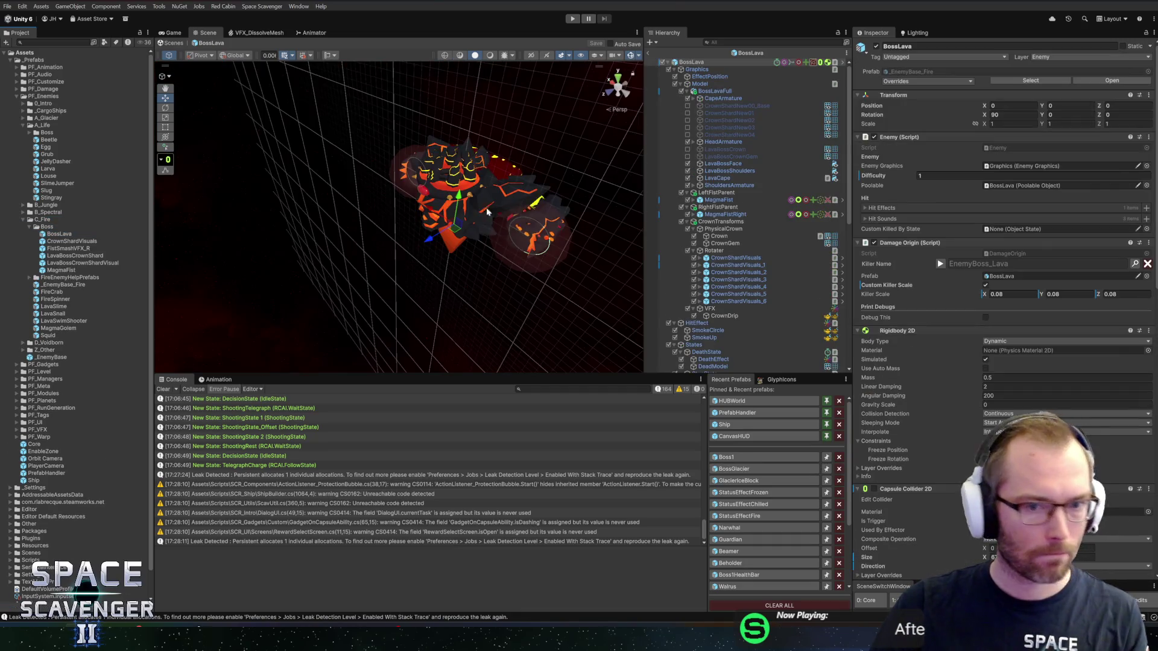
scroll(743, 300, "down", 10)
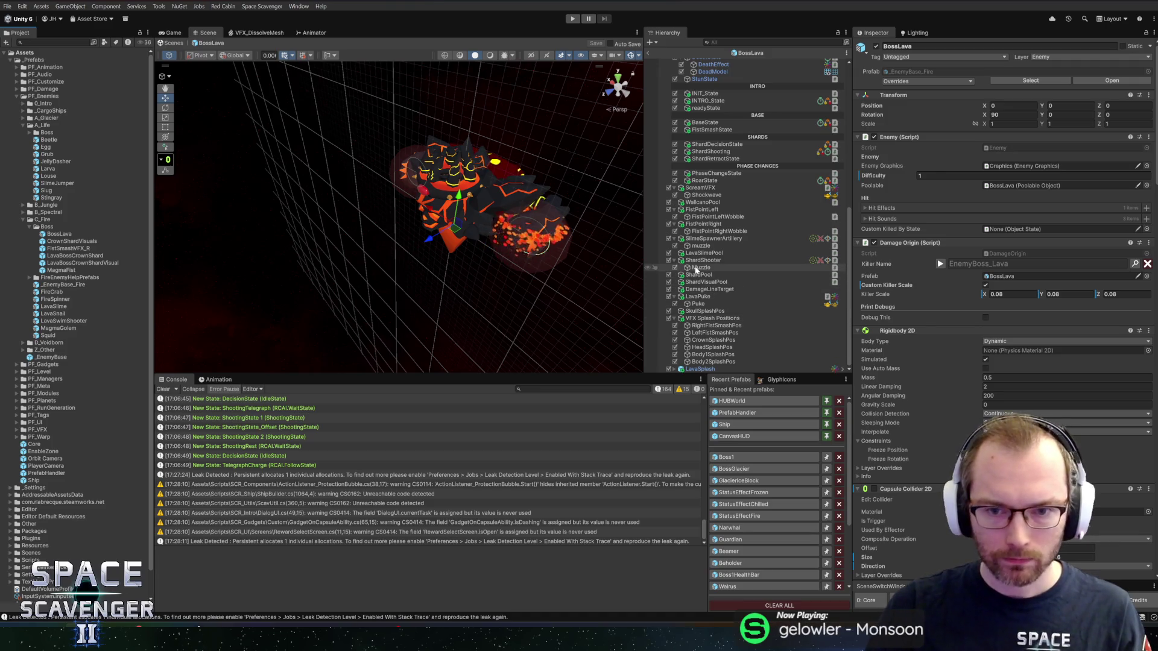
Inspect BossLava's ScreamVFX and Shockwave effects, select ScreamVFX, and reopen BossGlacier.
left_click(705, 202)
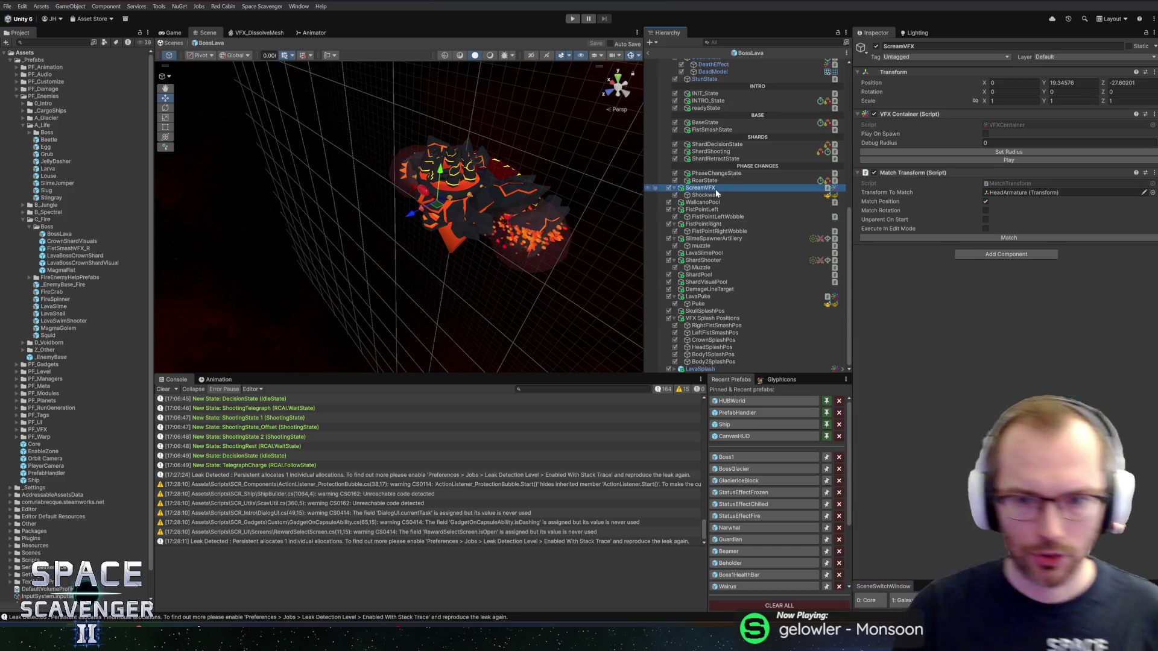
left_click(709, 194)
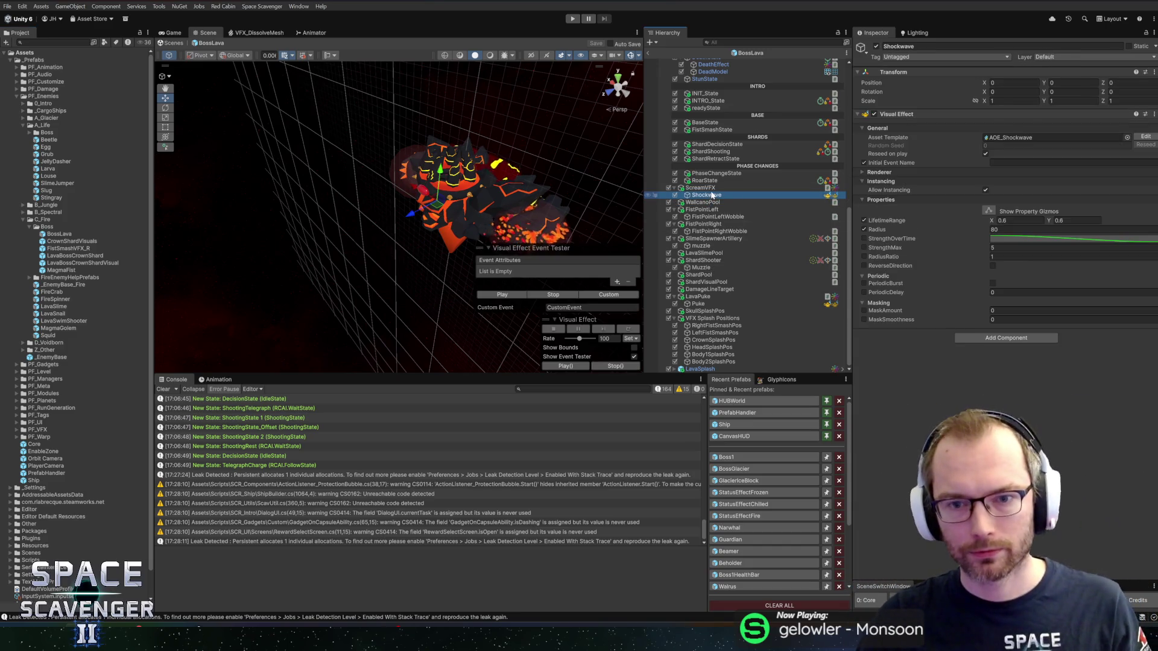
left_click(710, 190)
left_click(709, 195)
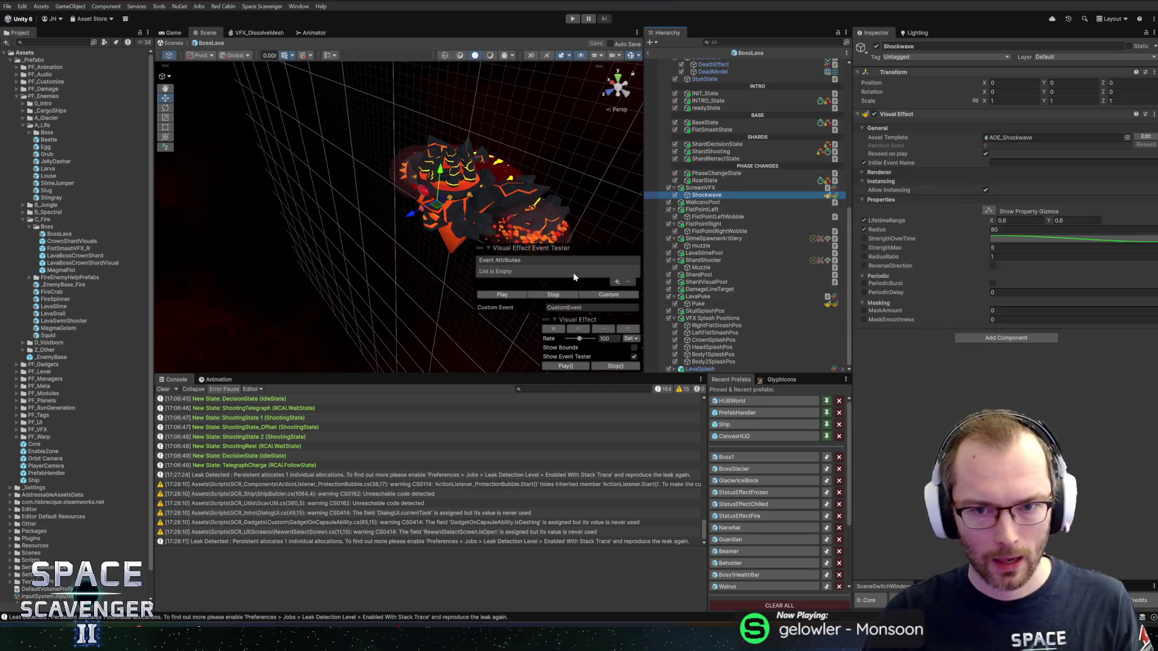
left_click(711, 188)
left_click(732, 468)
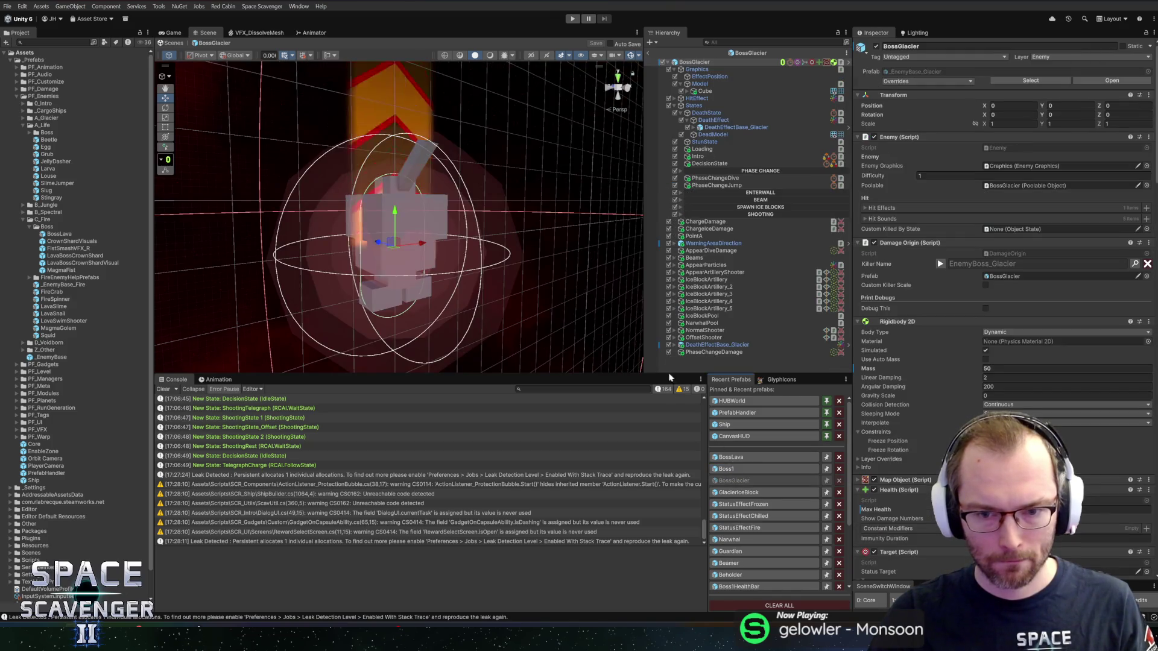
Paste ScreamVFX into BossGlacier and rename it PhaseChangeVFX.
left_click_drag(704, 420, 667, 419)
scroll(498, 278, "down", 3)
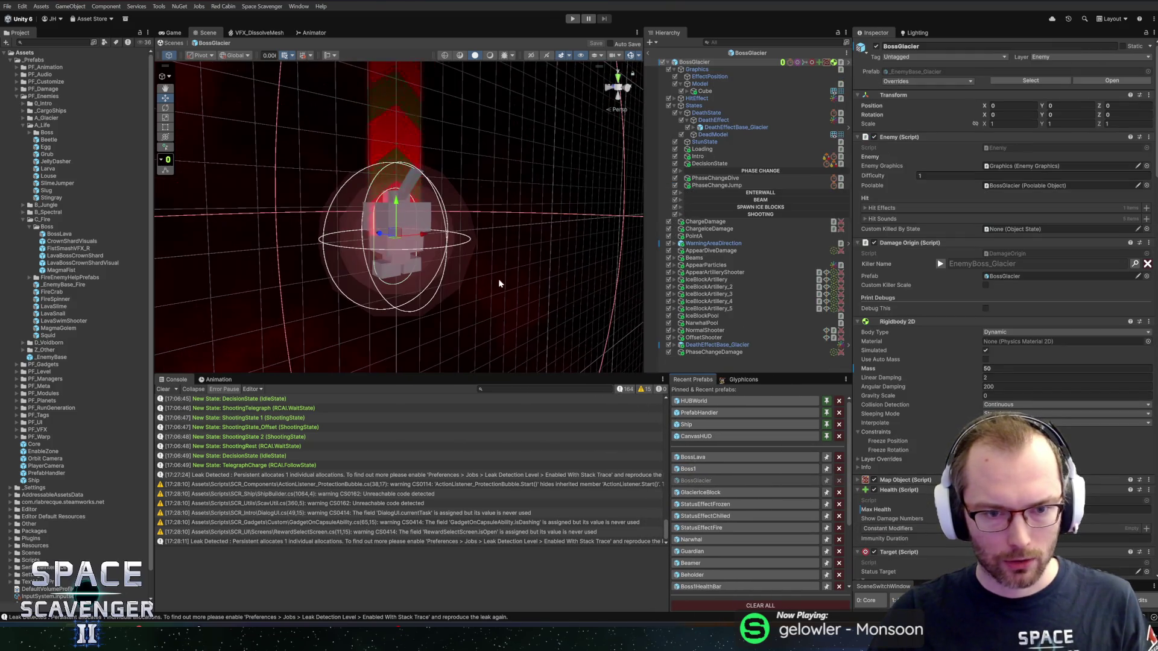
mouse_move(530, 296)
left_mouse_down()
mouse_move(567, 300)
mouse_move(473, 227)
mouse_move(483, 233)
left_mouse_up()
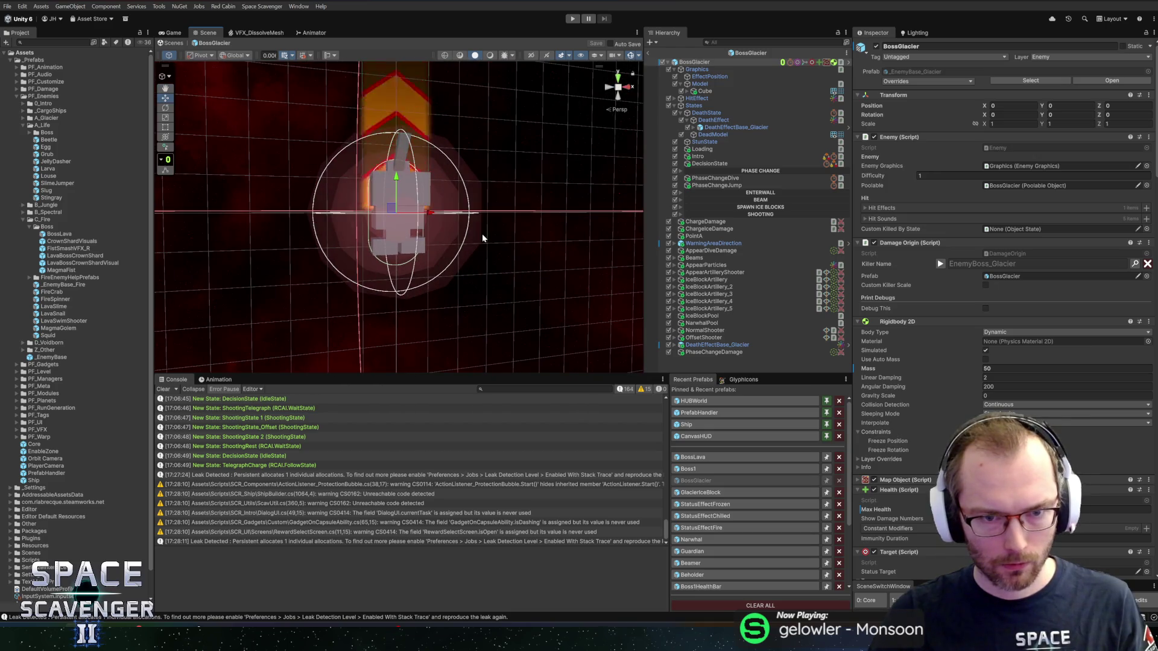
key("ctrl+v")
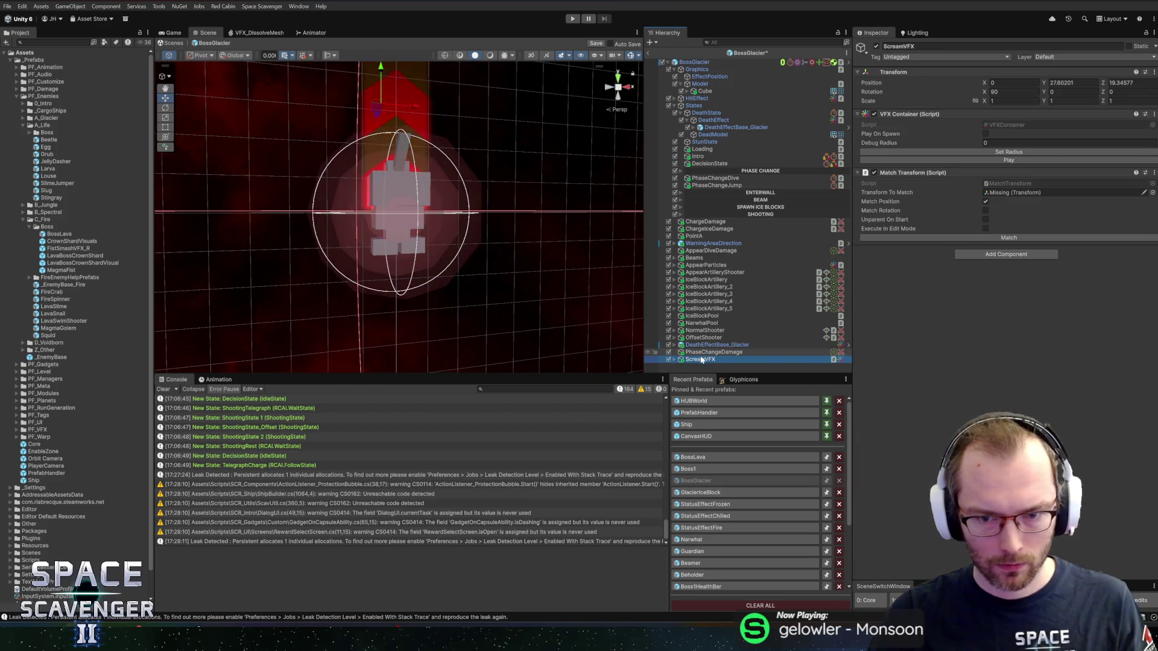
key("F2")
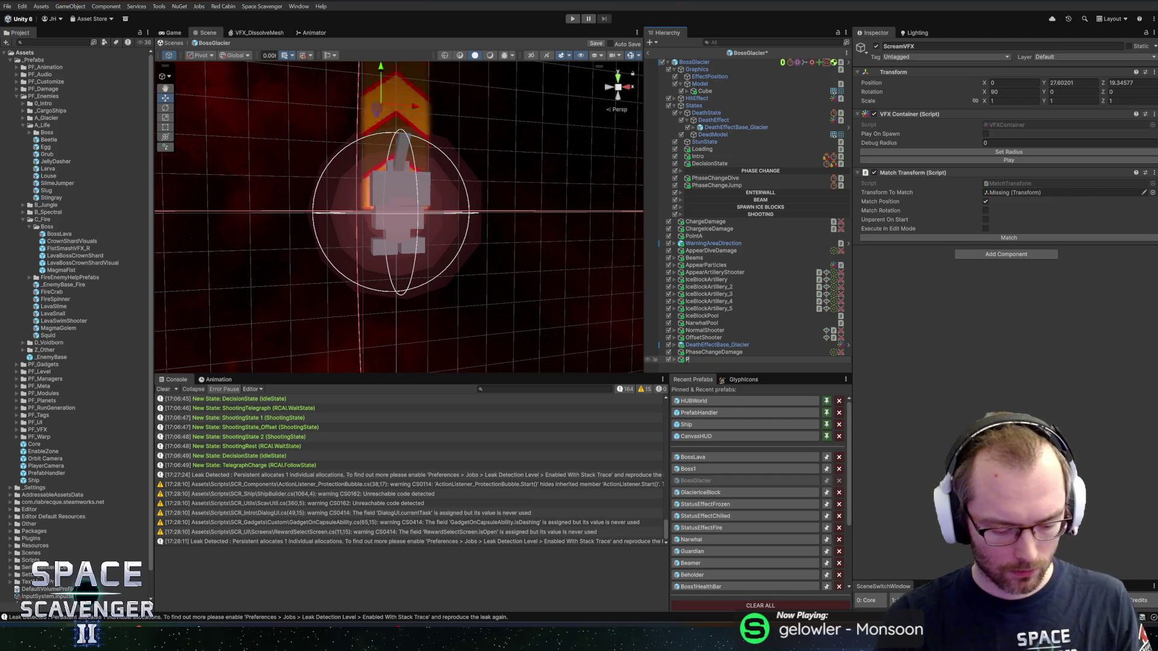
type("haseChangeVFX")
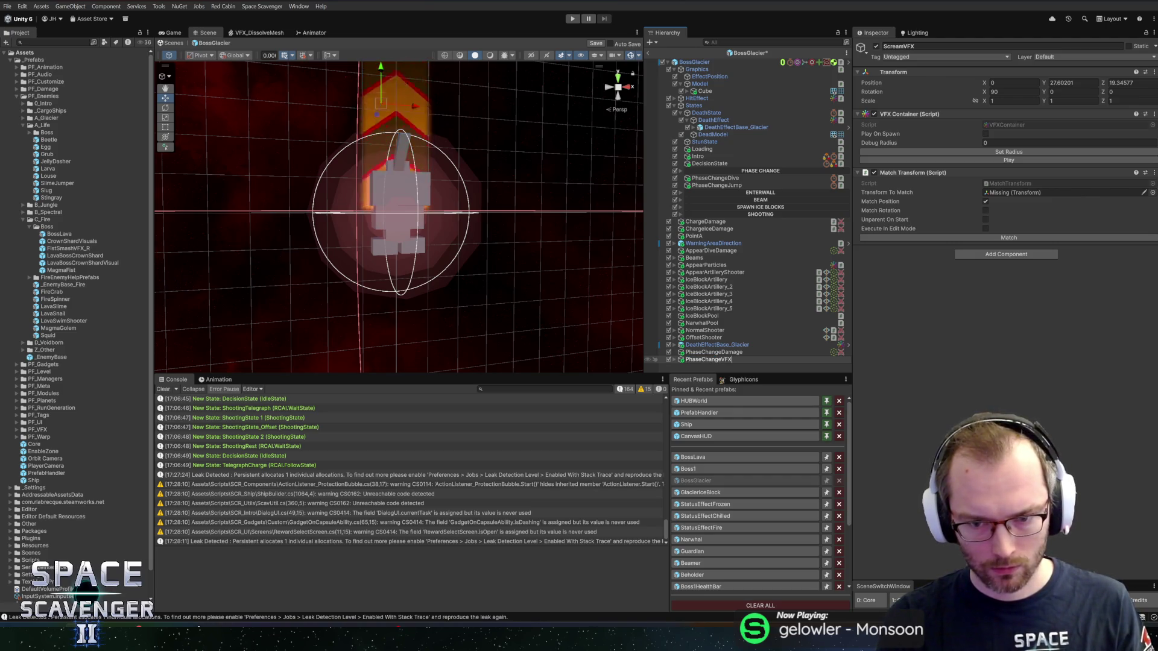
key("Return")
Preview the Shockwave child and reset PhaseChangeVFX's Transform to the origin.
left_click(675, 359)
left_click(679, 366)
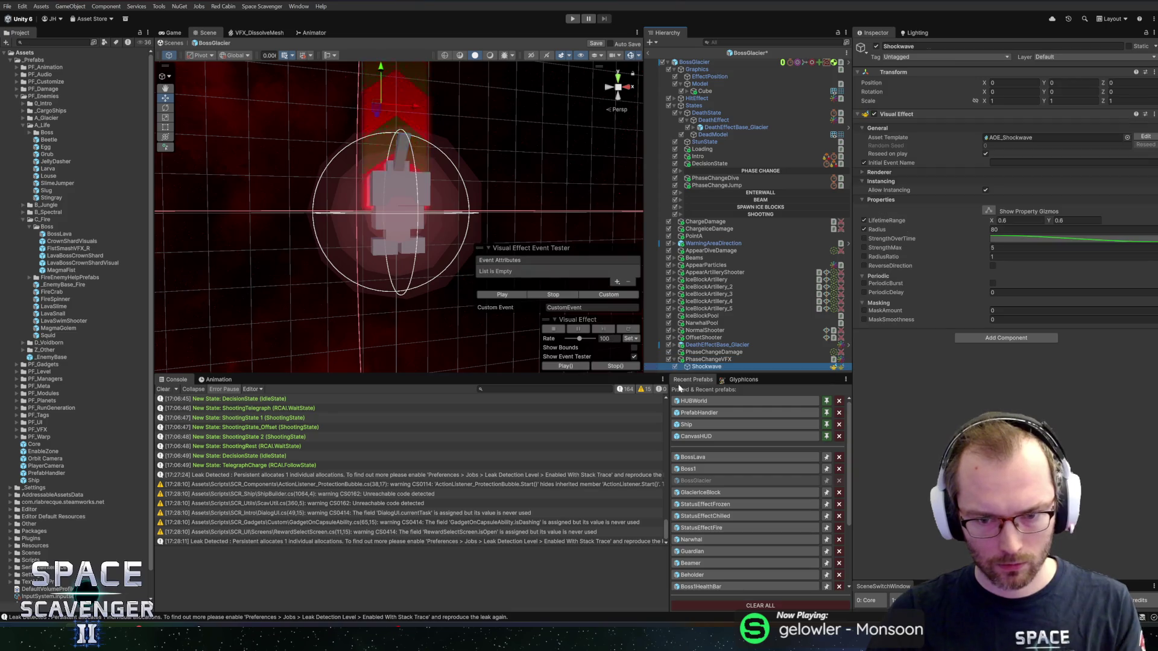
left_click(503, 295)
left_click(722, 354)
left_click(722, 358)
right_click(1022, 74)
left_click(1038, 78)
Set the Shockwave Radius to 40, leaving StrengthMax at 5.
left_click(707, 366)
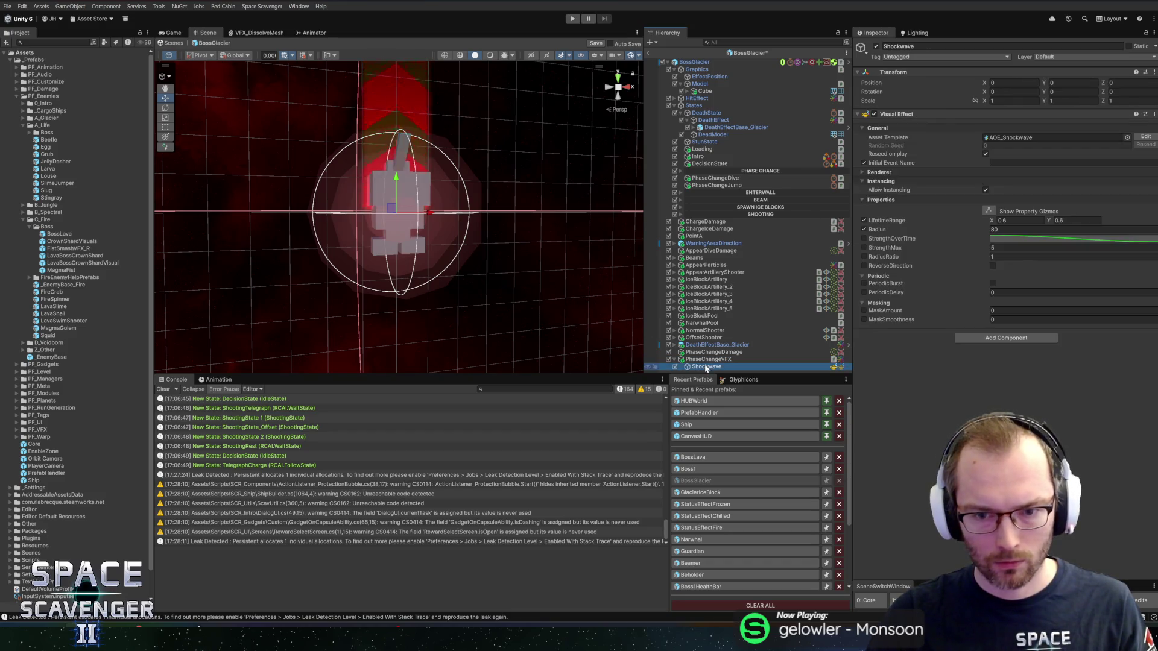
left_click(517, 295)
scroll(418, 220, "down", 3)
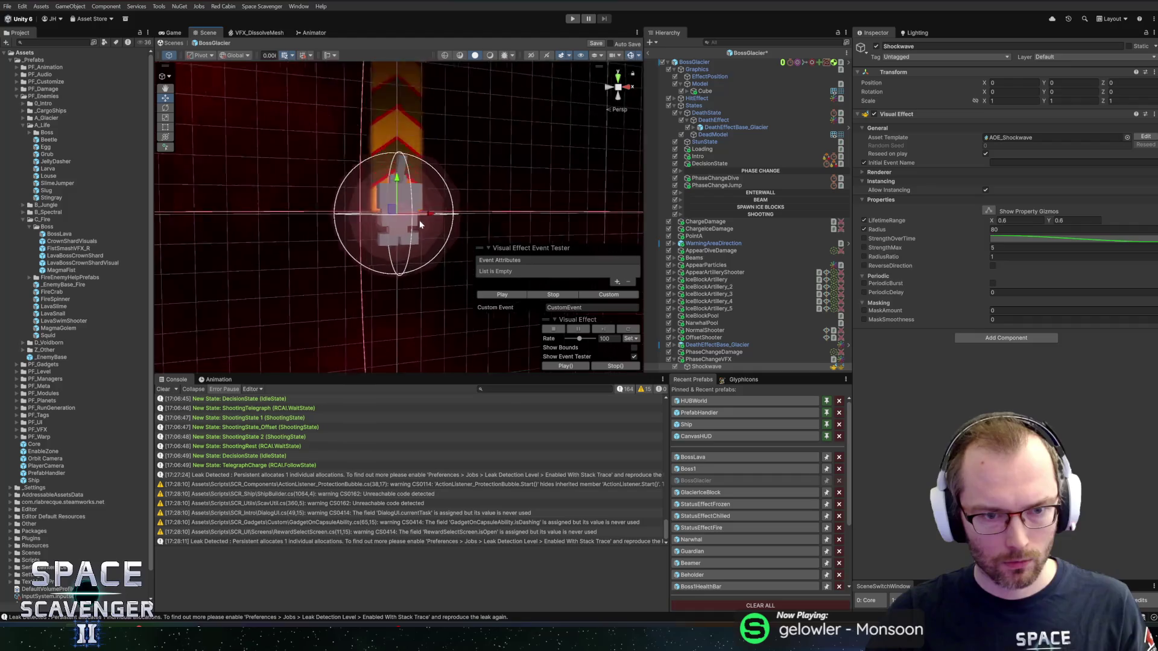
left_click(502, 294)
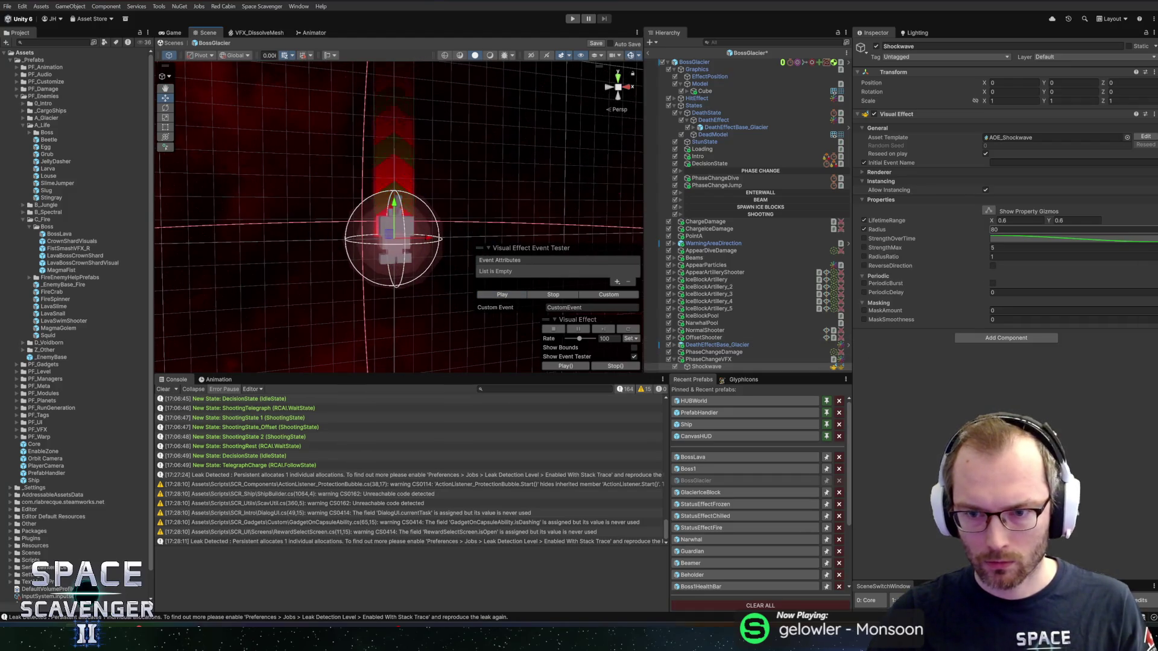
left_click(1025, 229)
type("40")
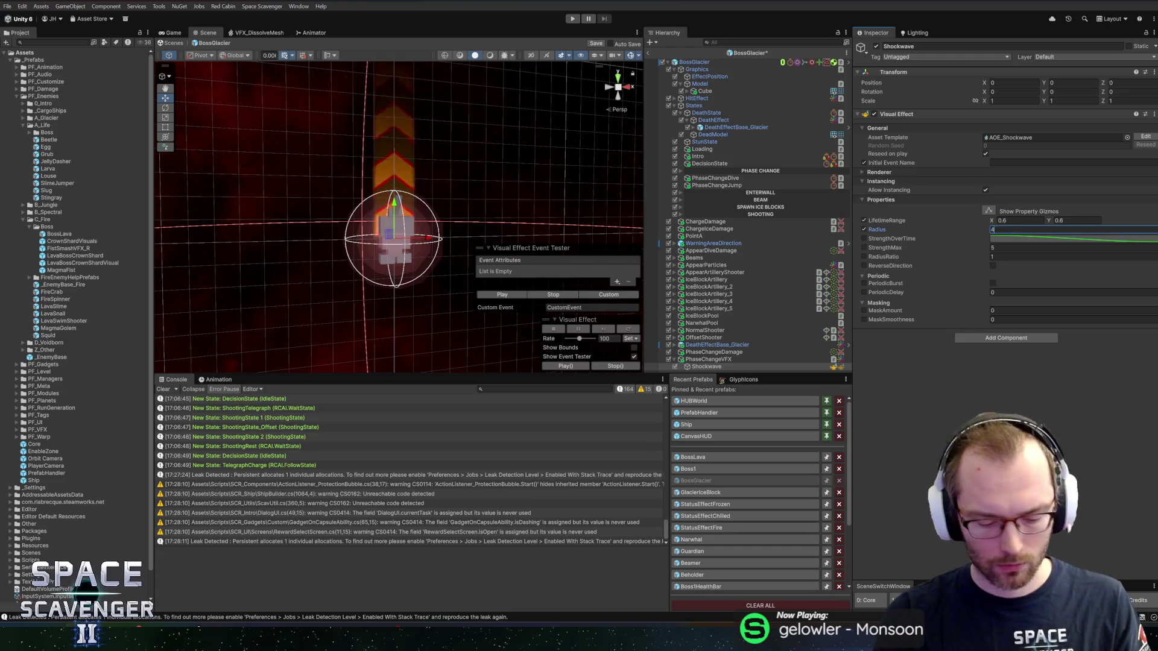
key("Return")
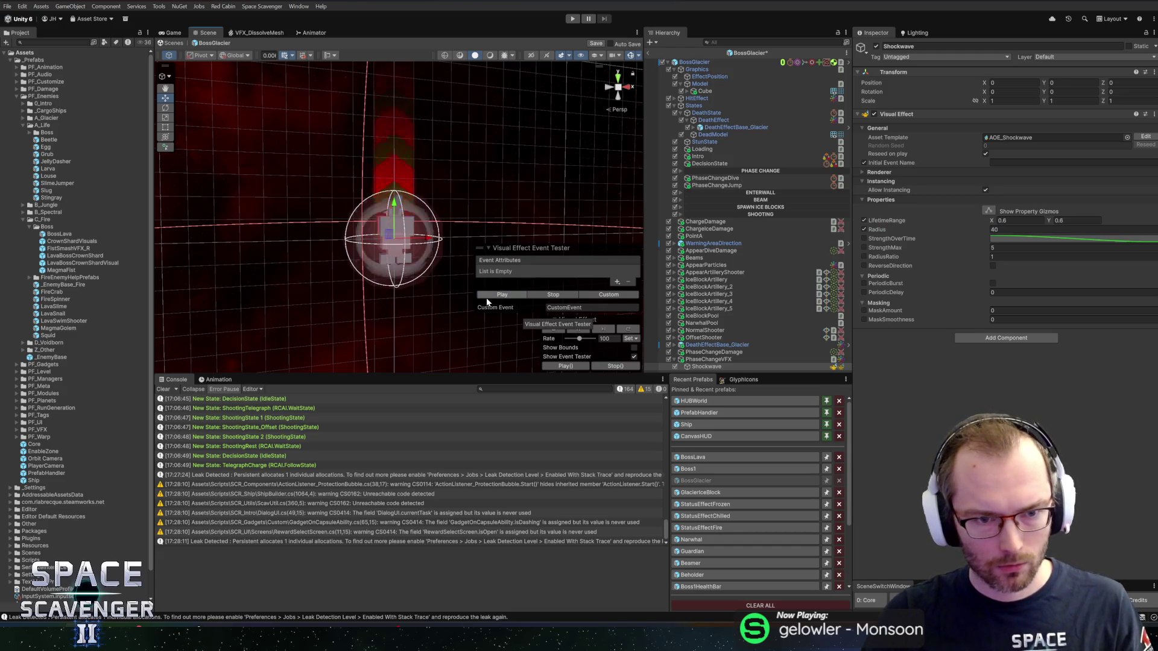
left_click(1002, 250)
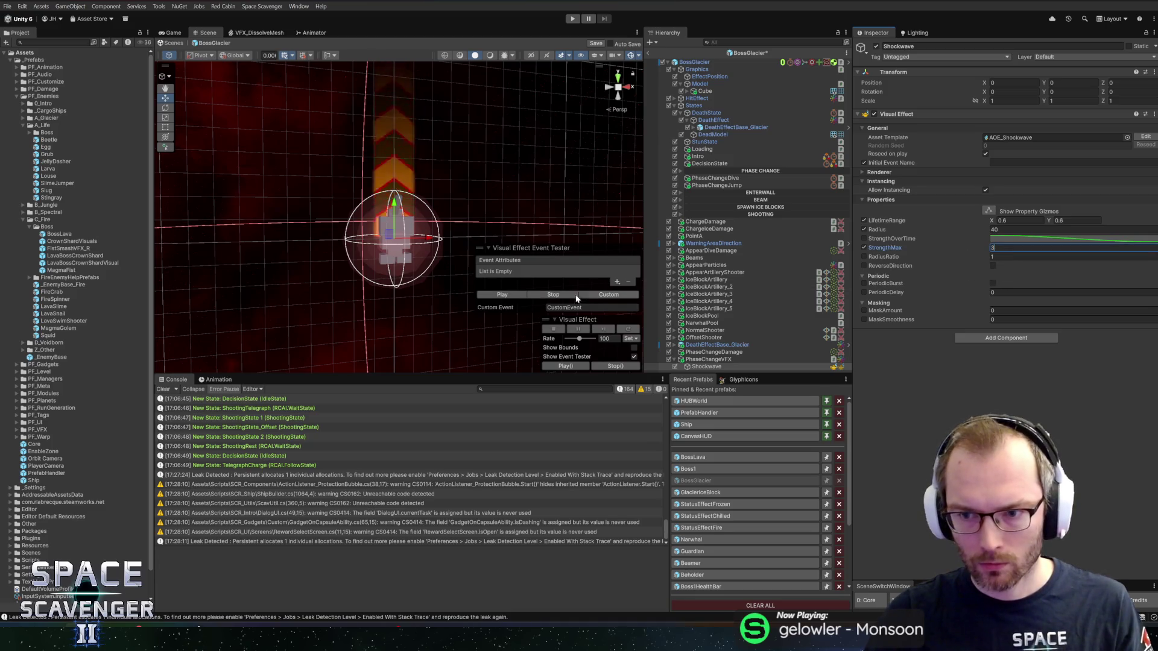
key("Escape")
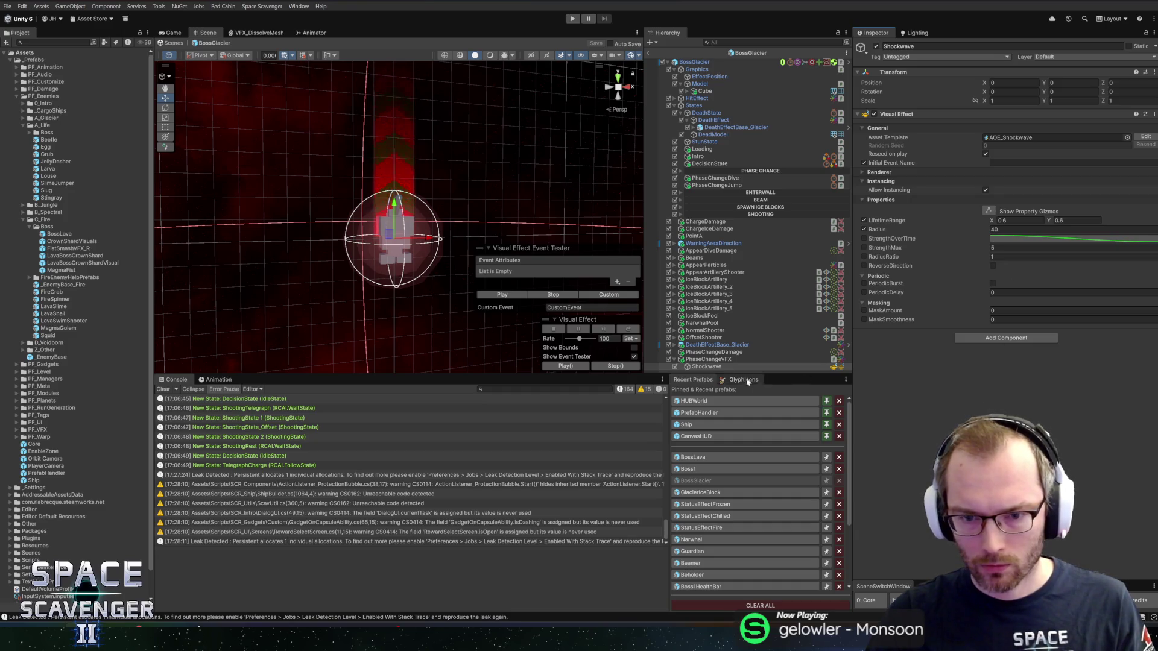
Duplicate Shockwave as Sparks and search the visual effect assets for sparks.
left_click(712, 368)
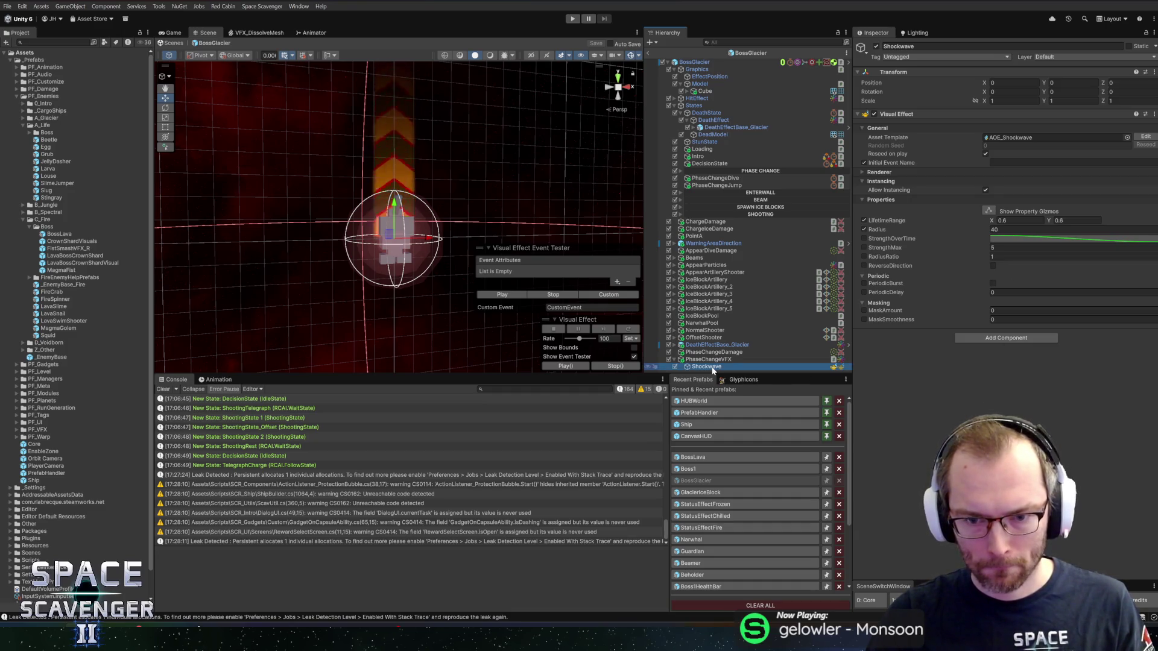
key("ctrl+d")
type("arks")
key("Return")
left_click(1127, 137)
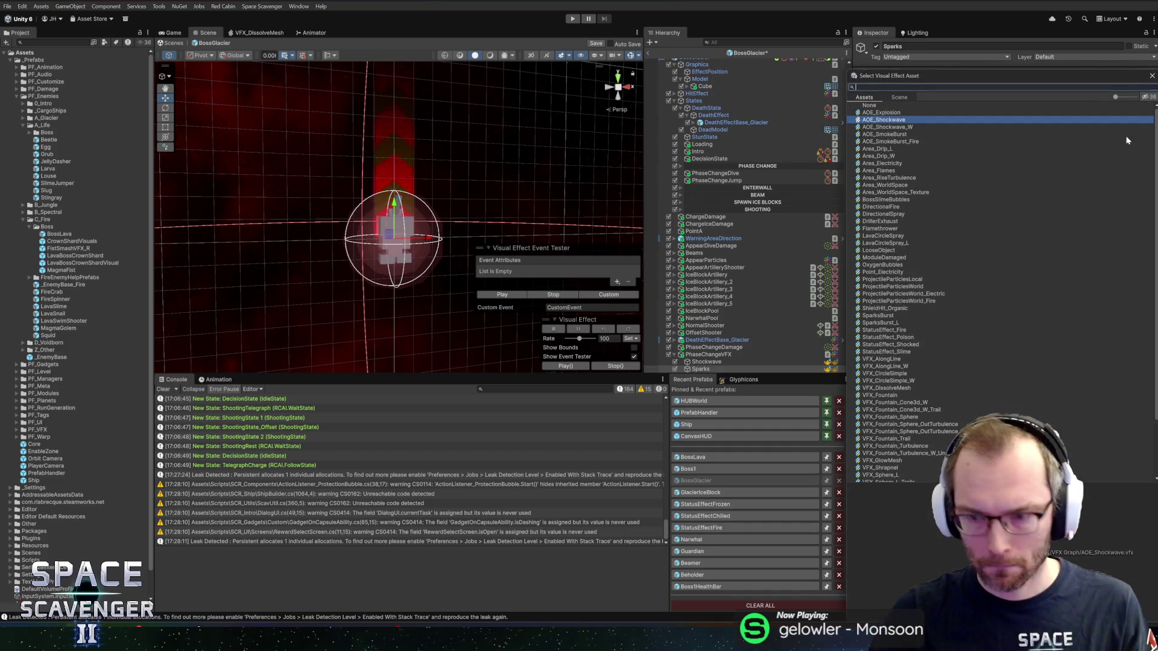
type("spark")
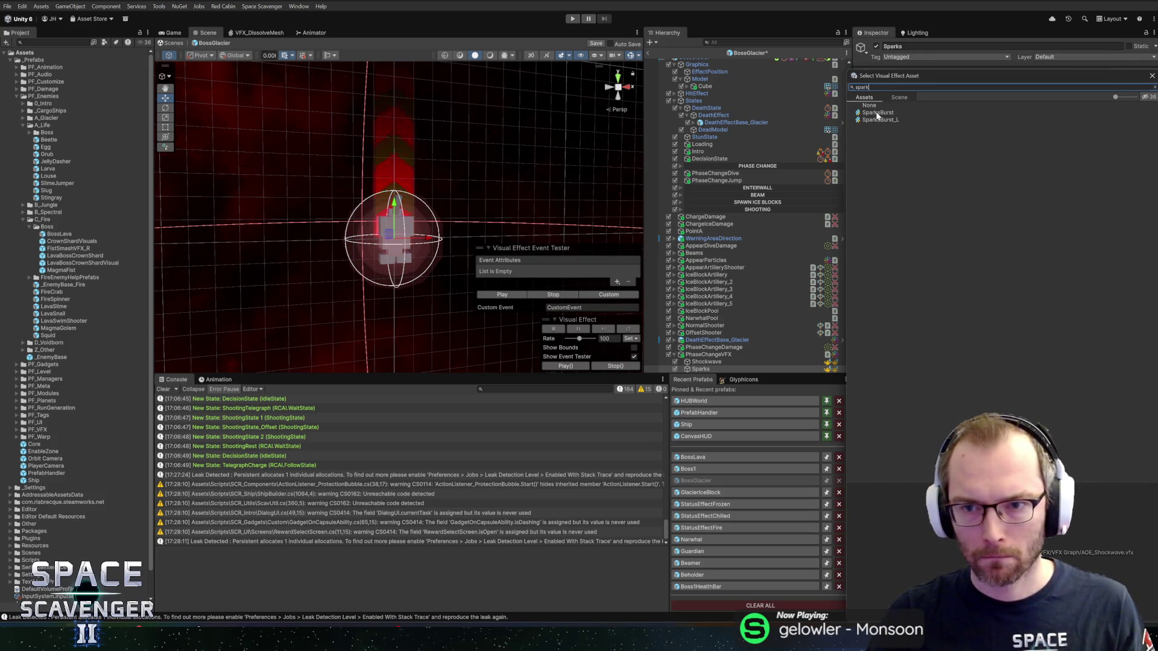
Assign SparksBurst_L to Sparks and tint it white and light blue.
double_click(872, 120)
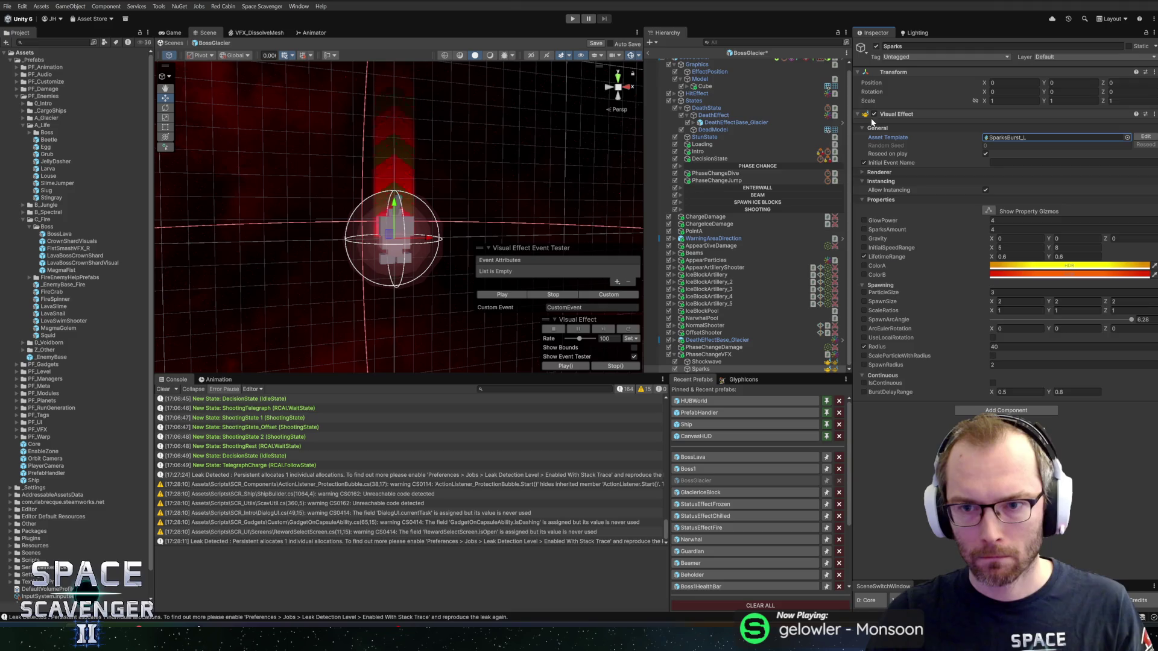
left_click(1034, 266)
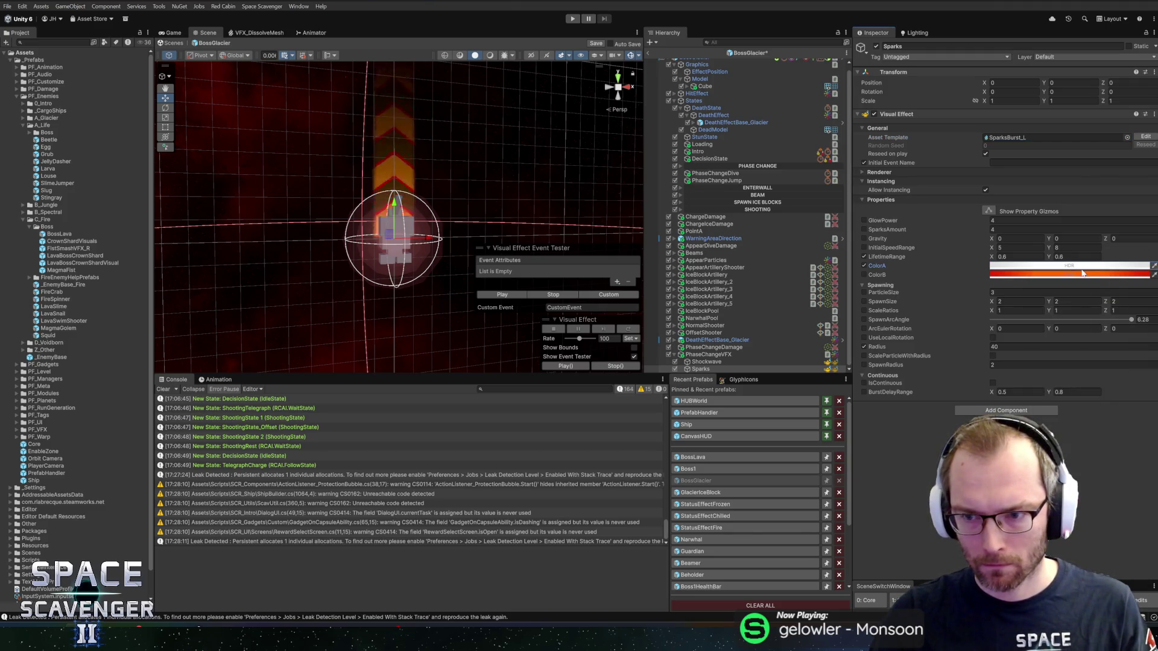
left_click(1083, 273)
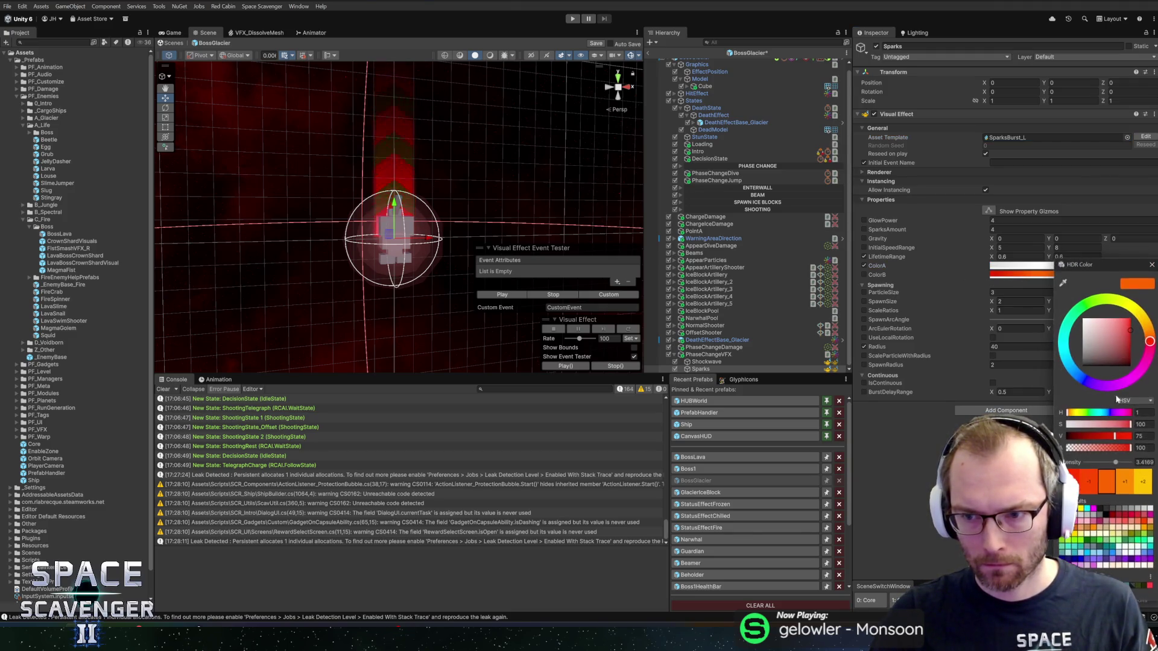
left_click(1152, 263)
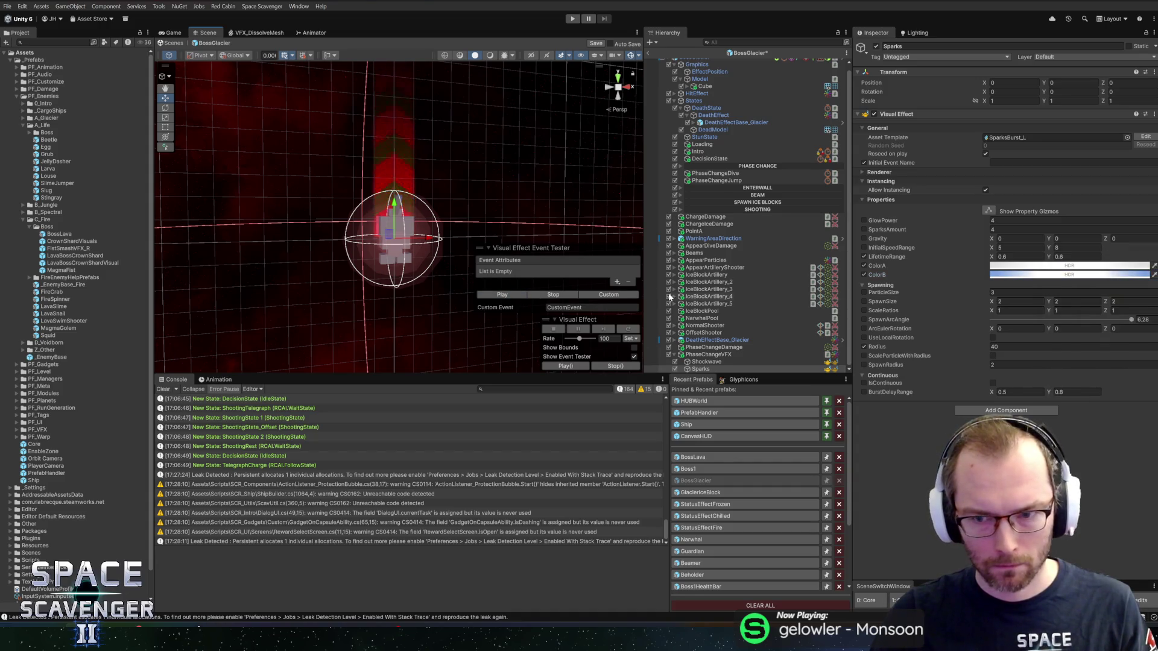
Set SparksAmount to 50, ParticleSize to 3 and Radius to 20, then preview the burst.
left_click(1019, 229)
type("50")
left_click(495, 296)
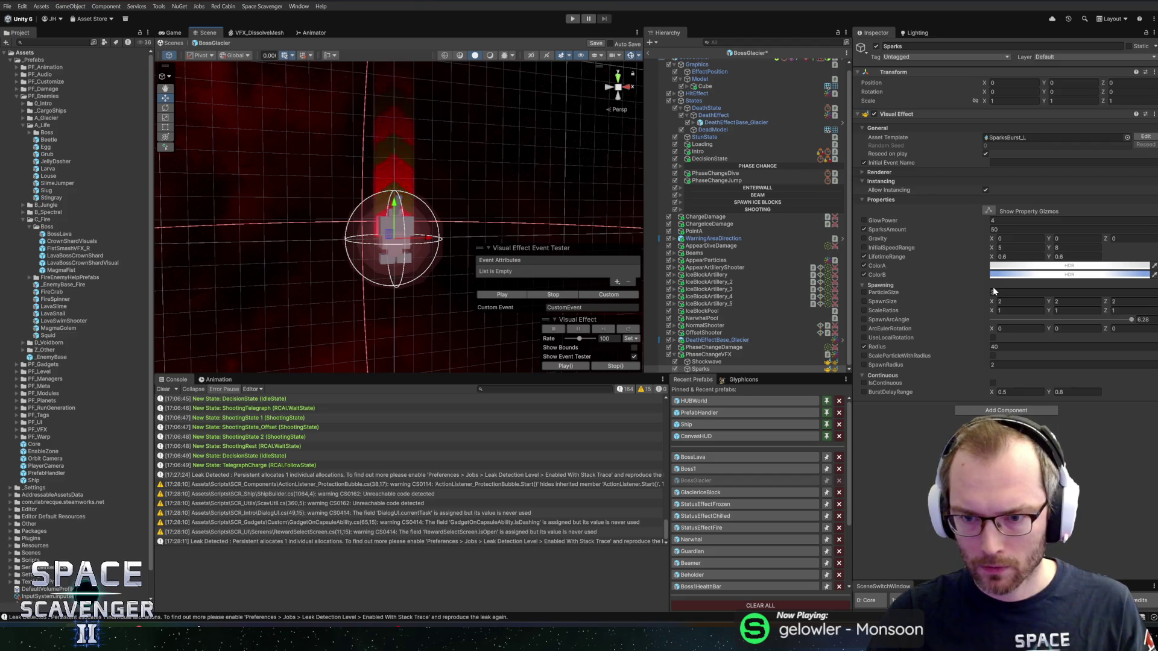
type("3")
key("Tab")
left_click(1019, 328)
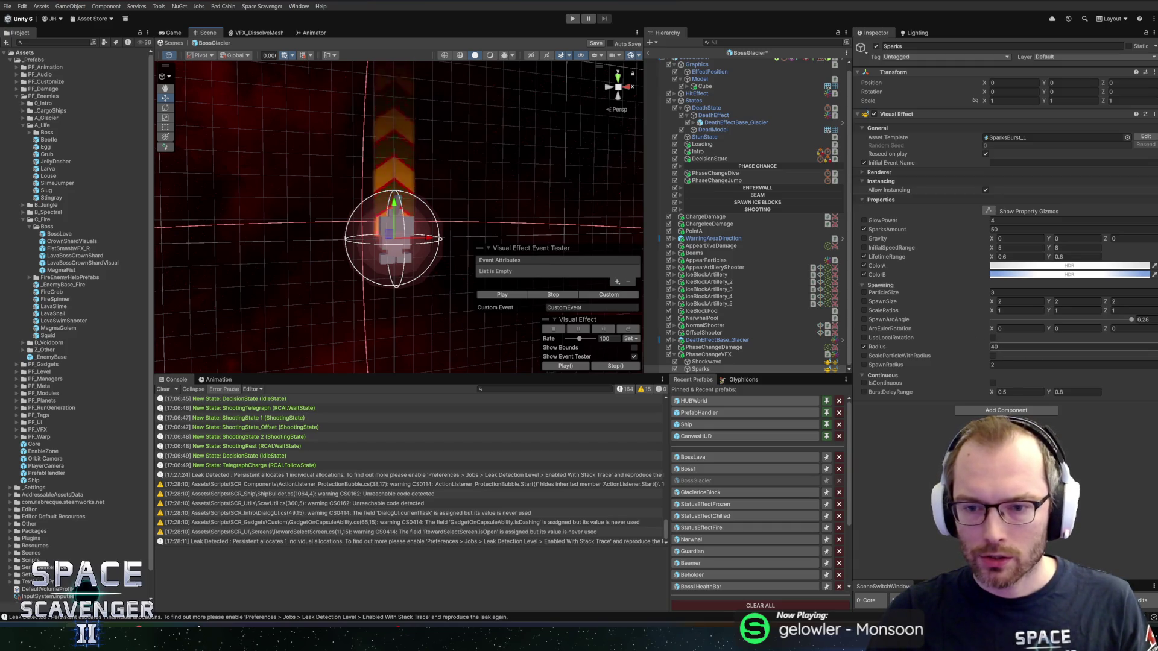
left_click(1001, 347)
type("20")
left_click(498, 296)
left_click(497, 296)
type("1")
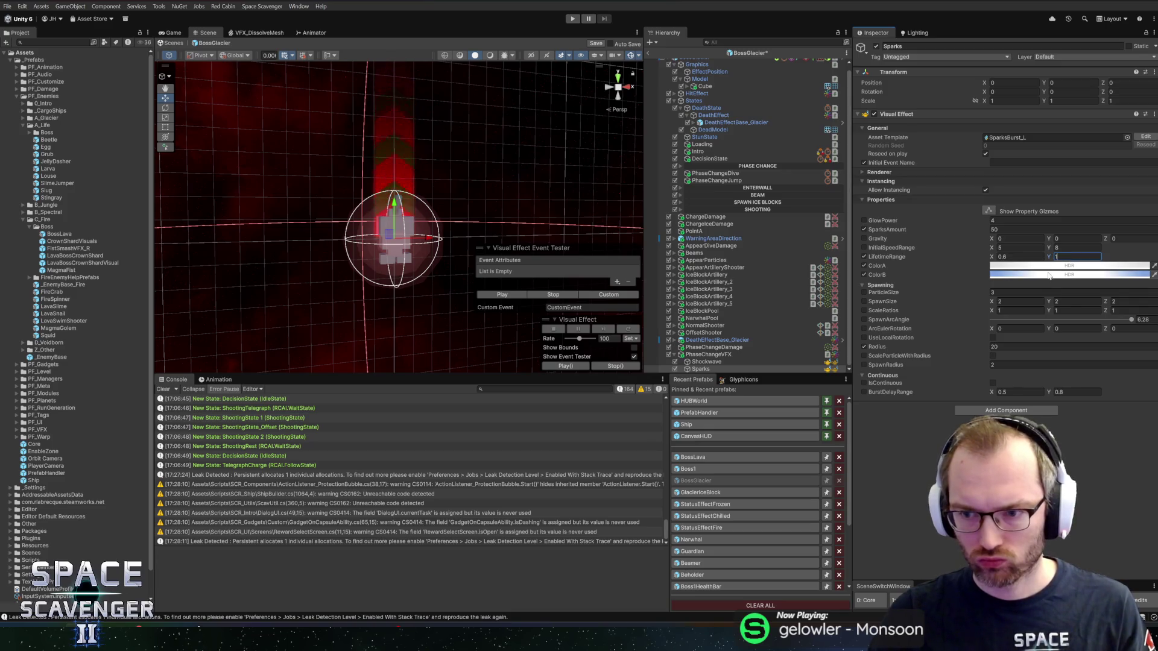
Set initial speed to 30 and particle size to 10, then save the BossGlacier prefab.
type("77")
left_click(501, 294)
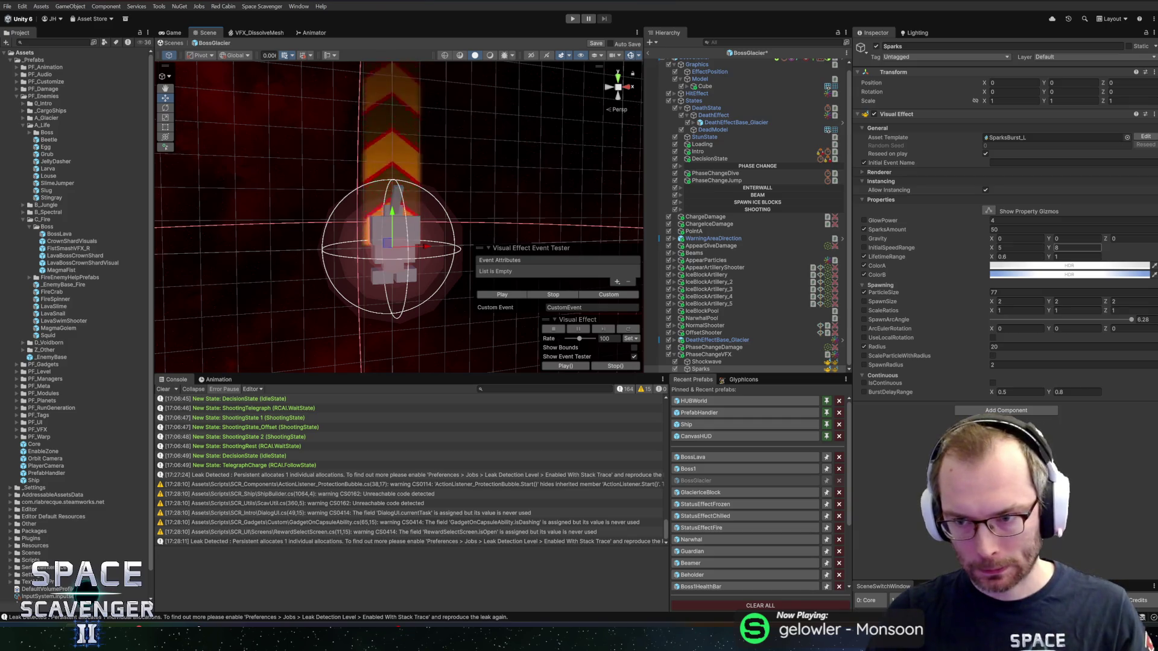
type("30")
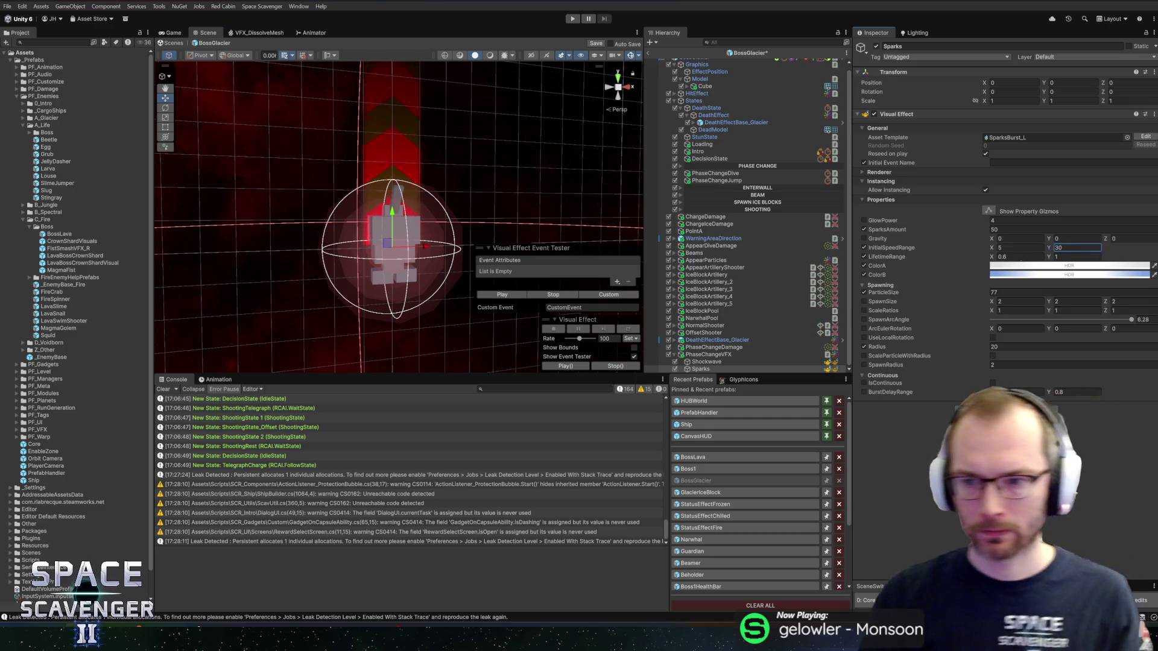
key("Return")
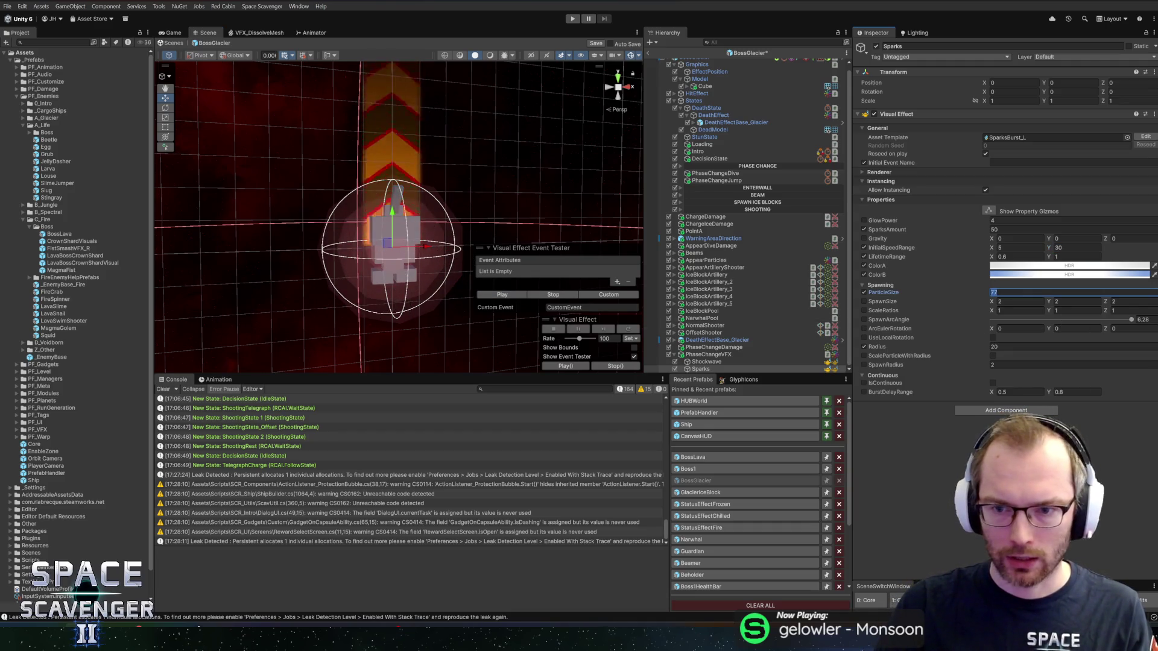
type("1")
key("Return")
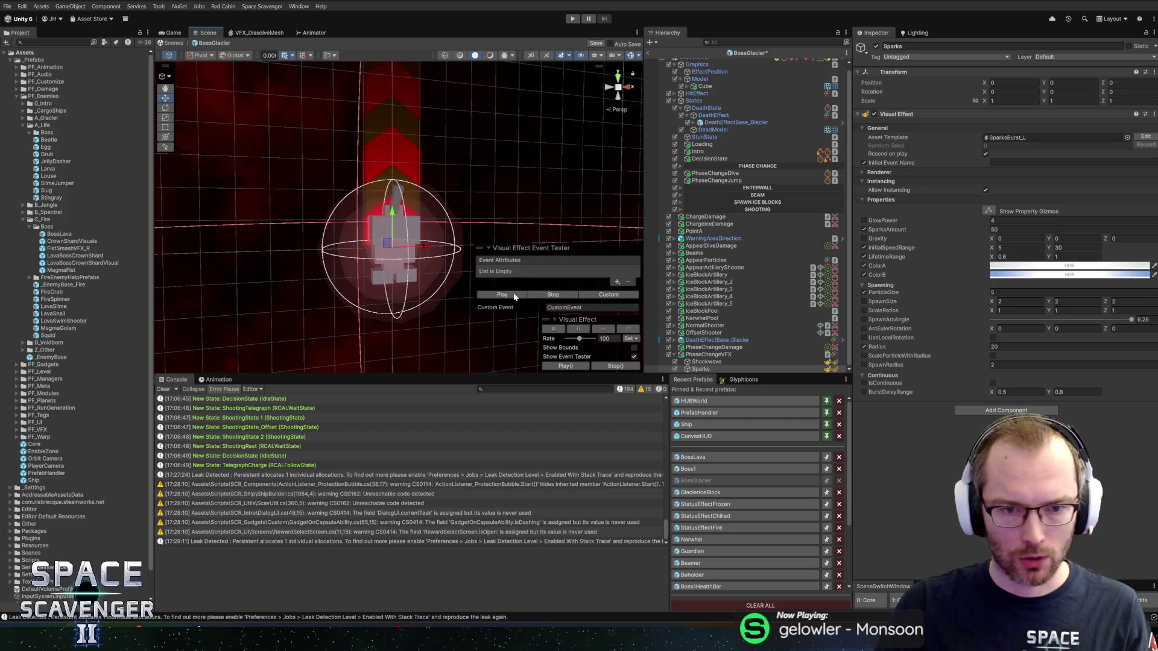
left_click(514, 296)
type("10")
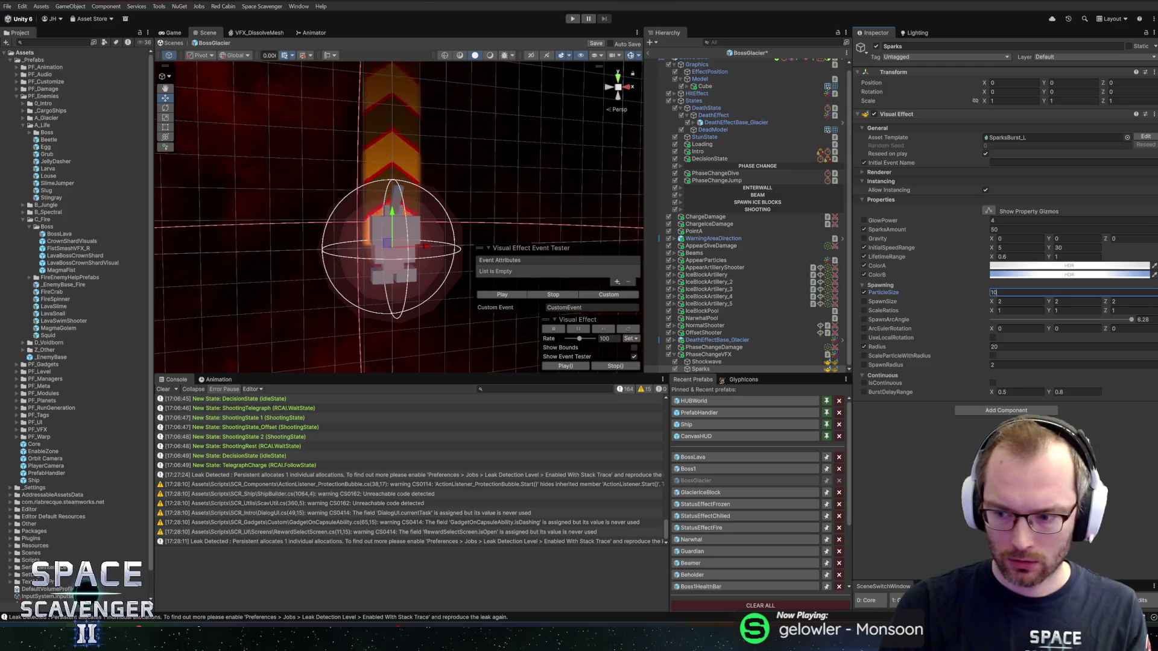
key("Return")
left_click(512, 295)
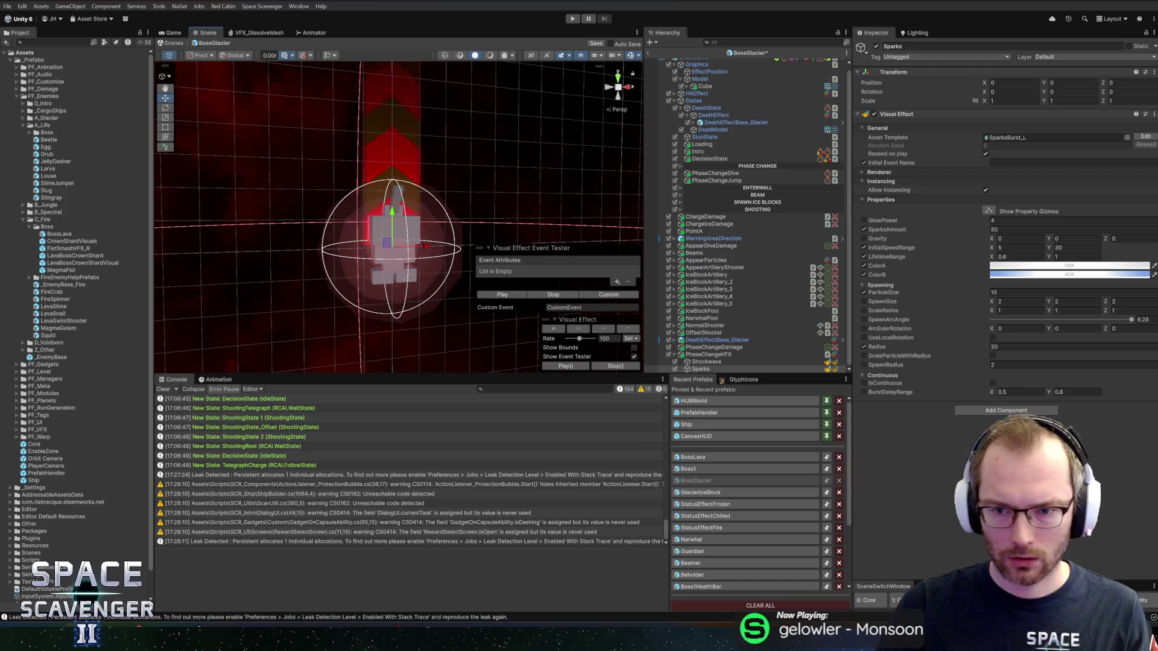
key("ctrl+s")
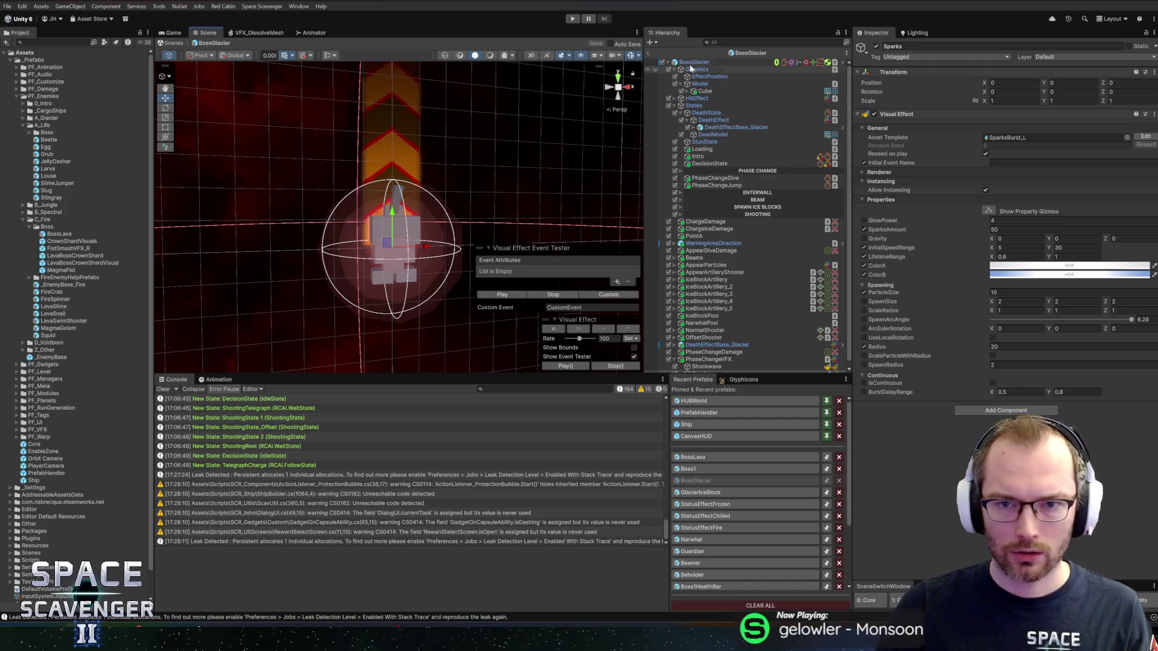
Select the BossGlacier root and assign PhaseChangeVFX to its Phase Change VFX field.
left_click(695, 62)
scroll(941, 361, "down", 5)
scroll(953, 376, "down", 15)
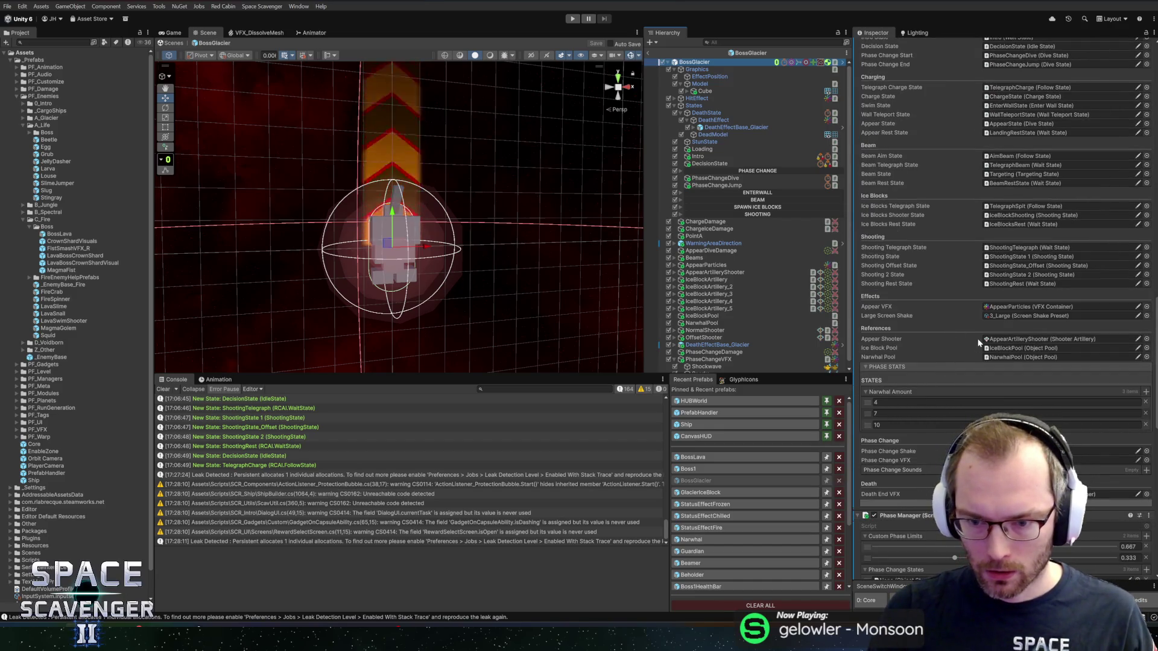
scroll(972, 350, "down", 3)
left_click_drag(708, 354, 990, 391)
Search the Phase Change Sounds clip picker for 'scre' and audition scream clips like EnemyHitScream2.
left_click(1131, 396)
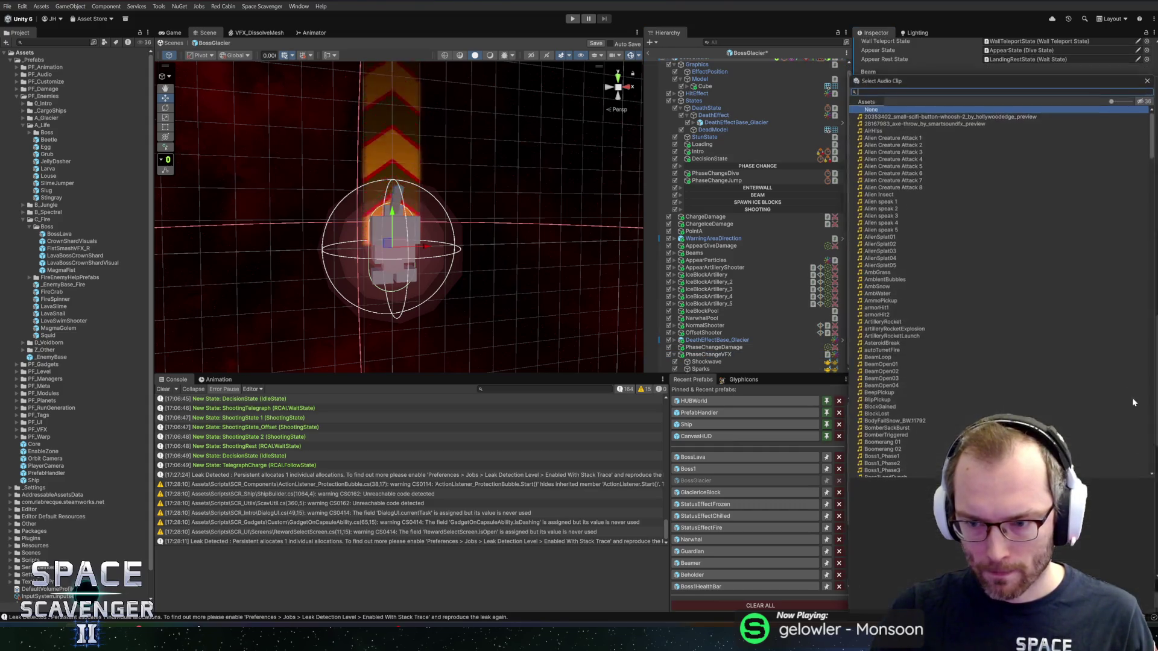
type("scre")
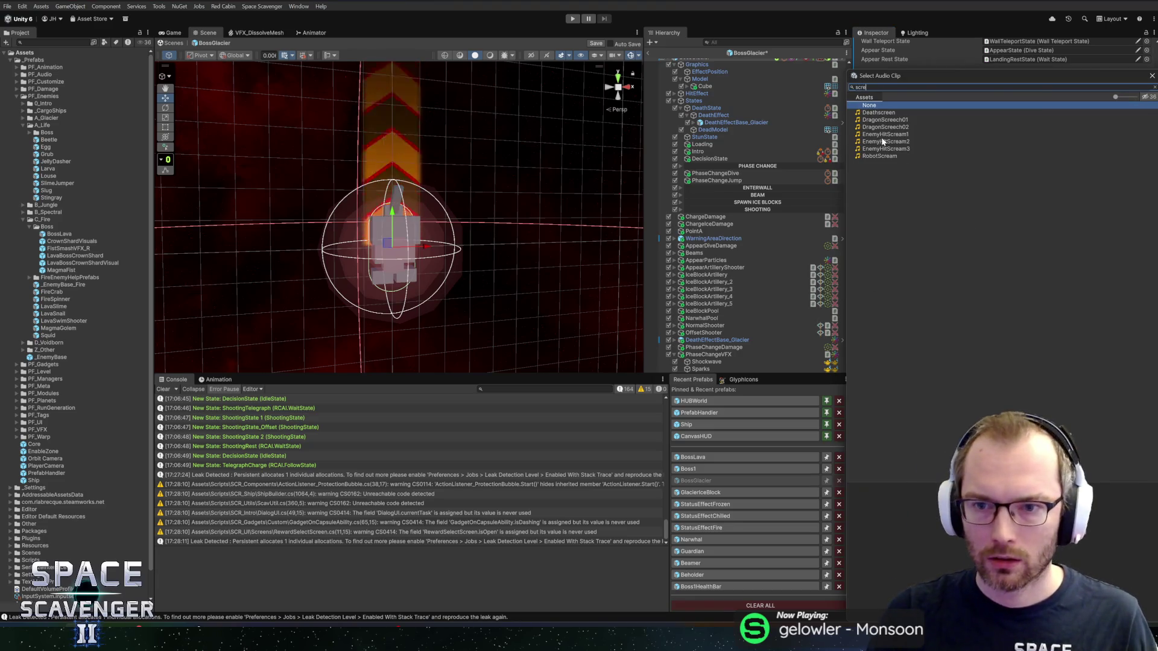
left_click(889, 119)
left_click(884, 133)
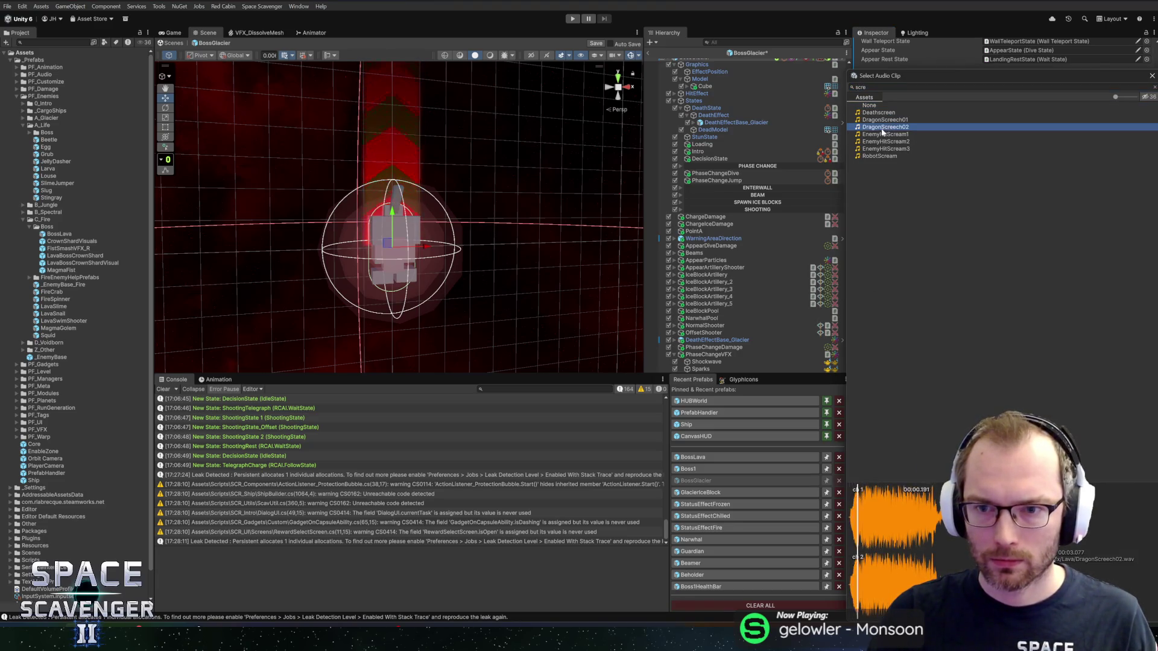
left_click(882, 141)
left_click_drag(920, 73, 459, 49)
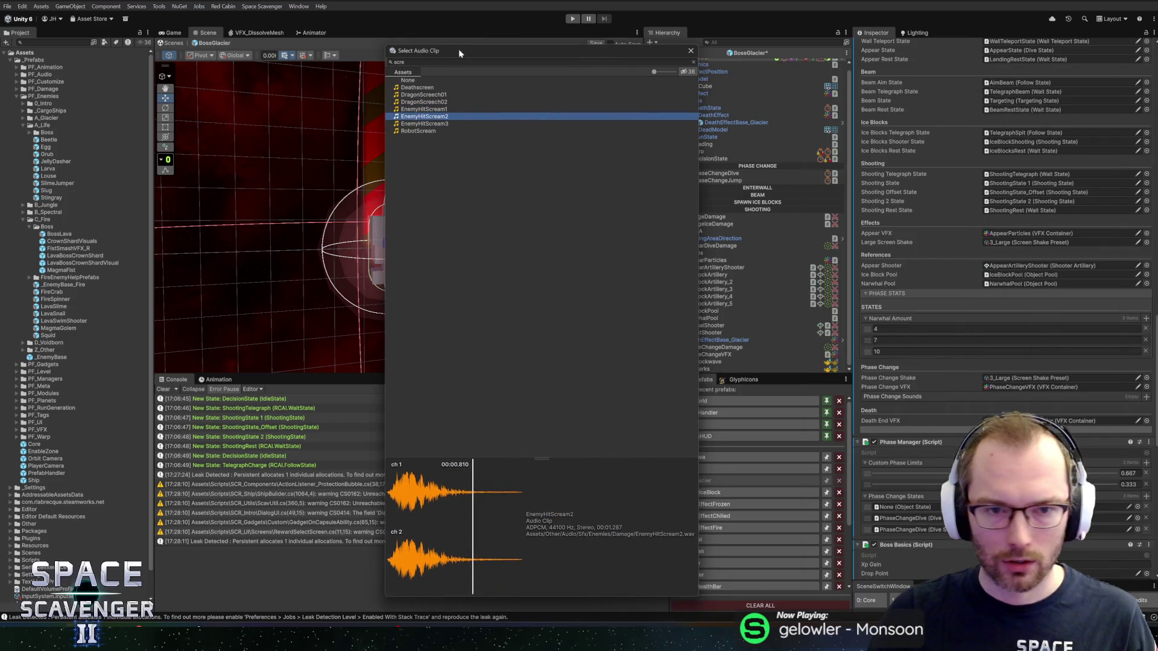
Search 'insect', audition the insect clips, and assign Insect_Attack_01 as the first phase-change sound.
left_click(454, 64)
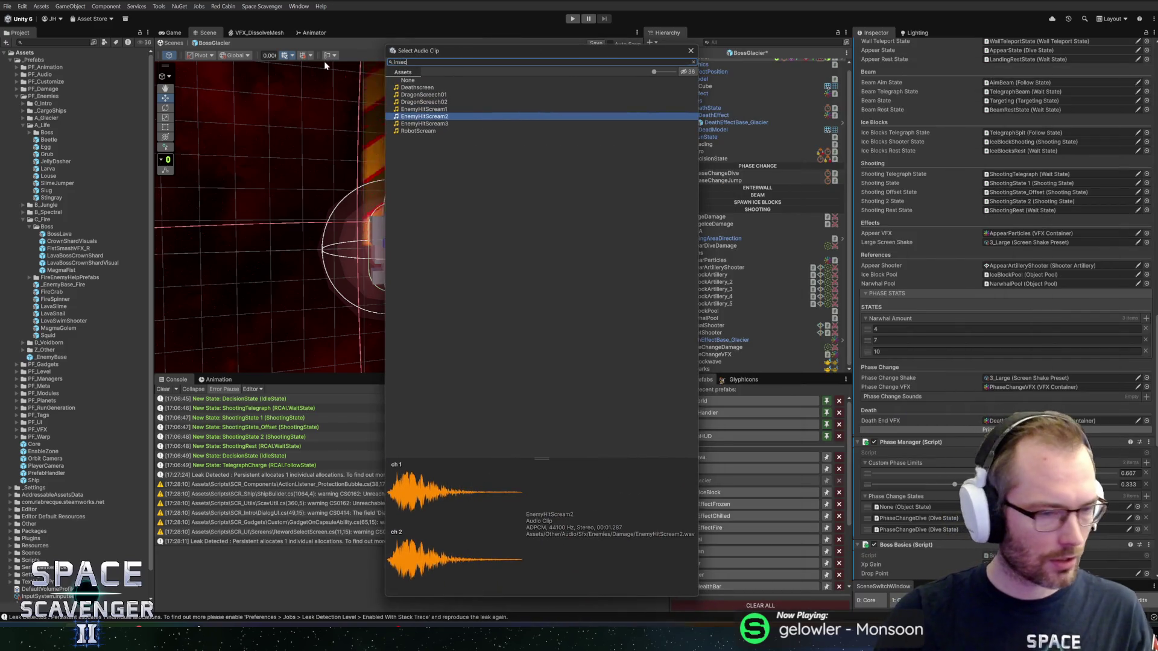
type("insect")
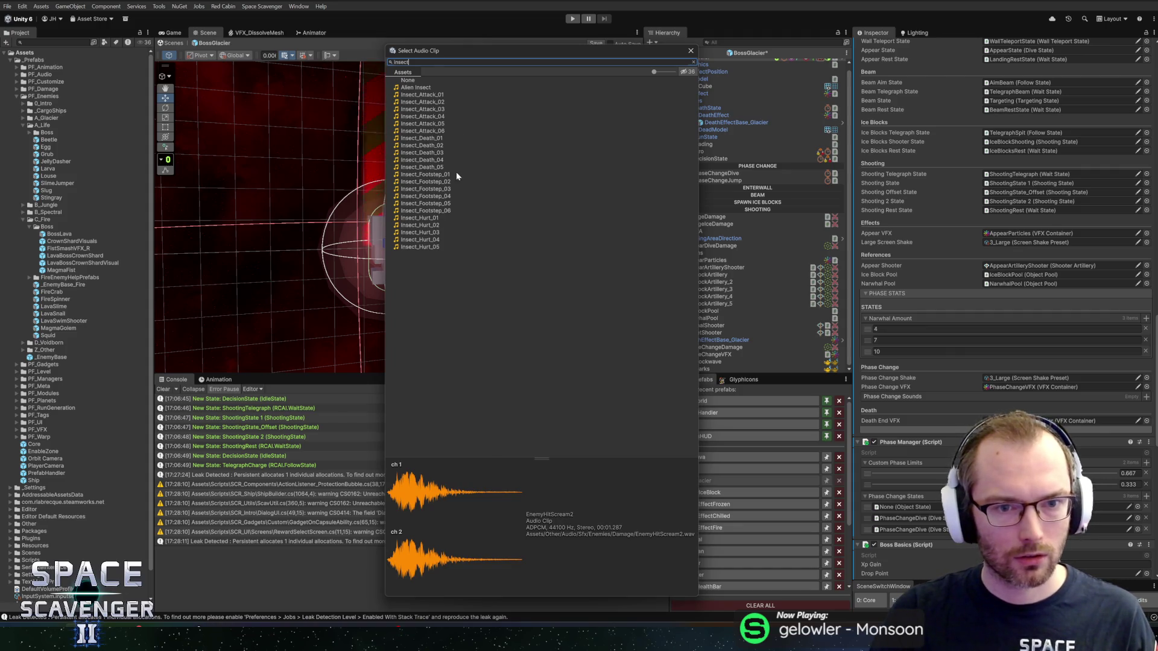
left_click(430, 139)
left_click(430, 103)
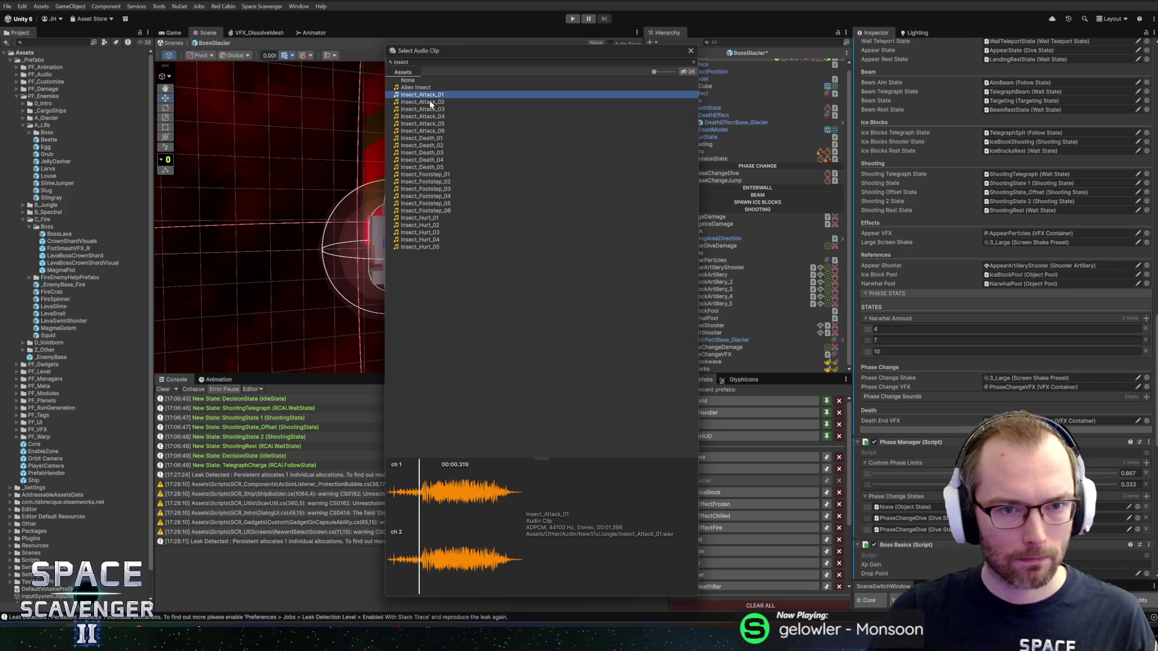
left_click(430, 103)
left_click(422, 95)
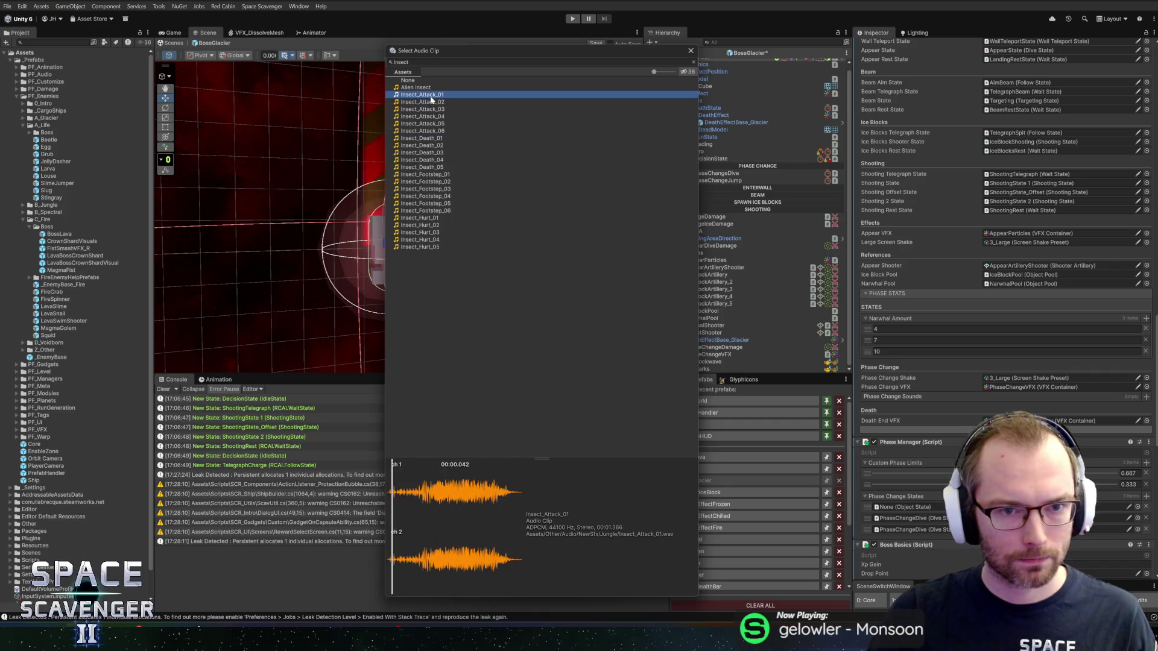
double_click(422, 94)
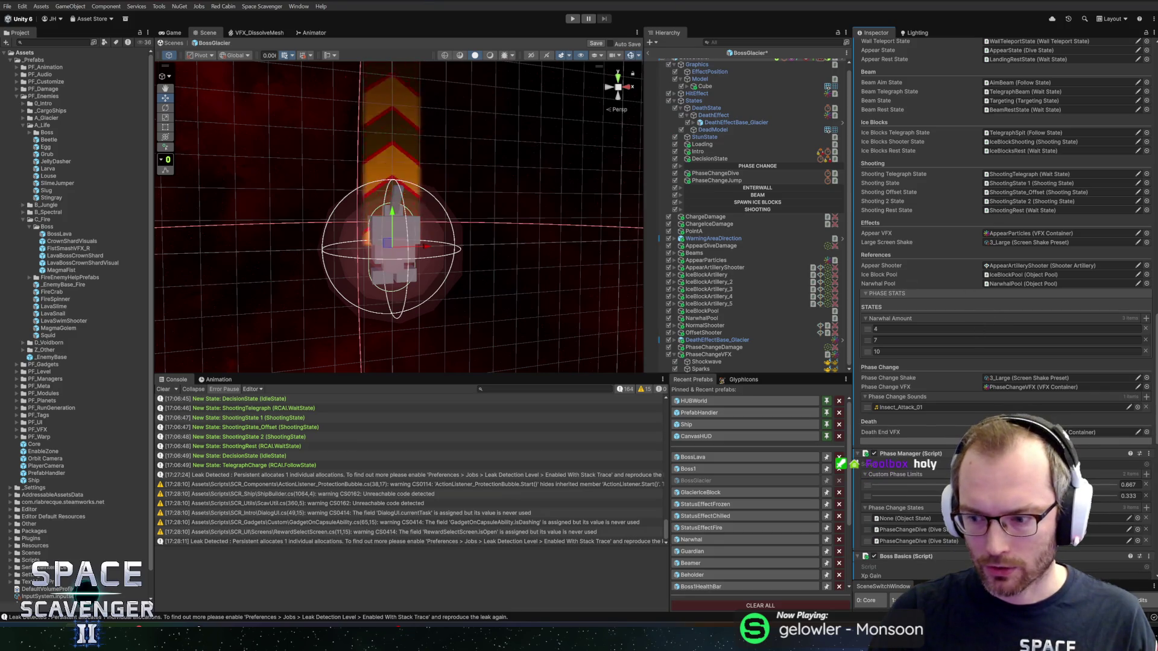
Add a second phase-change sound set to Insect_Attack_02 and save the prefab.
left_click(1146, 397)
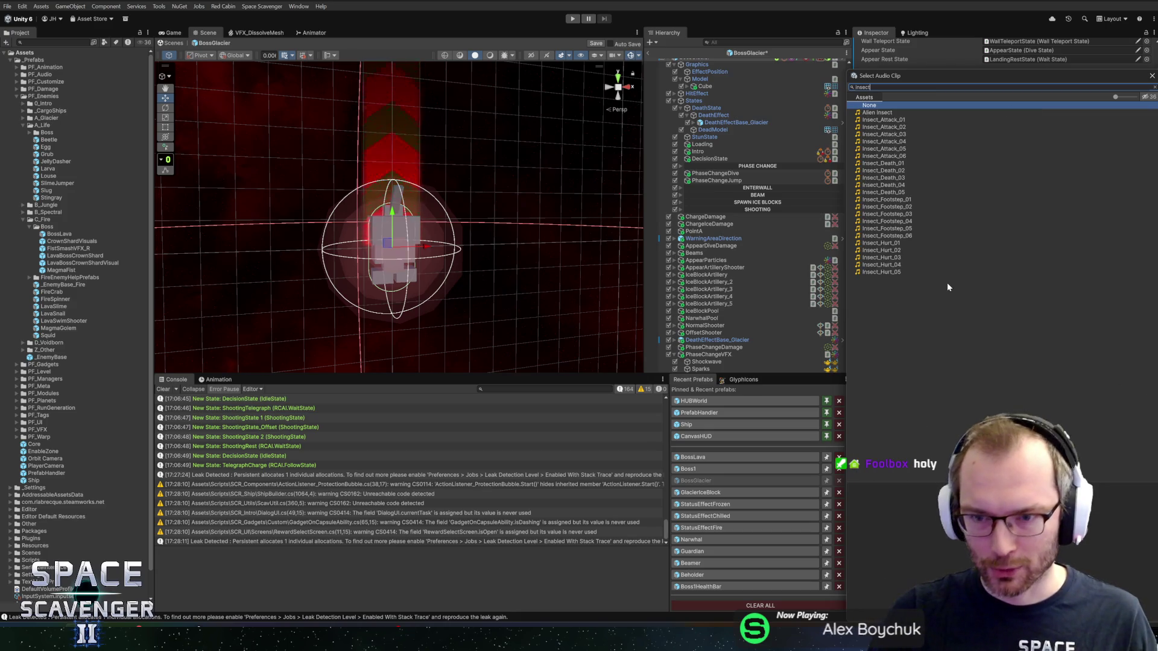
double_click(884, 127)
key("ctrl+s")
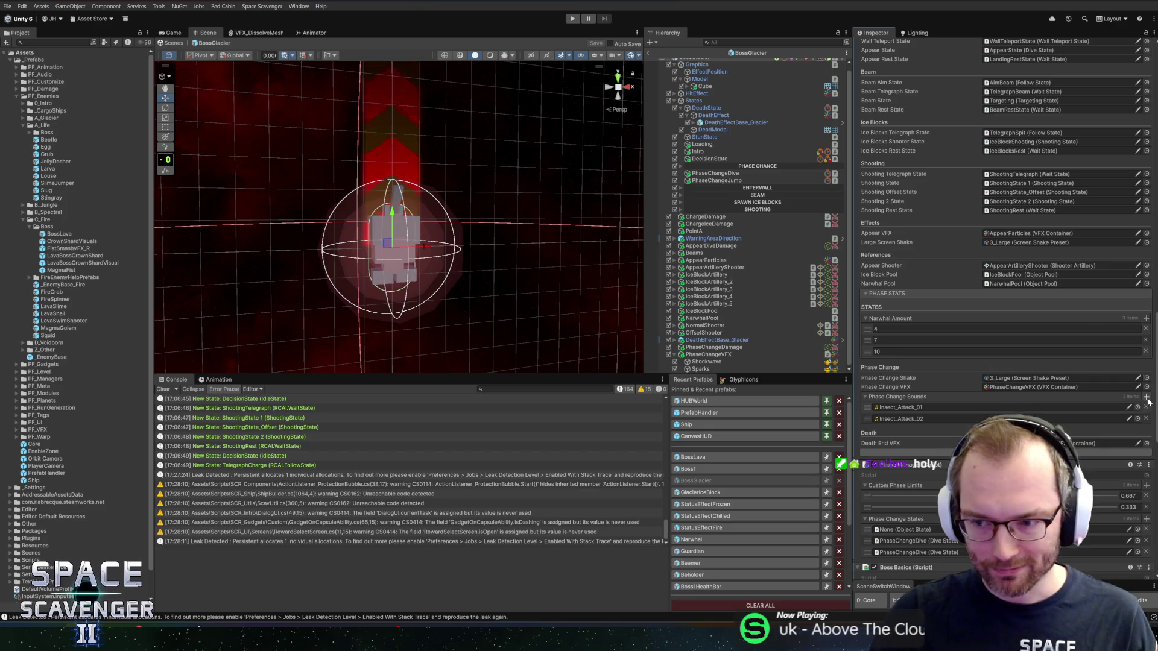
After auditioning Insect_Attack_03 and 04, assign Insect_Attack_06 as the third phase-change sound.
left_click(1138, 408)
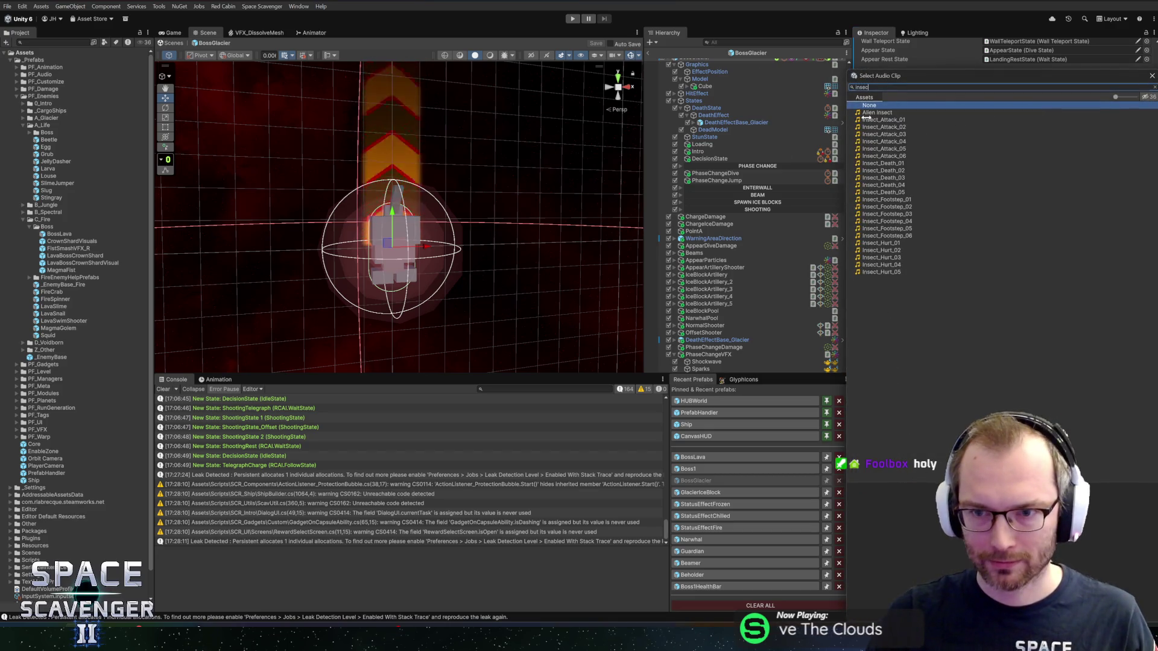
left_click(890, 134)
left_click(891, 142)
key("Down")
key("Down")
left_click(892, 144)
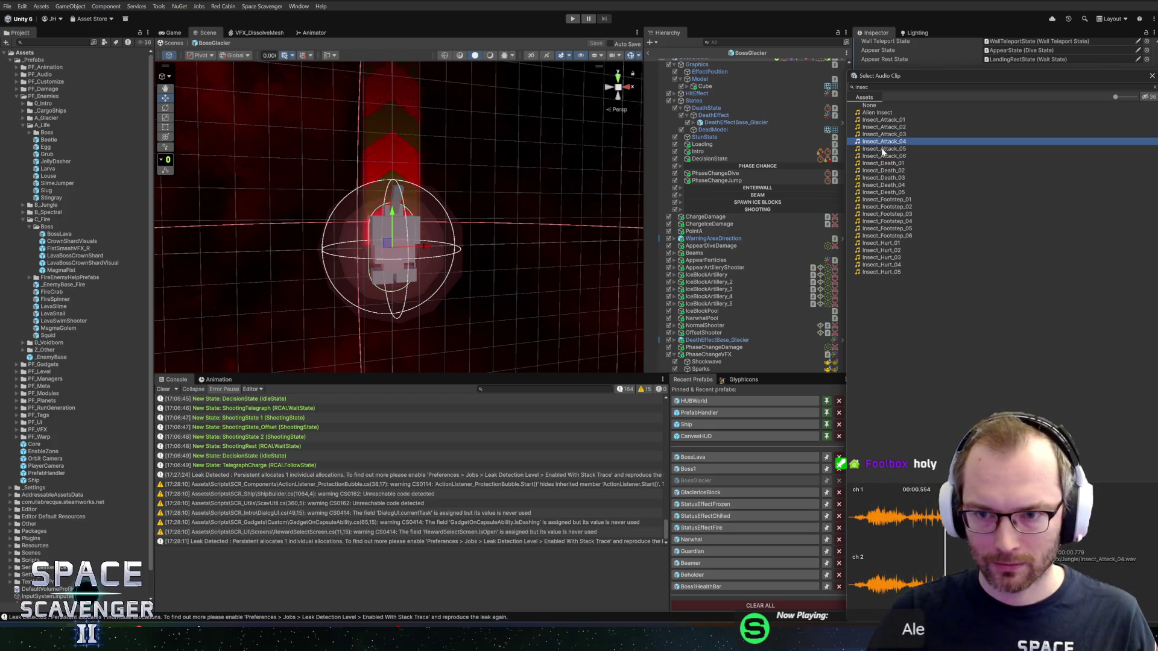
double_click(884, 155)
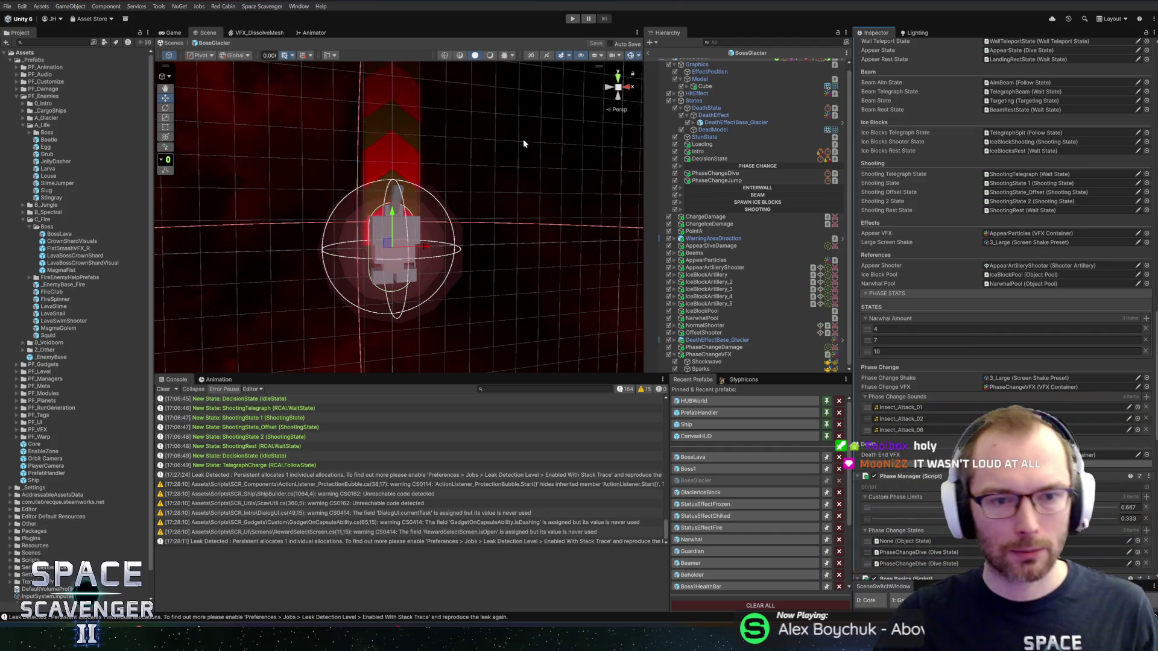
mouse_move(449, 201)
left_mouse_down()
mouse_move(421, 184)
mouse_move(530, 207)
mouse_move(556, 228)
mouse_move(517, 199)
mouse_move(442, 185)
mouse_move(517, 186)
mouse_move(547, 222)
mouse_move(508, 165)
left_mouse_up()
Exit the BossGlacier prefab back to the Core scene and enter Play mode.
scroll(505, 204, "up", 2)
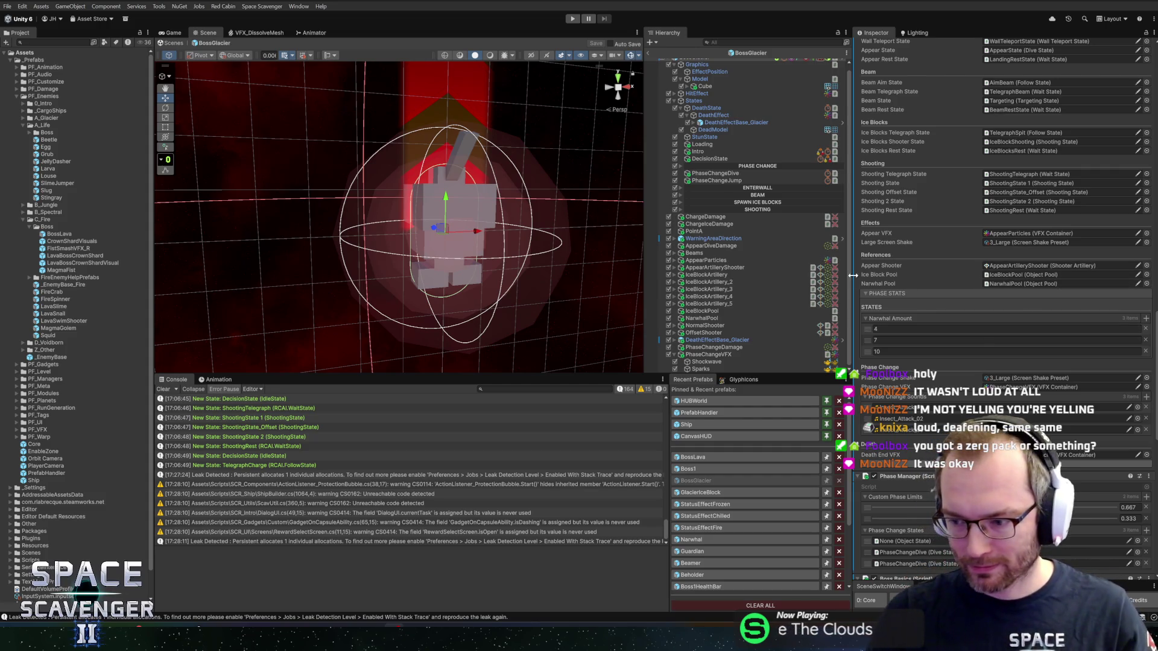
left_click(649, 52)
left_click(572, 19)
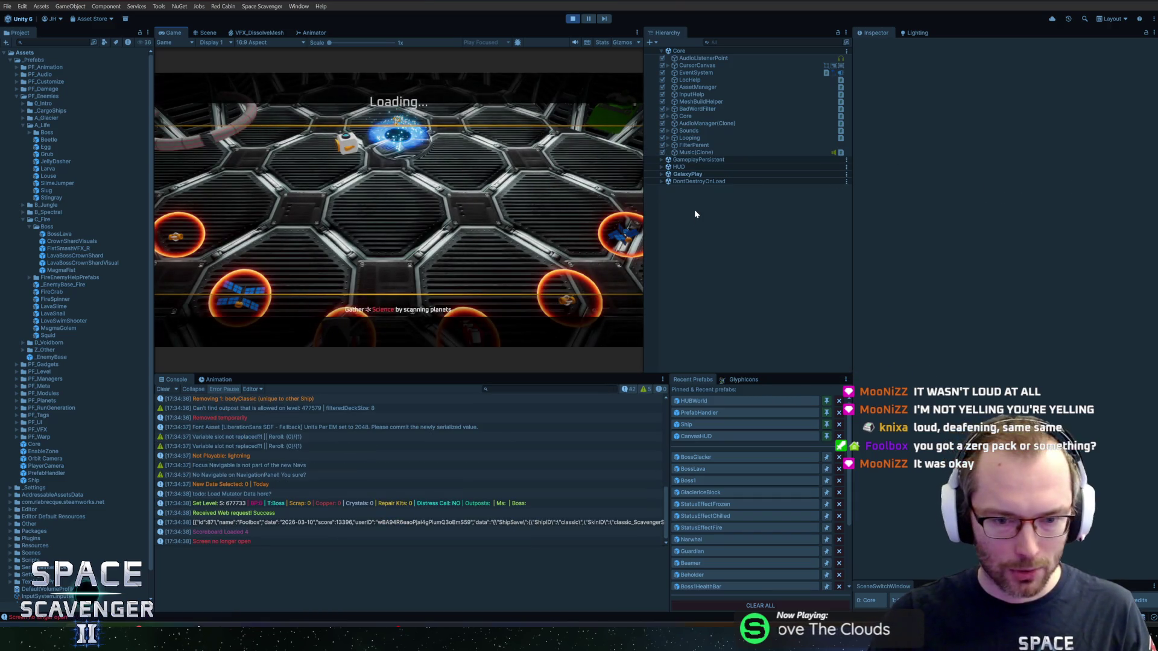
View the running arena in the Scene view, stop Play mode, and inspect the UnassignedReferenceException.
key("ctrl+1")
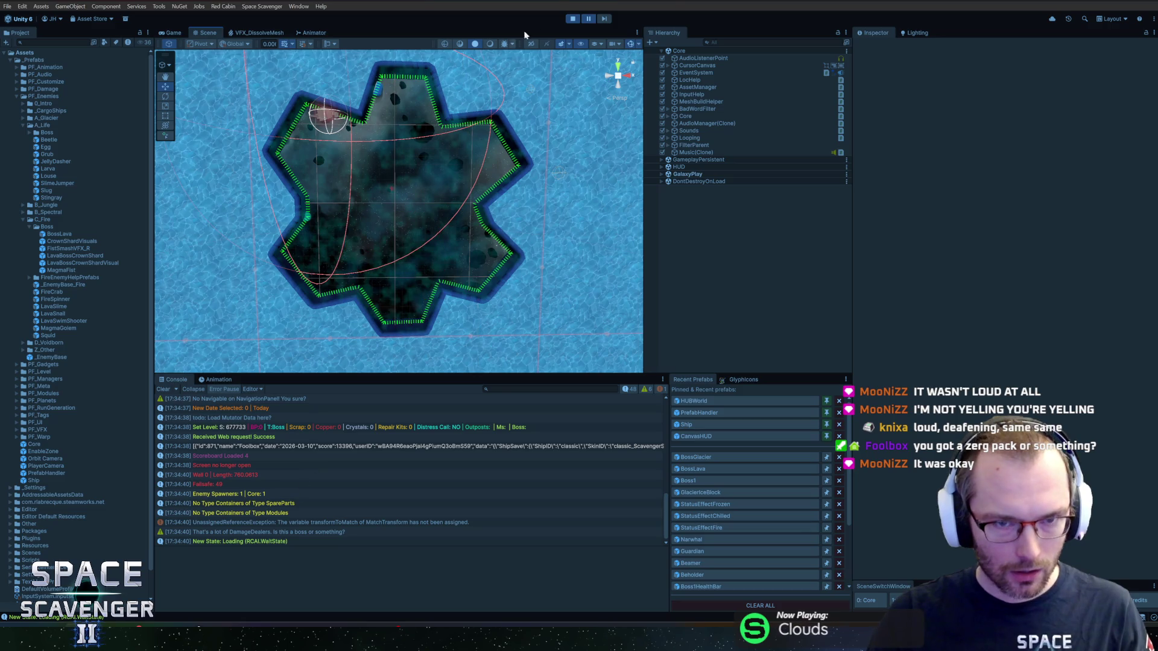
left_click(571, 19)
left_click(239, 514)
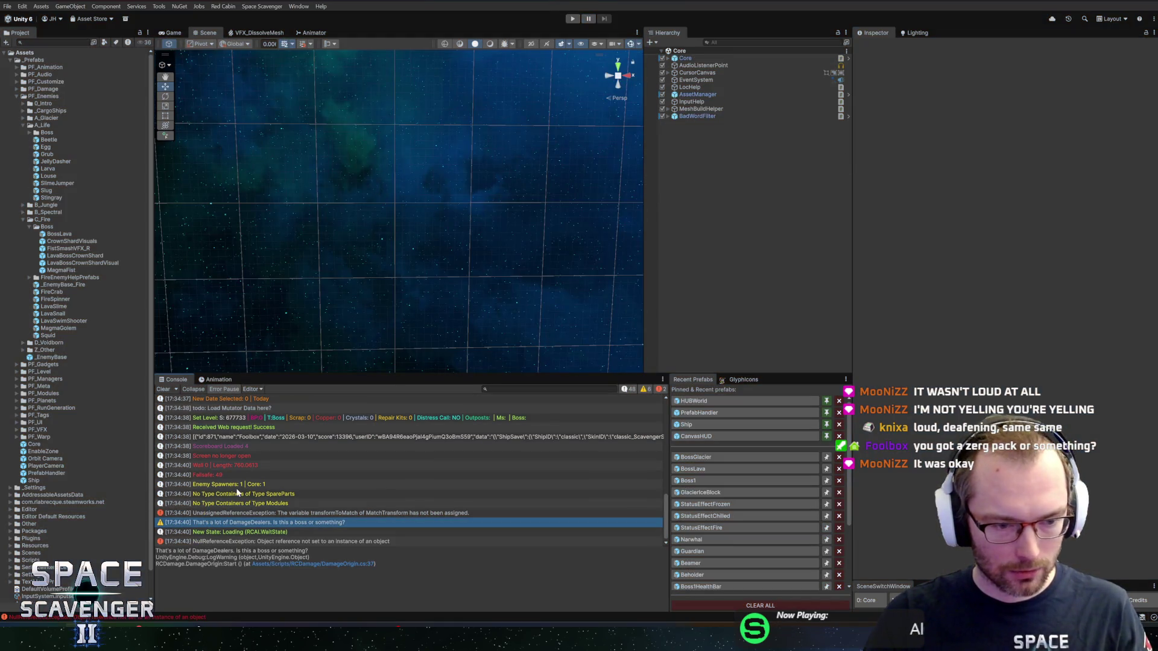